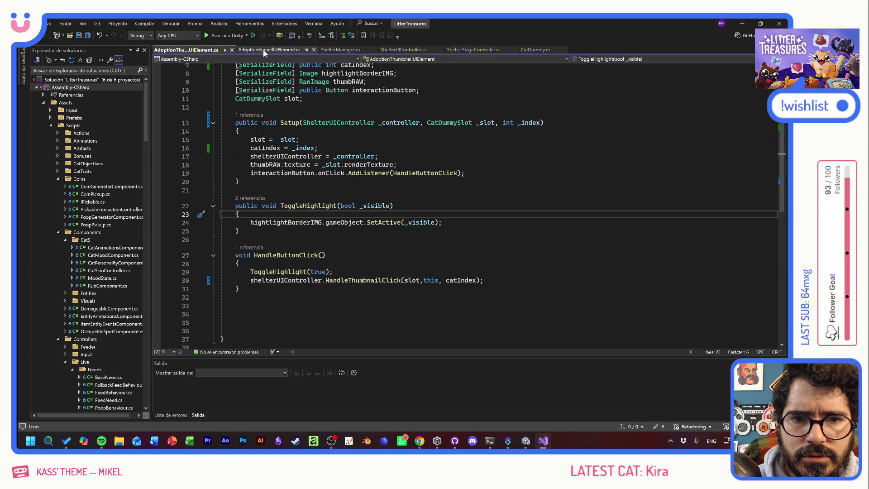
# Step: Swap the AdoptionThumbnailUIElement script for AdoptionKennelUIElement.cs and add blank lines after Close()
pyautogui.click(232, 50)
pyautogui.click(200, 50)
pyautogui.click(237, 224)
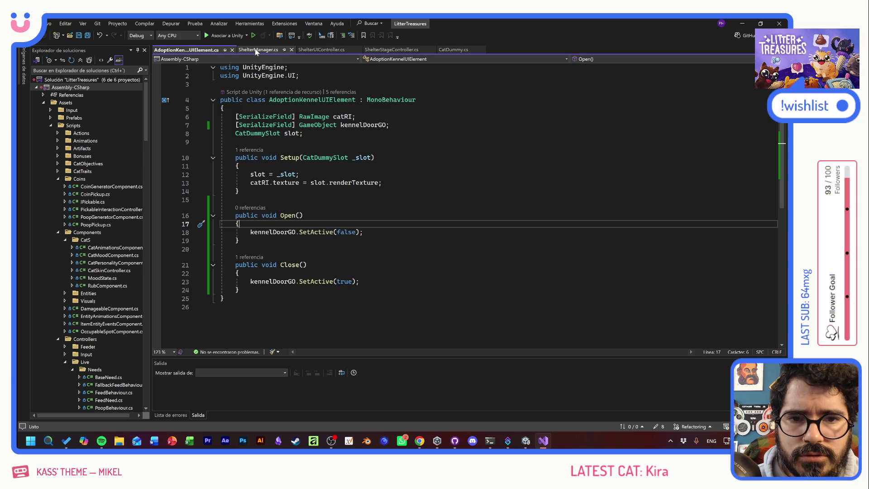
pyautogui.click(363, 232)
pyautogui.click(235, 249)
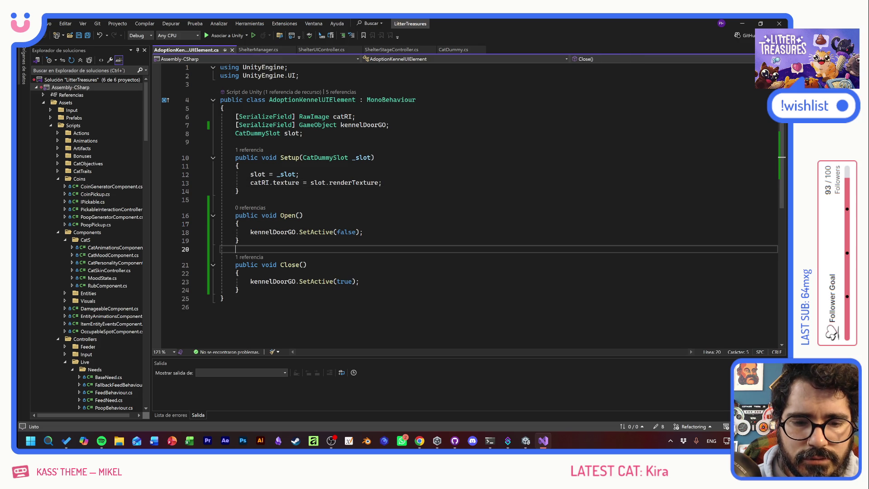
pyautogui.click(238, 290)
pyautogui.press('Return')
pyautogui.press('Return')
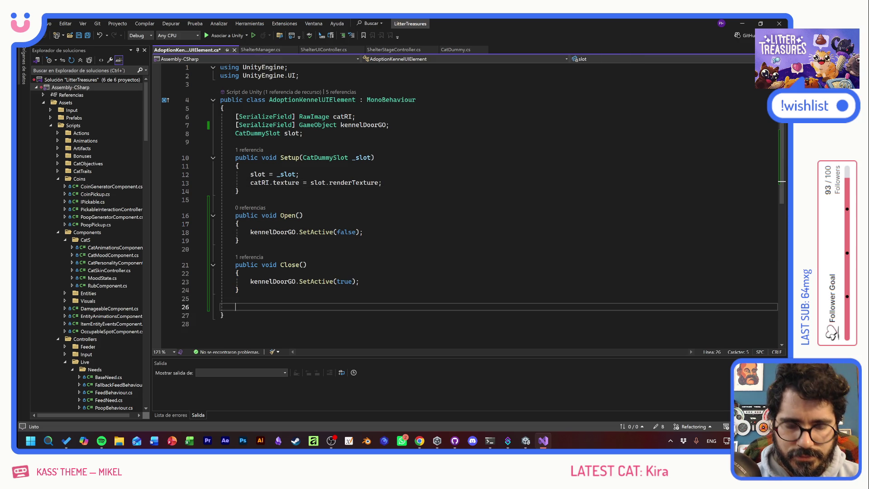
# Step: Declare an empty void AnimateDoorOpen() method below Close()
pyautogui.write('void ANimat')
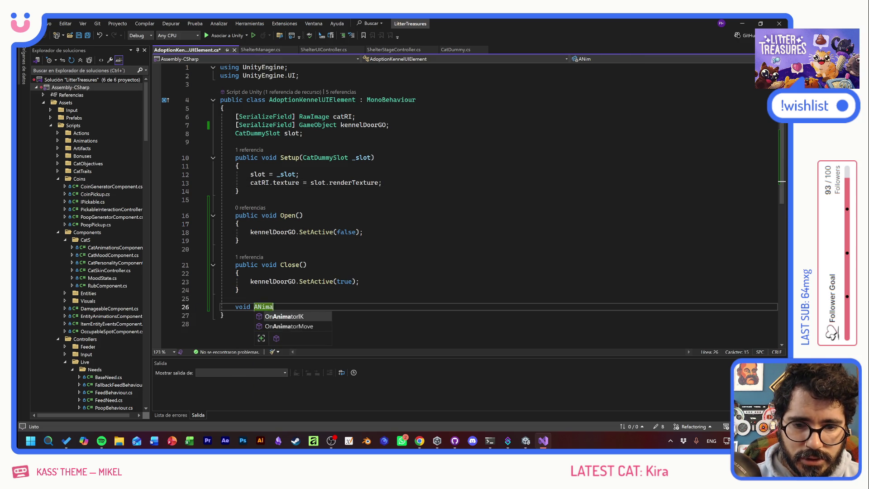
pyautogui.press('BackSpace')
pyautogui.press('BackSpace')
pyautogui.press('BackSpace')
pyautogui.write('nim')
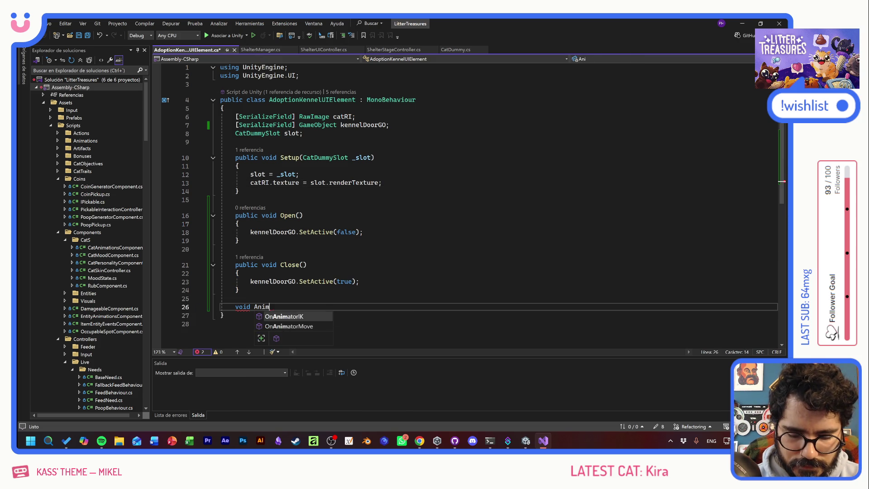
pyautogui.write('ateDoorOpen')
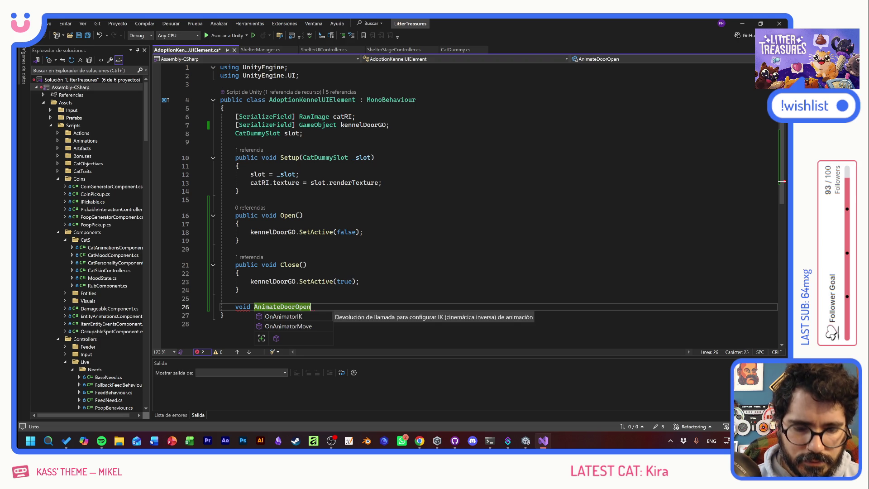
pyautogui.write('(){')
pyautogui.press('Return')
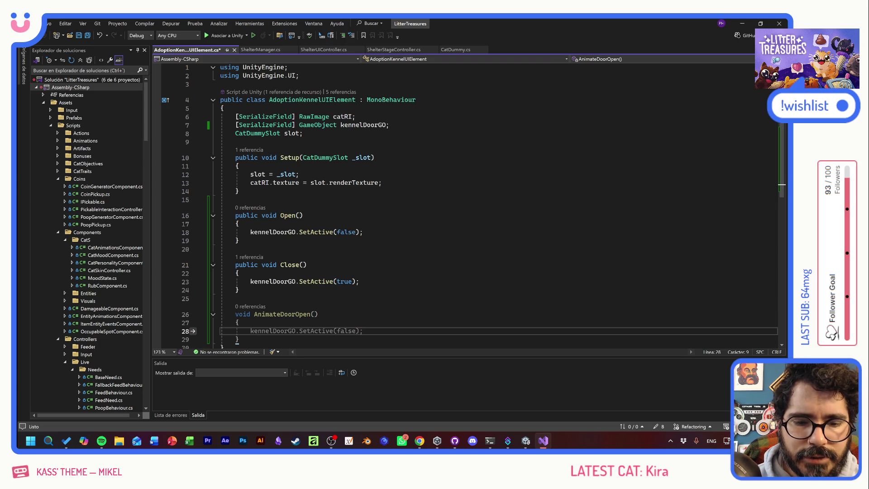
# Step: Start a Tween scale call on kennelDoorGO inside AnimateDoorOpen
pyautogui.write('kennelDoorGO')
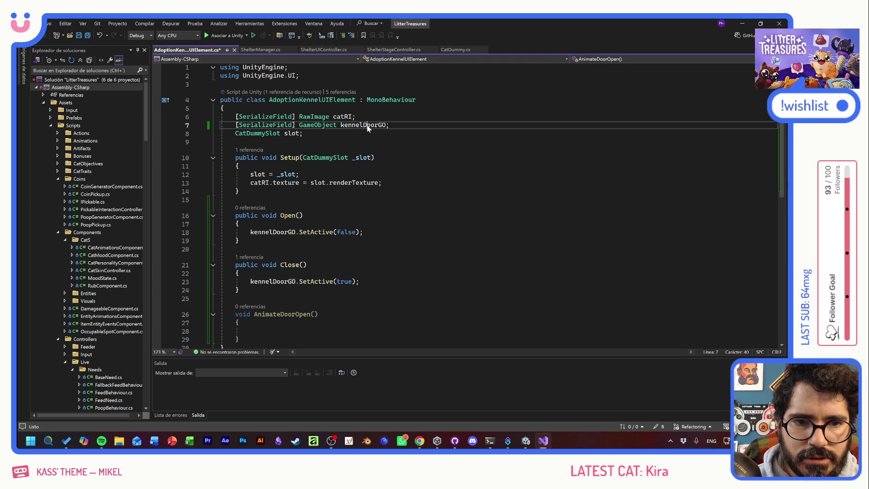
pyautogui.press('Home')
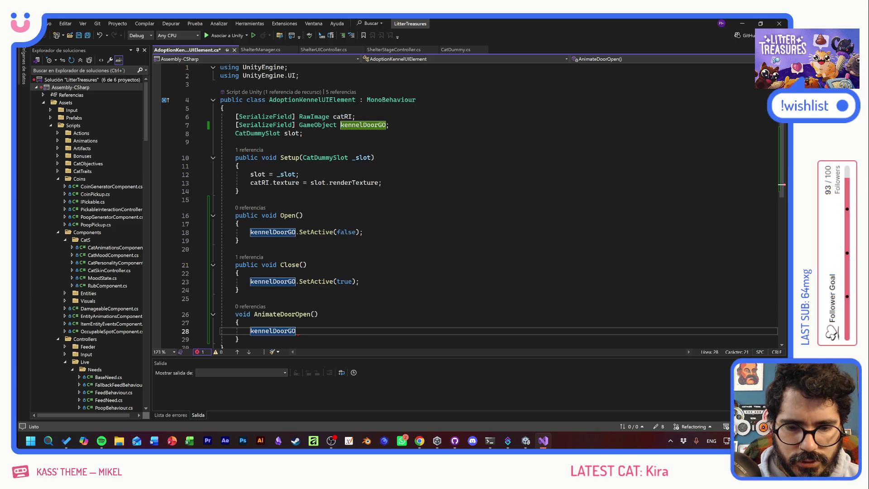
pyautogui.write('Tween.lo')
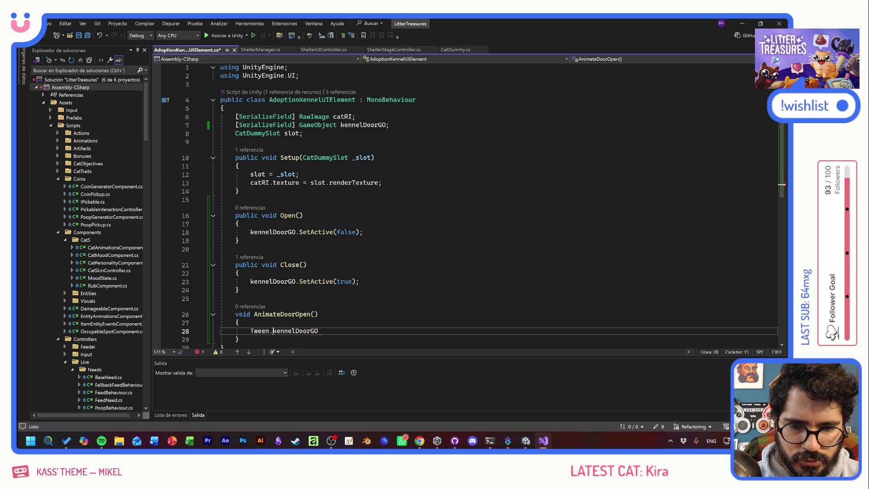
pyautogui.press('BackSpace')
pyautogui.press('BackSpace')
pyautogui.write('LocalScal')
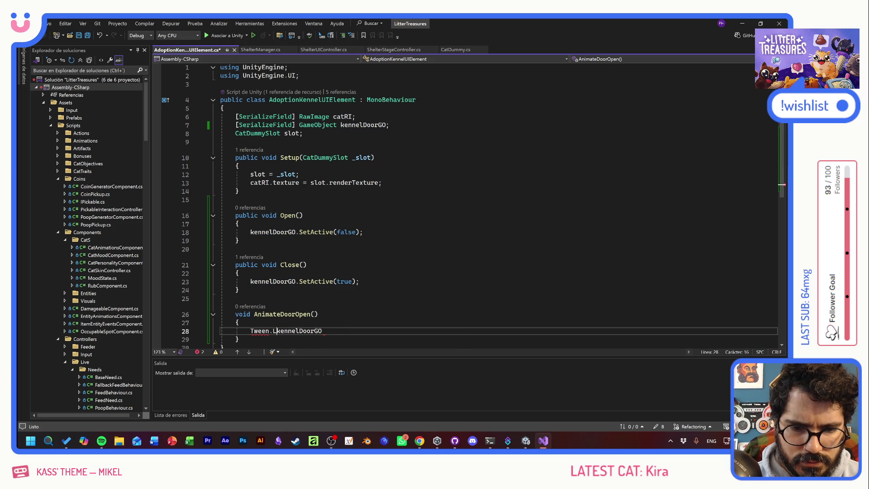
pyautogui.write('eZ')
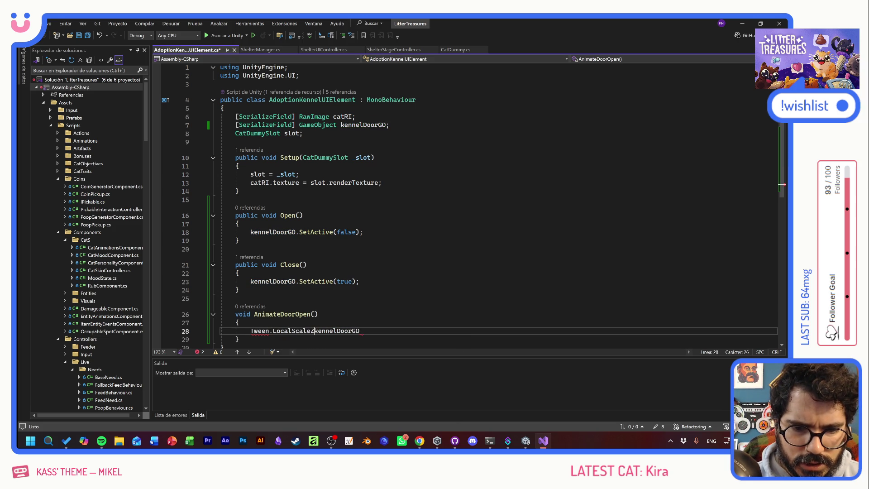
pyautogui.press('BackSpace')
pyautogui.write('X(')
pyautogui.press('Left')
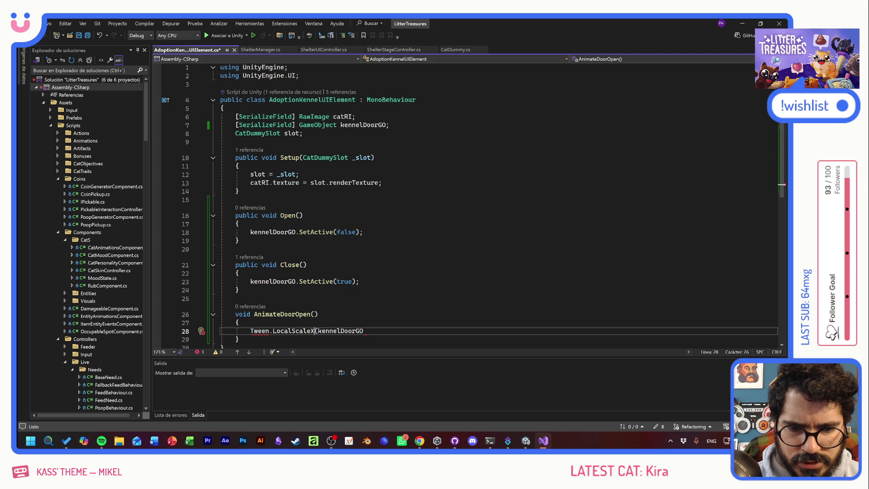
pyautogui.press('BackSpace')
pyautogui.press('BackSpace')
pyautogui.press('BackSpace')
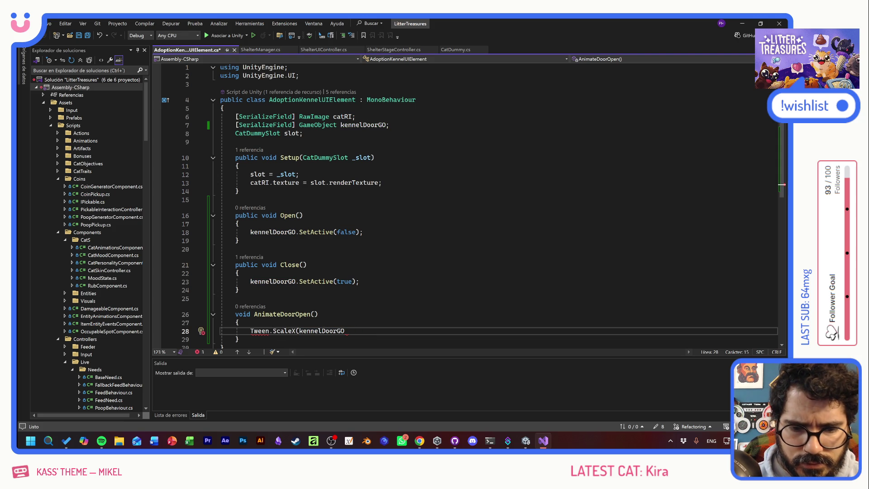
pyautogui.hotkey('shift', 'End')
pyautogui.write('s')
pyautogui.press('BackSpace')
pyautogui.press('BackSpace')
pyautogui.press('BackSpace')
pyautogui.press('BackSpace')
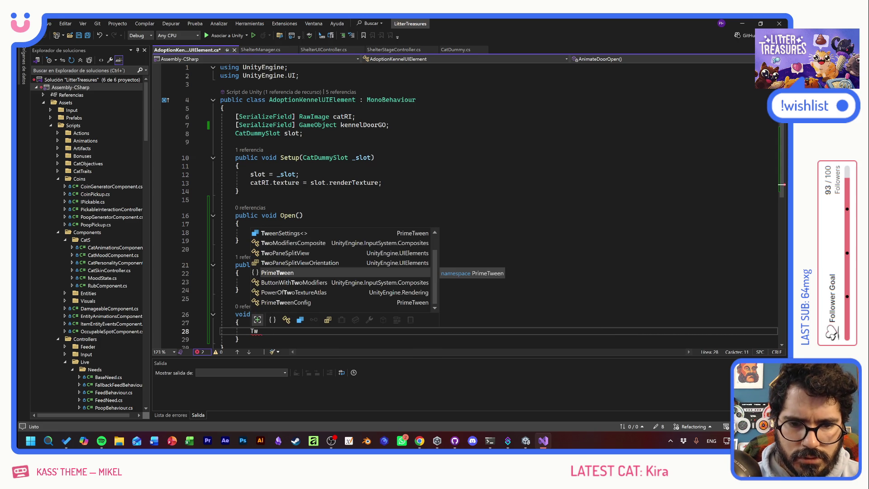
# Step: Write Tween.ScaleX with kennelDoorGO as its target, importing the PrimeTween namespace
pyautogui.write('een')
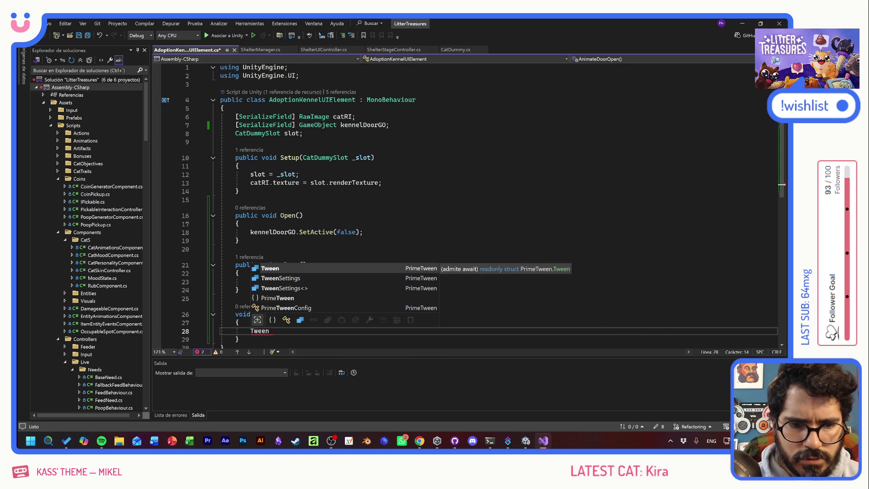
pyautogui.press('Tab')
pyautogui.write('/')
pyautogui.press('BackSpace')
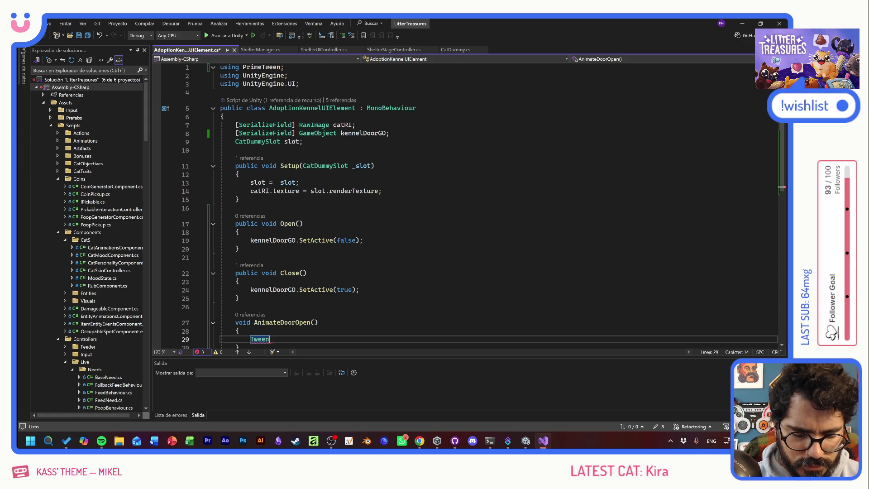
pyautogui.write('/')
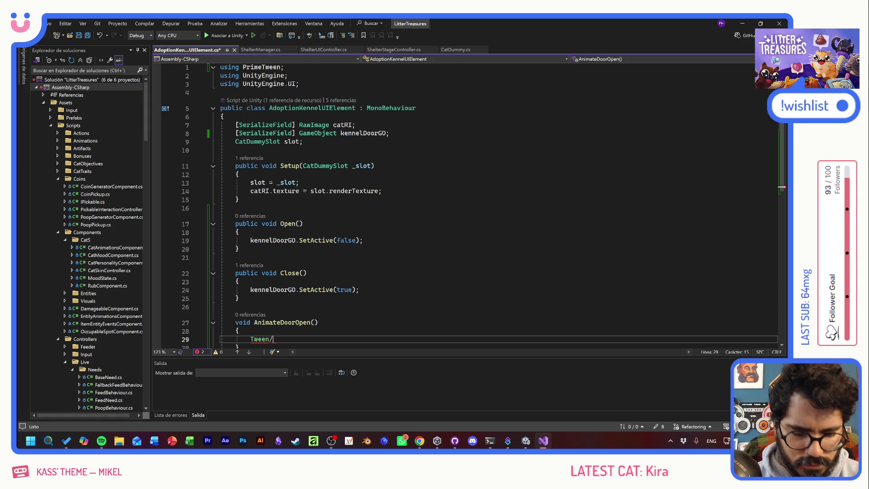
pyautogui.write('.ScaleX')
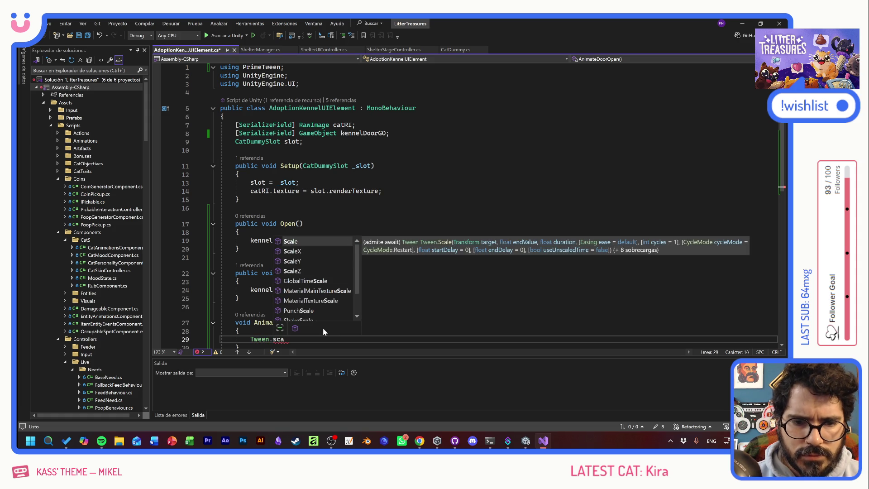
pyautogui.write('(')
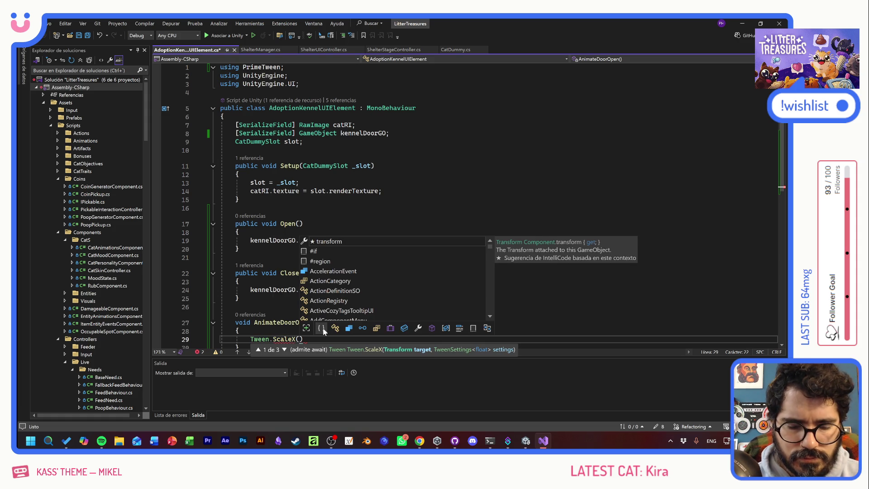
pyautogui.click(306, 141)
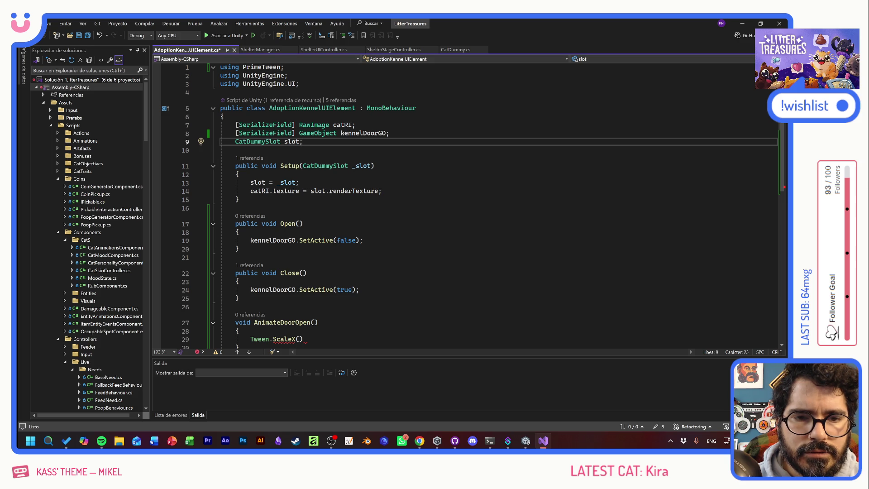
pyautogui.scroll(-1, 473, 206)
pyautogui.click(299, 314)
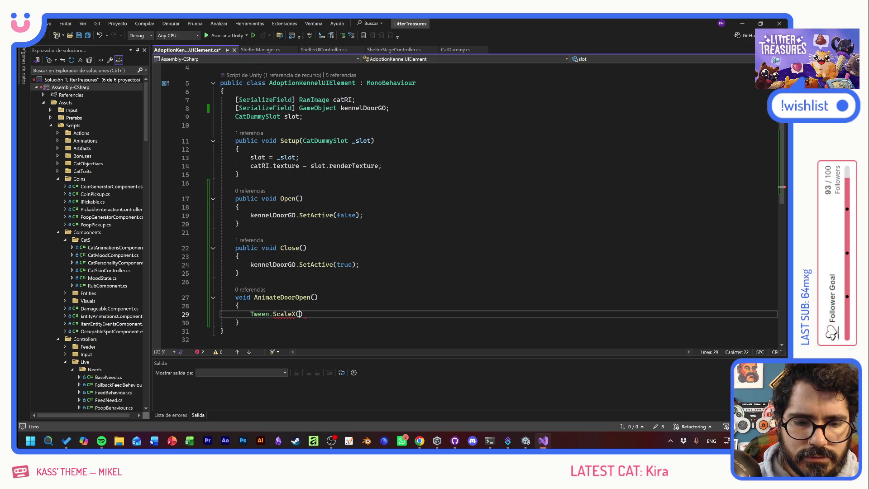
pyautogui.doubleClick(364, 108)
pyautogui.hotkey('ctrl', 'c')
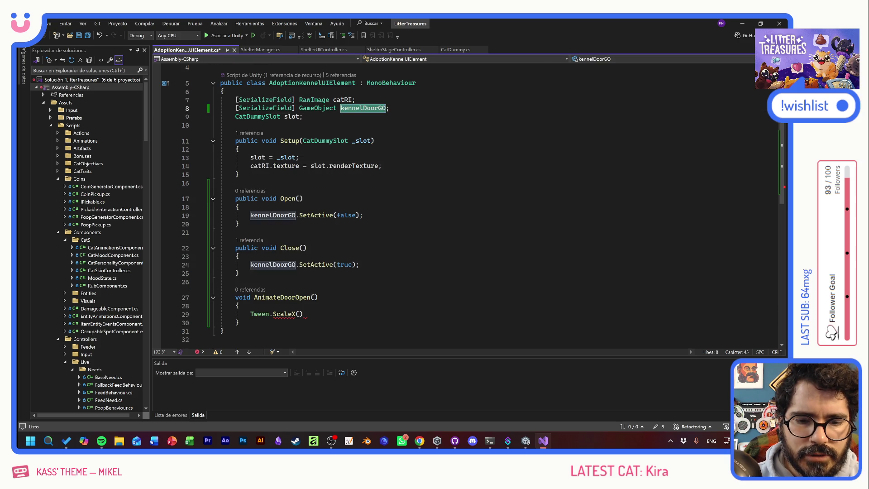
pyautogui.click(300, 314)
pyautogui.hotkey('ctrl', 'v')
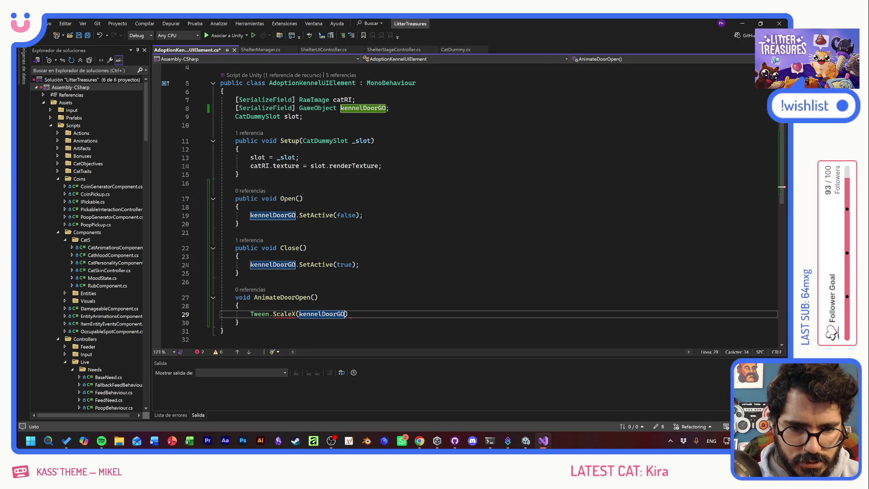
# Step: Add endValue -.4f, duration openDuration and ease openEase to the tween, then save
pyautogui.write(',')
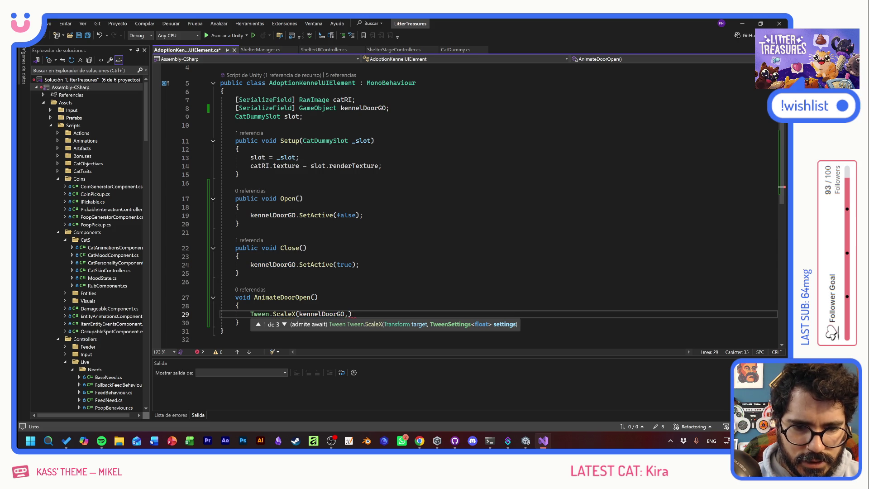
pyautogui.write('endDela')
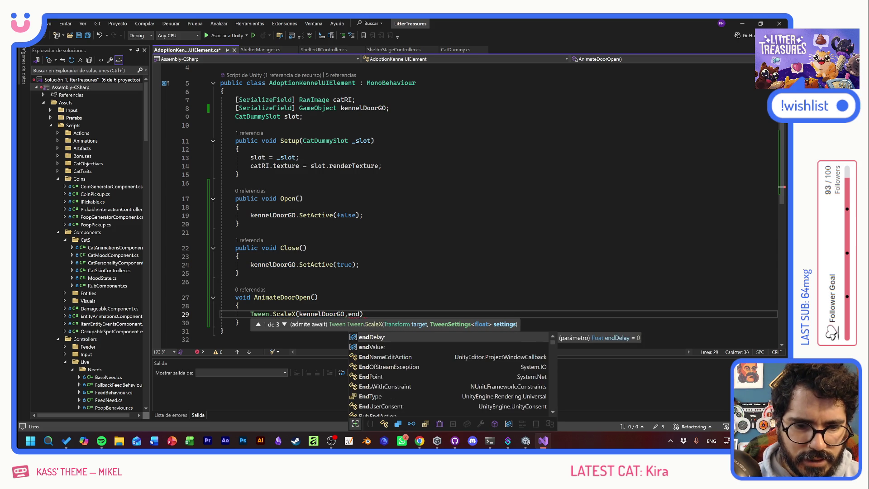
pyautogui.press('BackSpace')
pyautogui.press('BackSpace')
pyautogui.press('BackSpace')
pyautogui.write('Value>')
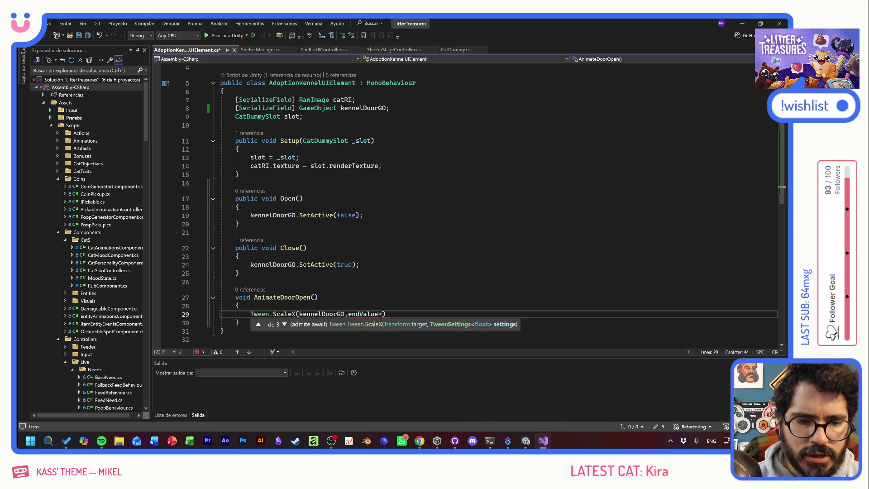
pyautogui.write(');')
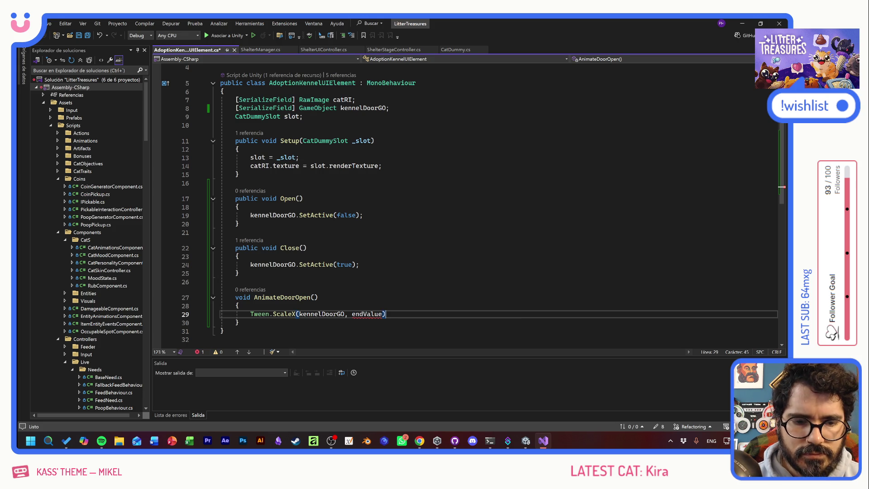
pyautogui.write(': ')
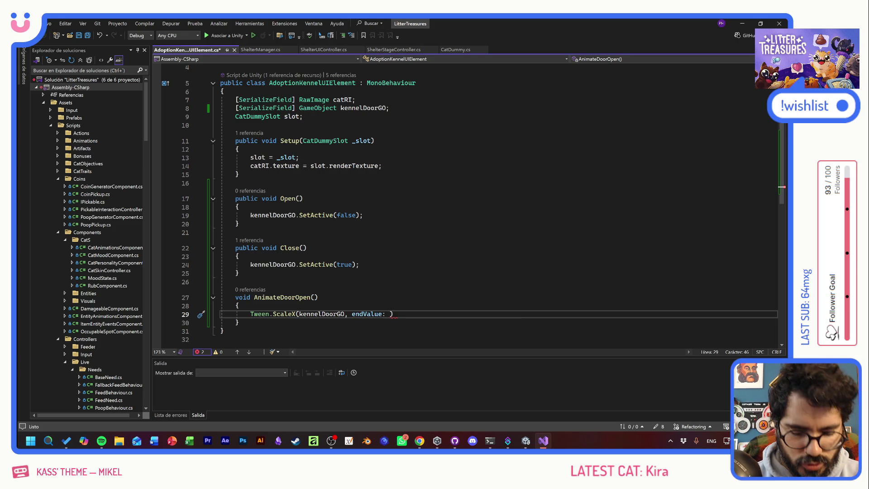
pyautogui.write('-.4f')
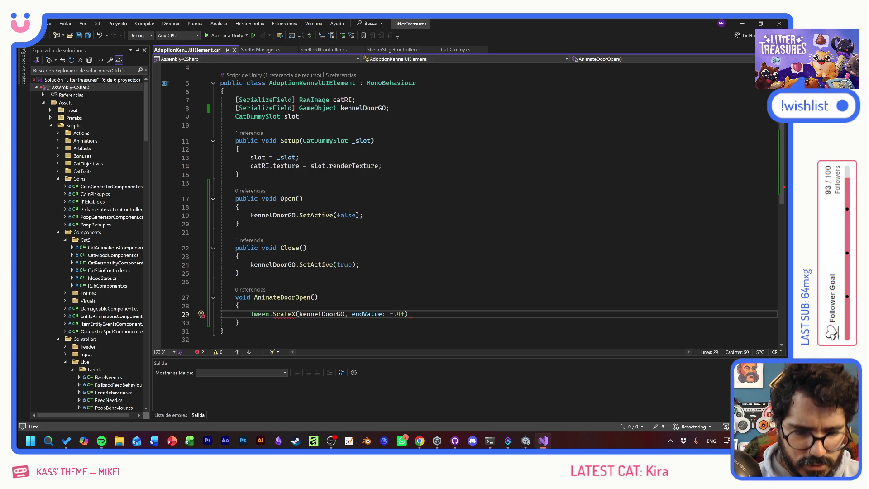
pyautogui.write(',')
pyautogui.write('duration>')
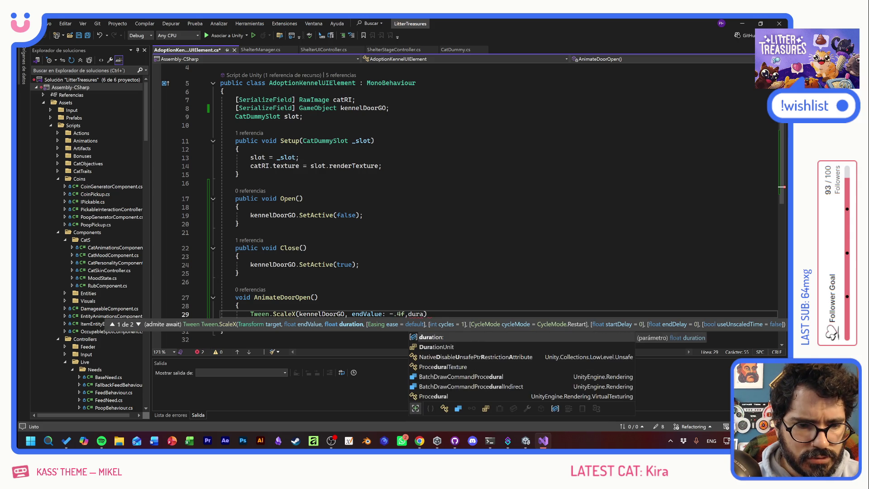
pyautogui.press('BackSpace')
pyautogui.write(': openDuration, ')
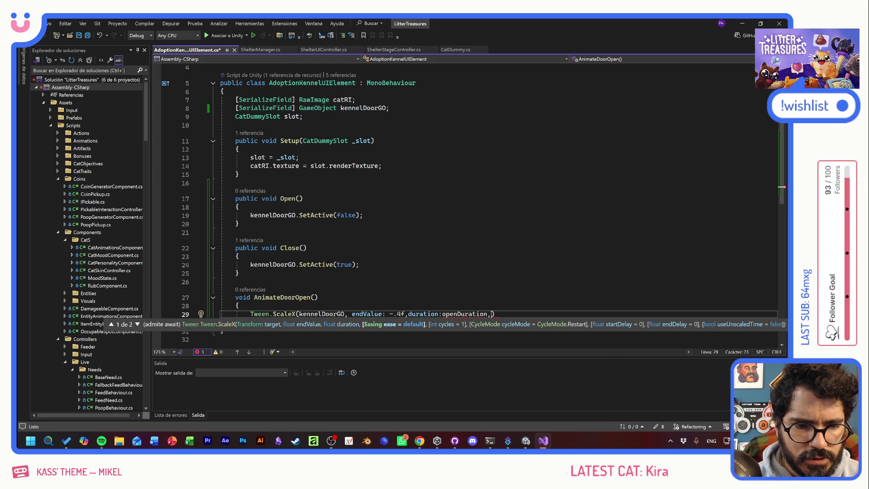
pyautogui.write('ease')
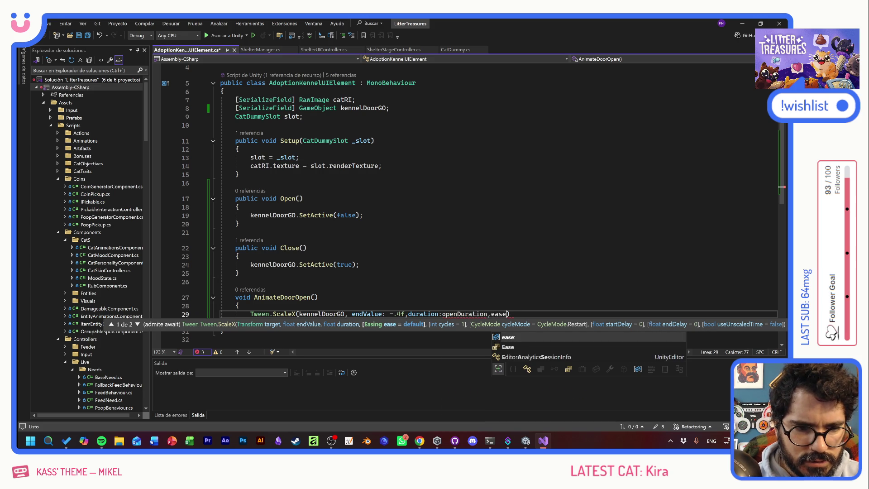
pyautogui.write(': ')
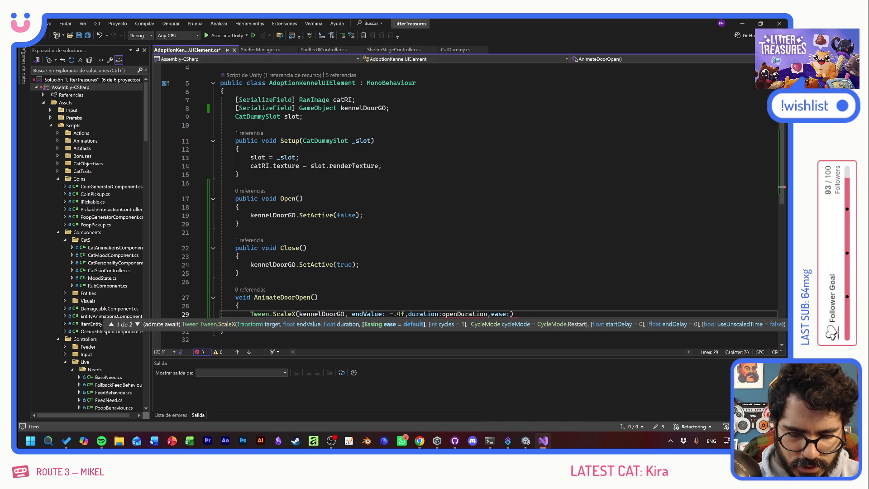
pyautogui.write('openE')
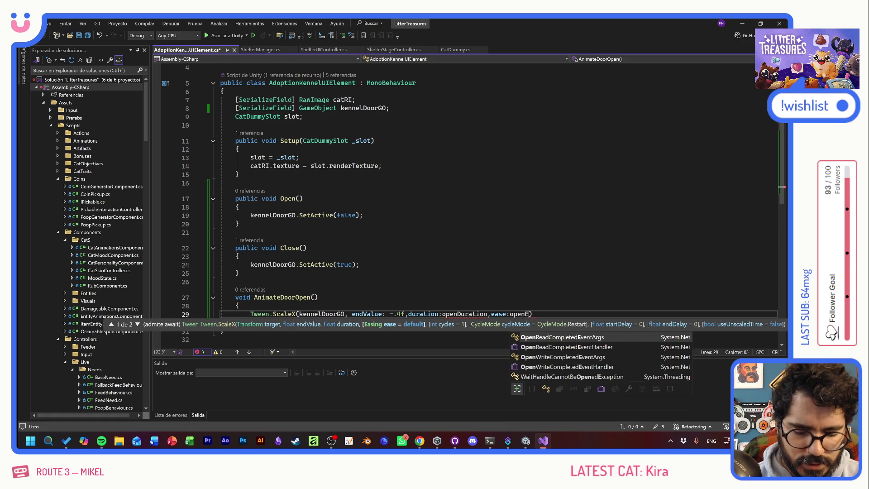
pyautogui.write('ase')
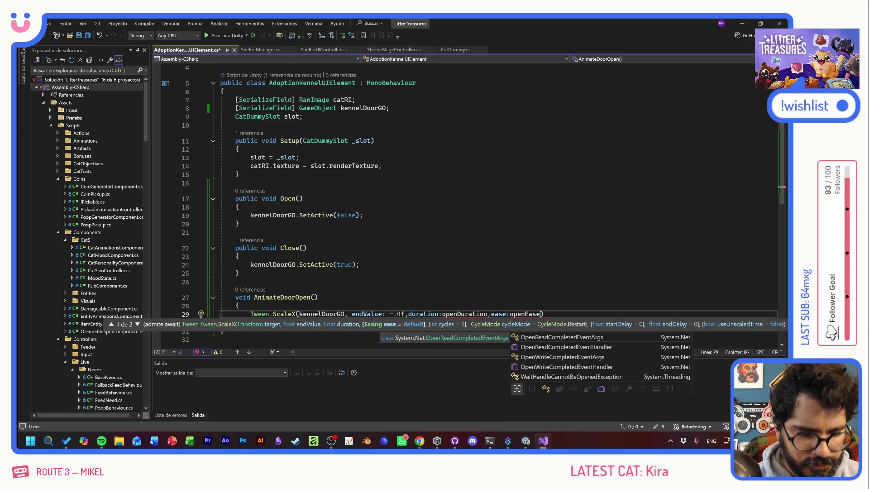
pyautogui.write(');')
pyautogui.hotkey('ctrl', 's')
pyautogui.scroll(1, 474, 205)
# Step: Add serialized float fields openDuration and closeDuration below the slot field
pyautogui.click(389, 133)
pyautogui.press('Down')
pyautogui.press('Return')
pyautogui.press('Return')
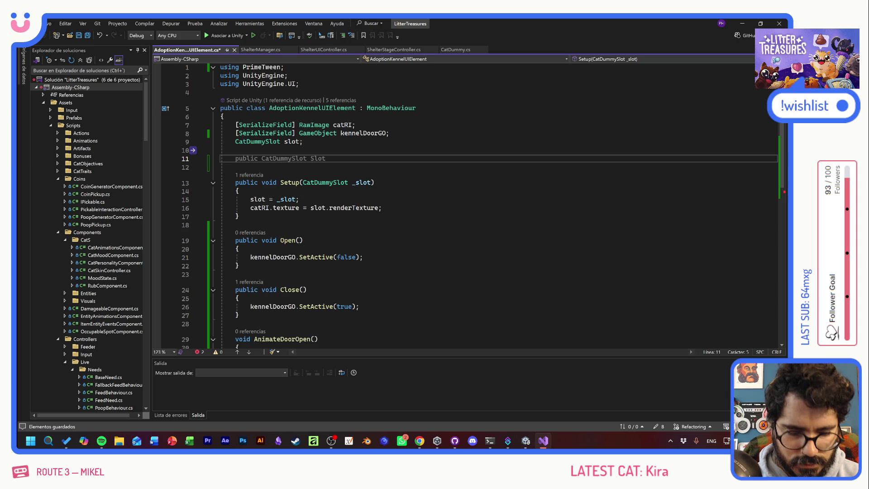
pyautogui.hotkey('ctrl', 'space')
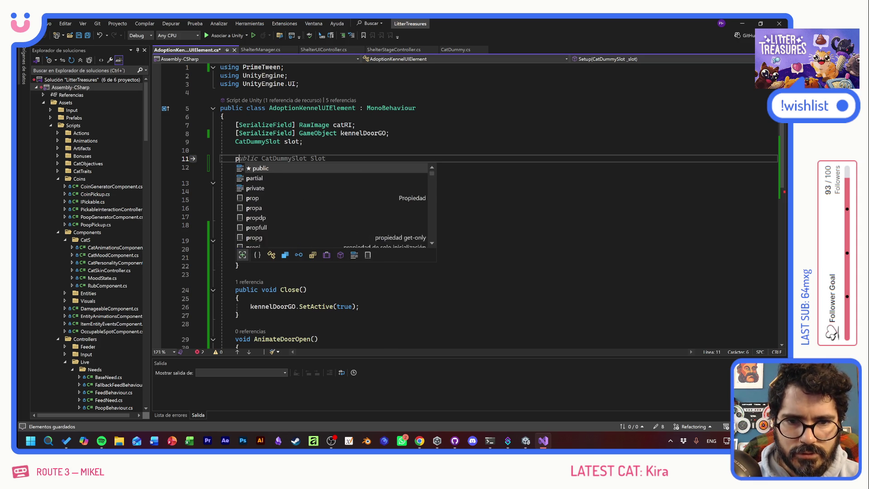
pyautogui.write('[SerializeField] ')
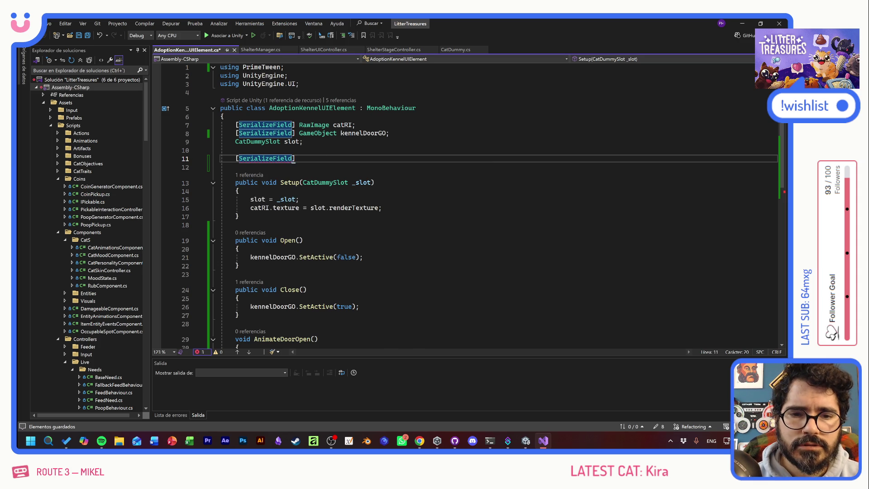
pyautogui.write('floa')
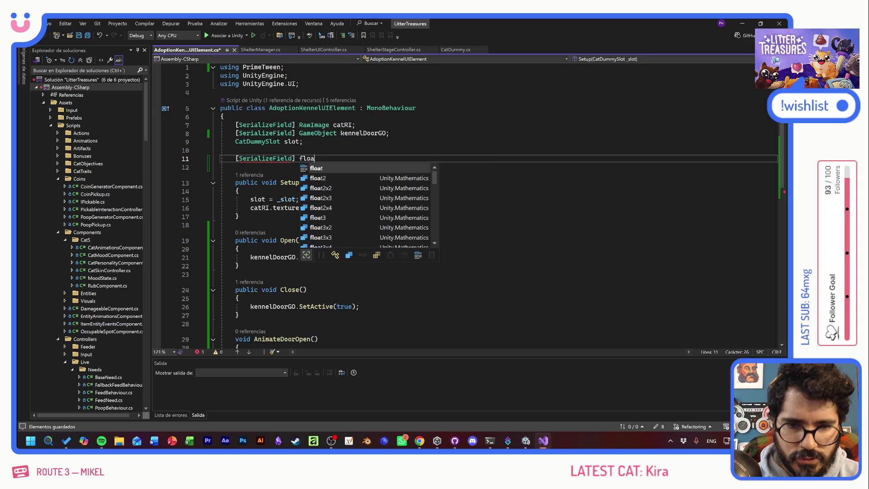
pyautogui.write('t open')
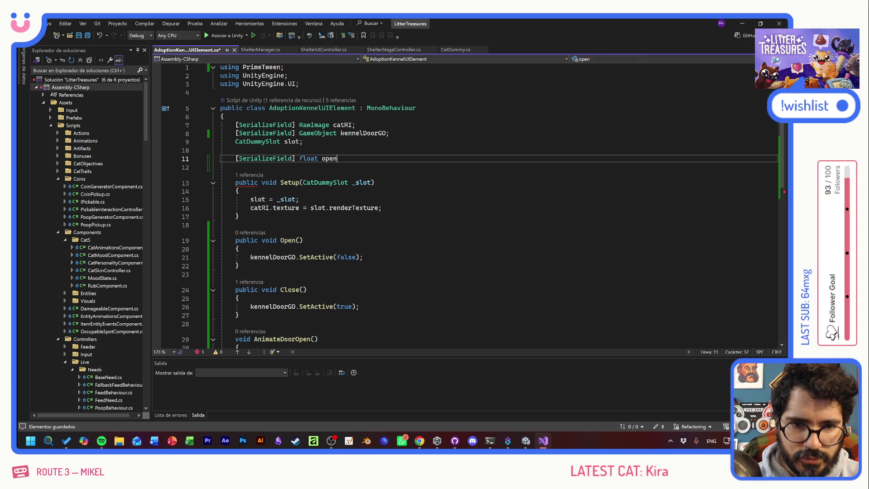
pyautogui.write('Duration;')
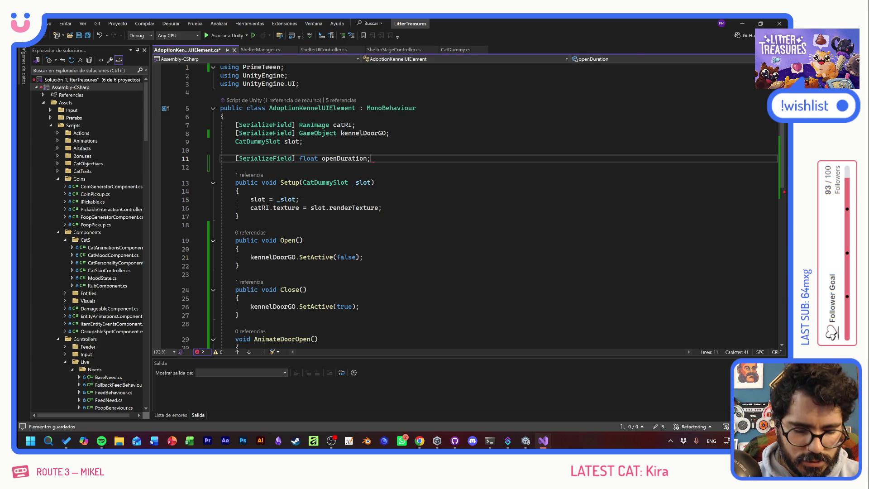
pyautogui.press('Return')
pyautogui.press('Tab')
# Step: Add serialized openEase and closeEase fields, then save the script
pyautogui.press('Return')
pyautogui.press('Return')
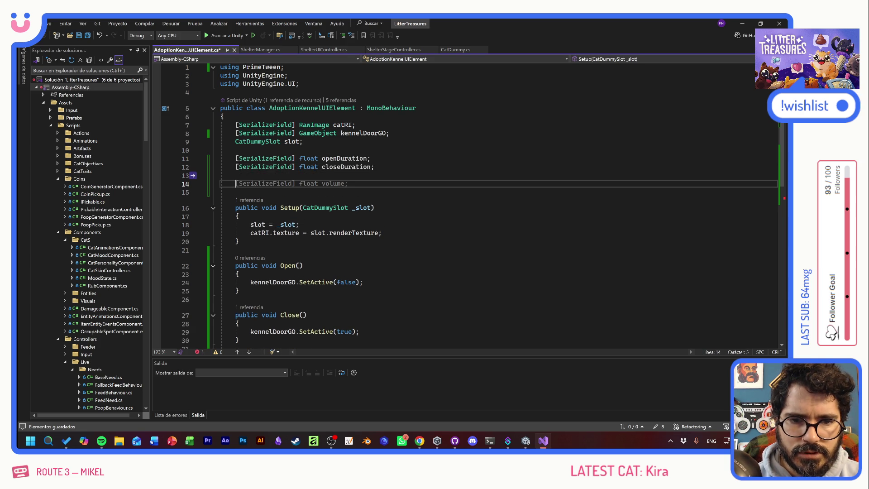
pyautogui.write('[SerializeField] ')
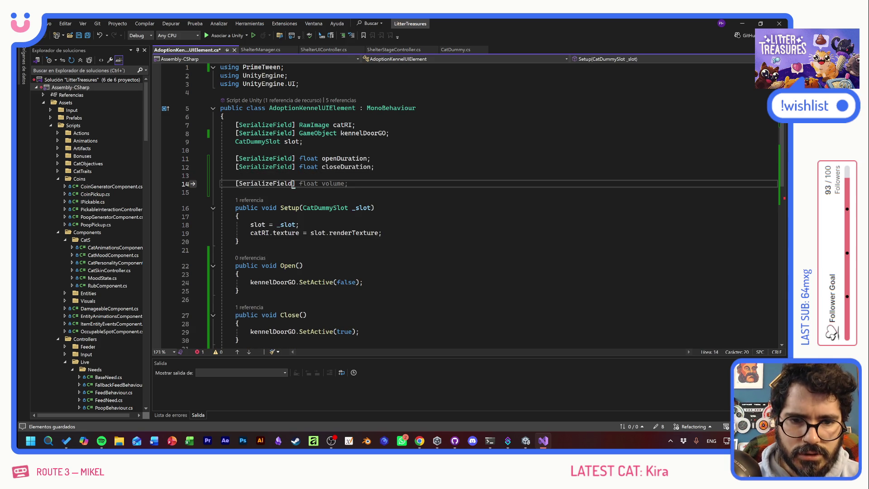
pyautogui.write('Ease')
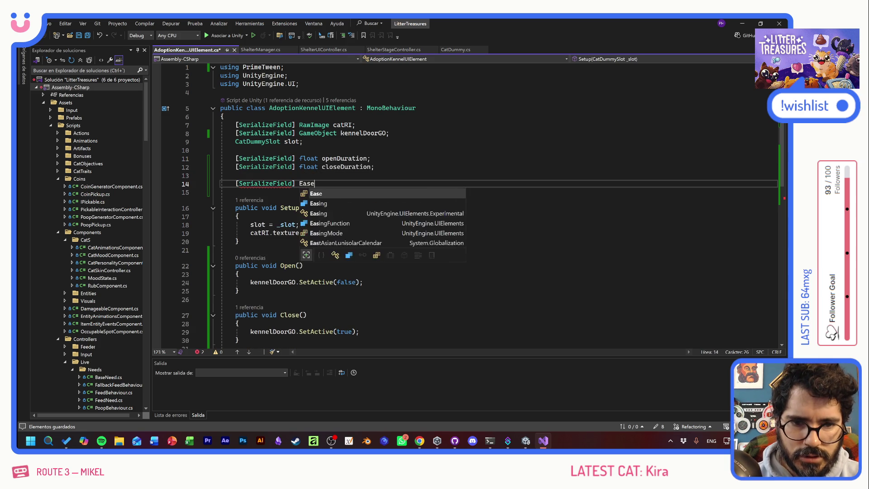
pyautogui.write(' openEase;')
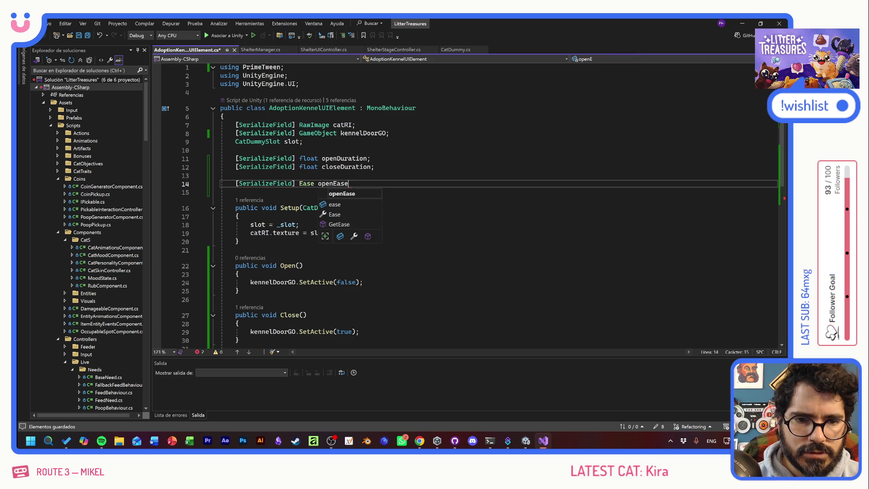
pyautogui.press('Return')
pyautogui.press('Tab')
pyautogui.hotkey('ctrl', 's')
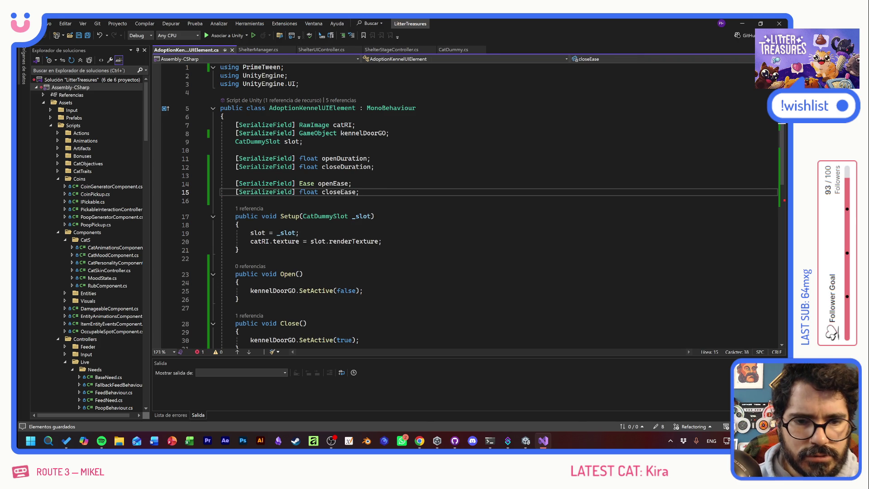
# Step: Change closeEase's type from float to Ease
pyautogui.doubleClick(308, 191)
pyautogui.write('Ease')
pyautogui.press('Down')
pyautogui.press('Down')
pyautogui.scroll(-5, 452, 203)
# Step: Target kennelDoorGO.transform in the ScaleX tween to clear the conversion error
pyautogui.click(236, 232)
pyautogui.moveTo(335, 264)
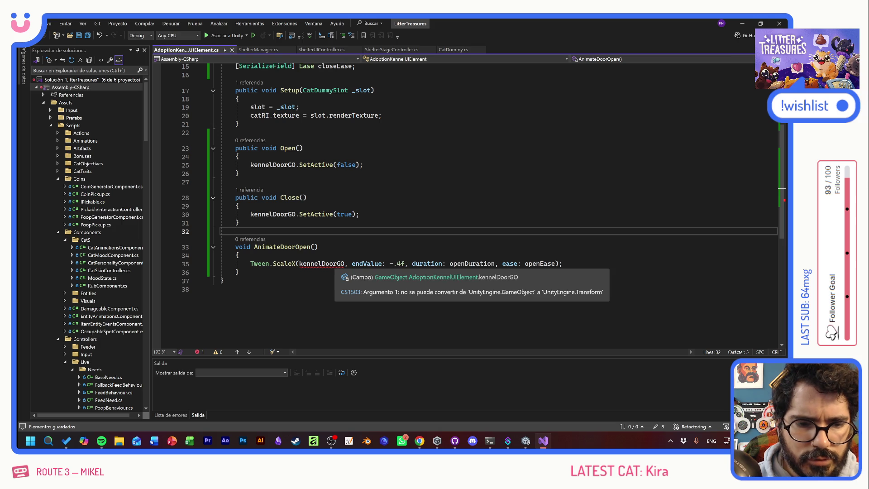
pyautogui.click(344, 263)
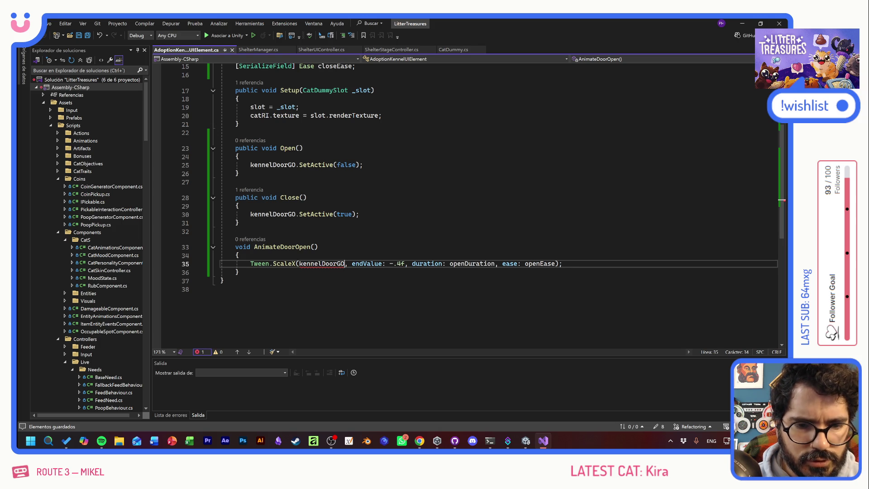
pyautogui.write('.tr')
pyautogui.press('Tab')
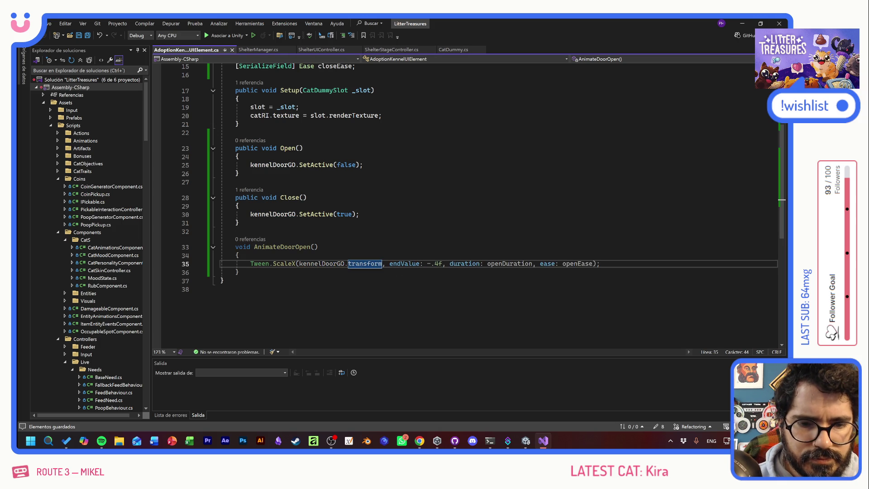
# Step: Copy the AnimateDoorOpen name and select the SetActive(false) statement in Open()
pyautogui.scroll(1, 453, 190)
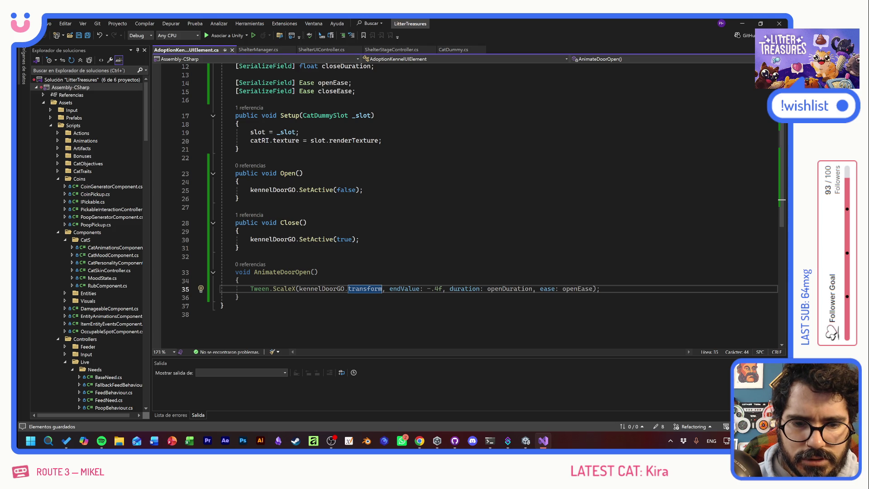
pyautogui.click(254, 271)
pyautogui.hotkey('ctrl', 'c')
pyautogui.click(250, 190)
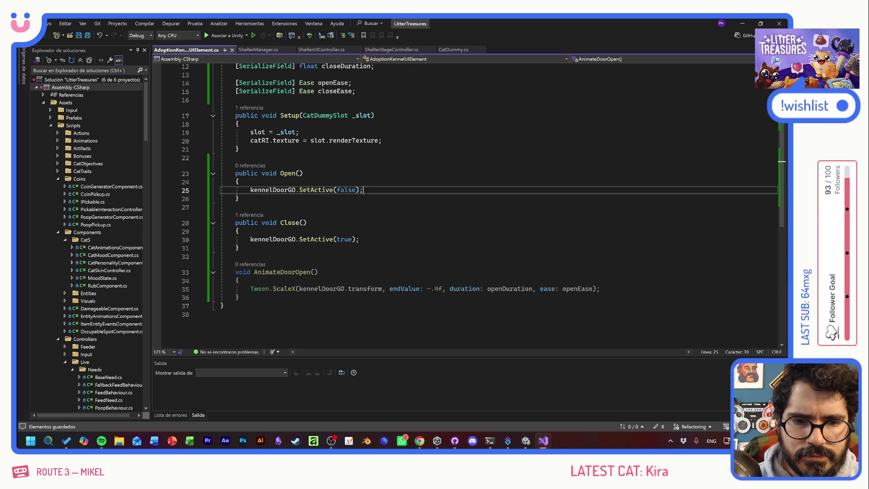
# Step: Replace Open()'s SetActive statement with an AnimateDoorOpen(); call
pyautogui.hotkey('shift', 'End')
pyautogui.hotkey('ctrl', 'v')
pyautogui.write(';')
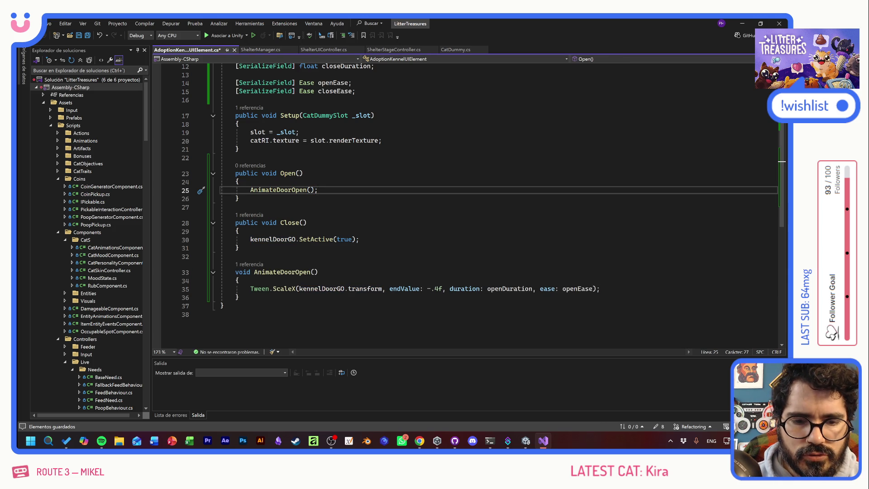
# Step: Duplicate the AnimateDoorOpen method directly below itself
pyautogui.moveTo(238, 297); pyautogui.dragTo(221, 272)
pyautogui.click(239, 297)
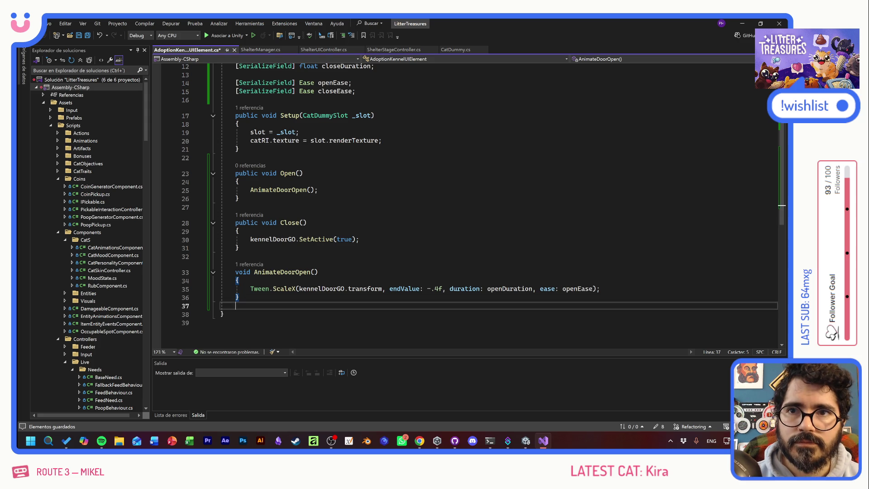
pyautogui.press('Return')
pyautogui.press('Return')
pyautogui.hotkey('ctrl', 'v')
# Step: Set the copy's tween to endValue 1, closeDuration and closeEase
pyautogui.scroll(-2, 369, 290)
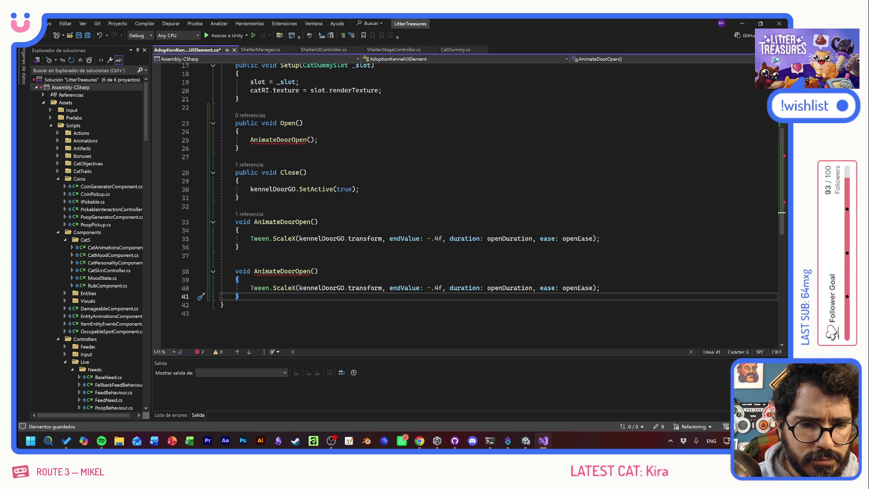
pyautogui.click(438, 288)
pyautogui.hotkey('shift', 'Left')
pyautogui.hotkey('shift', 'Left')
pyautogui.hotkey('shift', 'Left')
pyautogui.write('1')
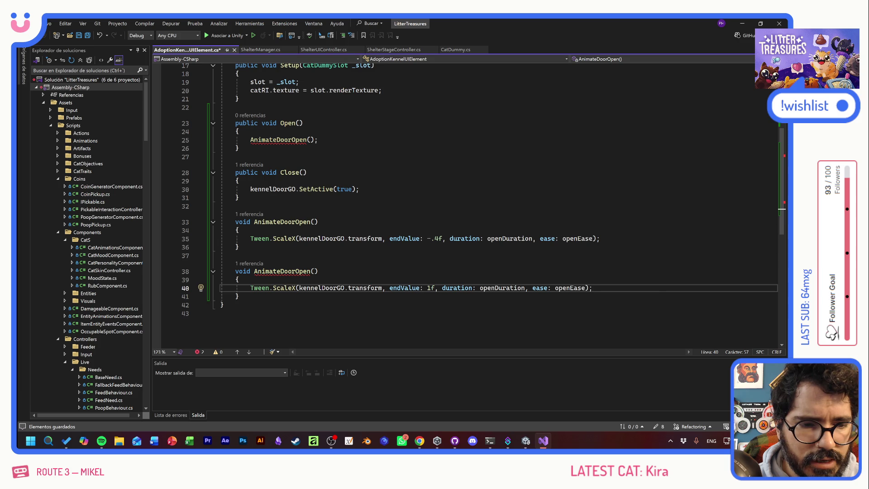
pyautogui.click(496, 287)
pyautogui.press('BackSpace')
pyautogui.press('BackSpace')
pyautogui.press('BackSpace')
pyautogui.write('close')
pyautogui.moveTo(574, 288); pyautogui.dragTo(560, 288)
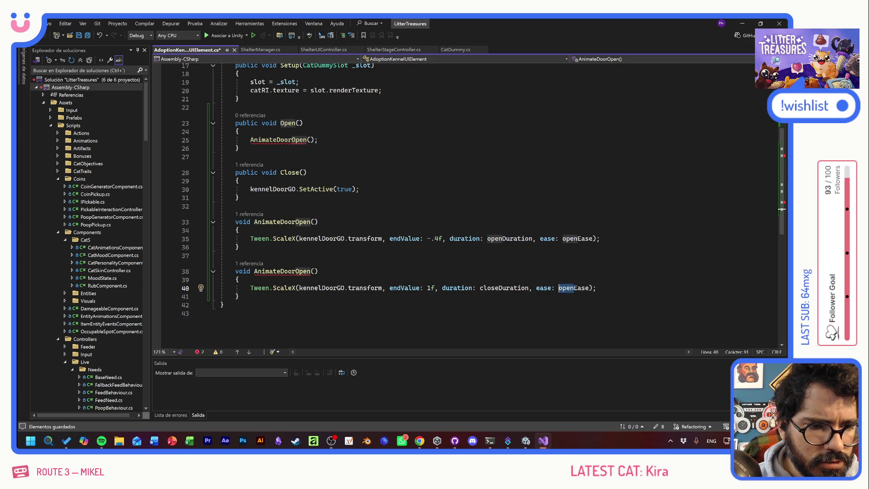
pyautogui.write('close')
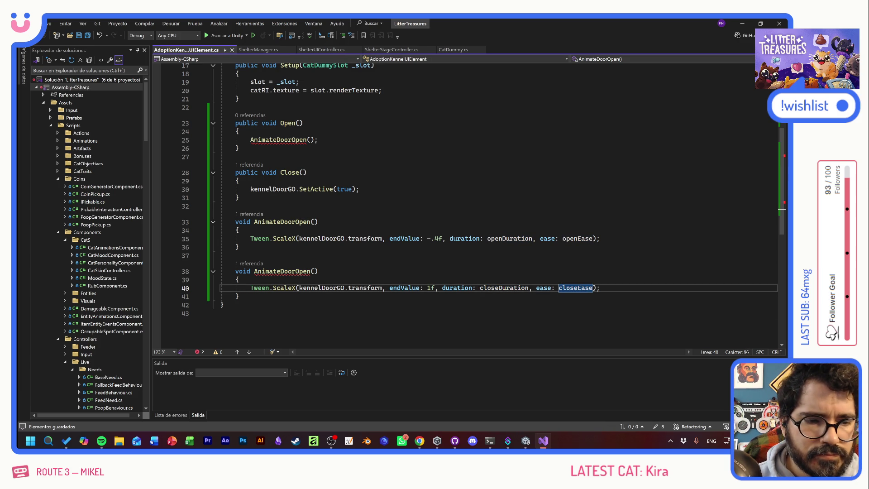
# Step: Rename the duplicated method to AnimateDoorClose
pyautogui.scroll(3, 563, 291)
pyautogui.scroll(1, 466, 206)
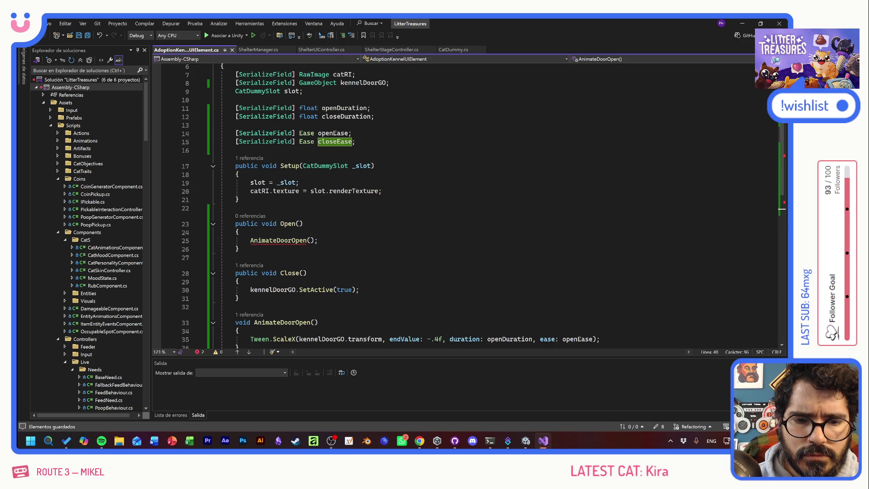
pyautogui.scroll(-3, 467, 206)
pyautogui.click(311, 296)
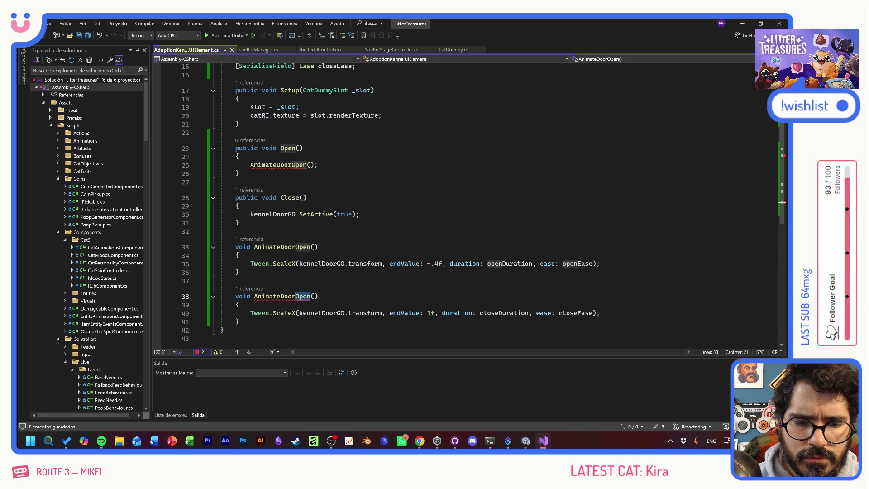
pyautogui.press('BackSpace')
pyautogui.press('BackSpace')
pyautogui.press('BackSpace')
pyautogui.write('Close')
# Step: Replace kennelDoorGO.SetActive(true) in Close() with an AnimateDoorClose(); call
pyautogui.press('End')
pyautogui.hotkey('shift', 'Home')
pyautogui.hotkey('ctrl', 'c')
pyautogui.moveTo(250, 214); pyautogui.dragTo(359, 214)
pyautogui.hotkey('ctrl', 'v')
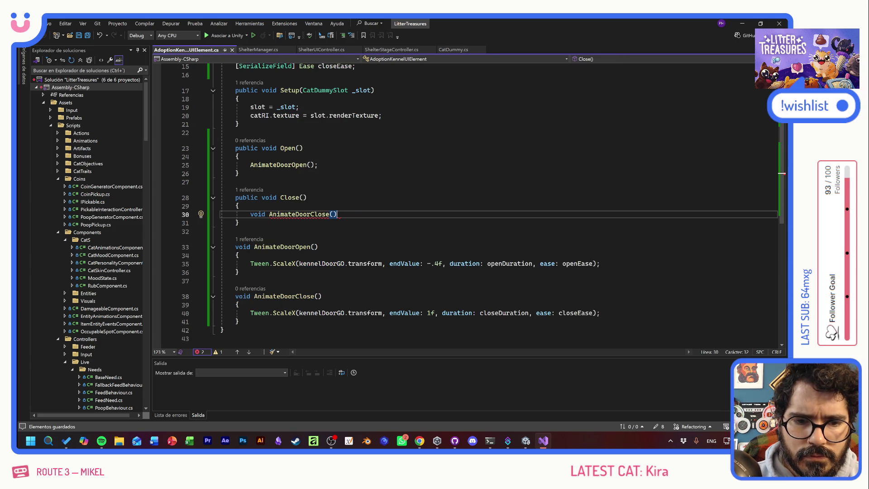
pyautogui.write(';')
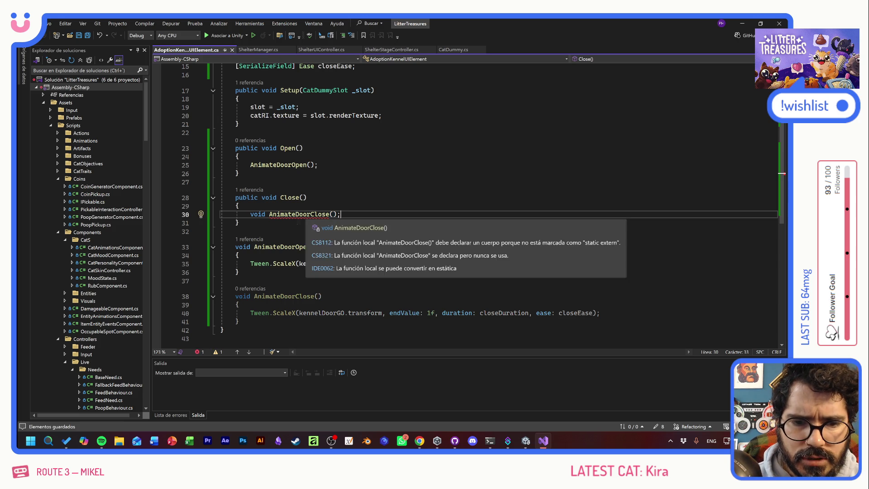
pyautogui.press('Home')
pyautogui.hotkey('ctrl', 'shift', 'Right')
pyautogui.press('Delete')
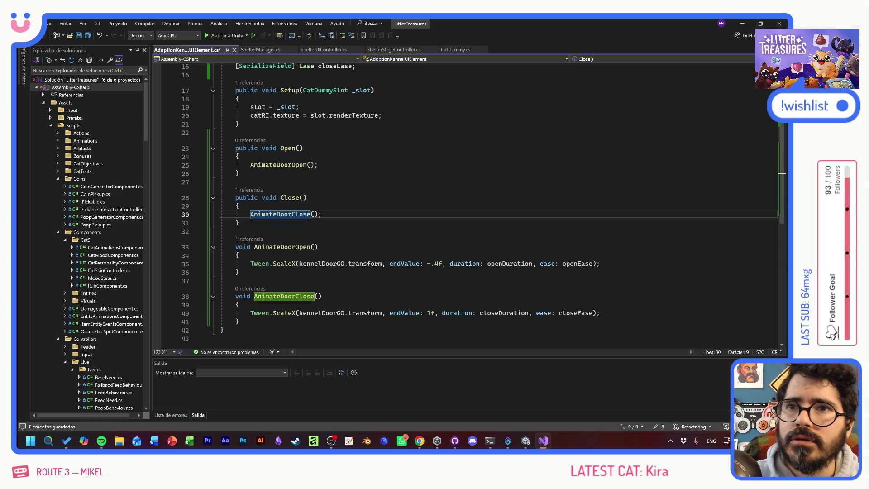
pyautogui.click(405, 256)
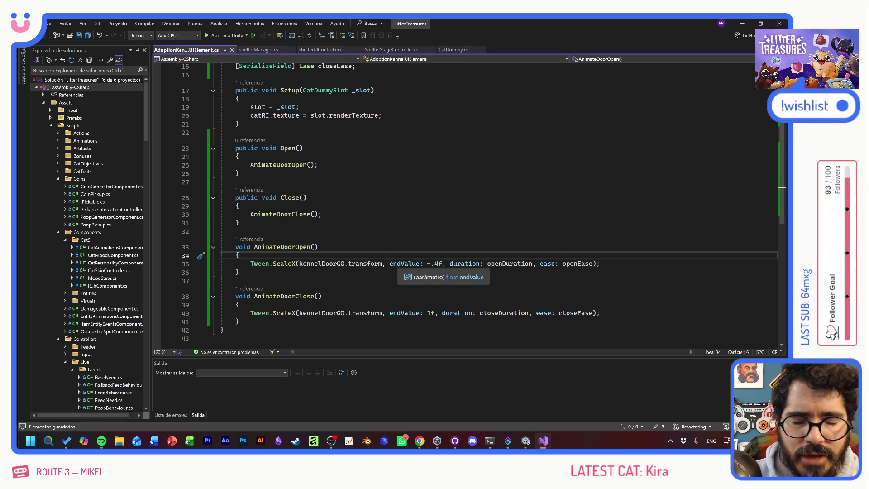
pyautogui.scroll(4, 405, 261)
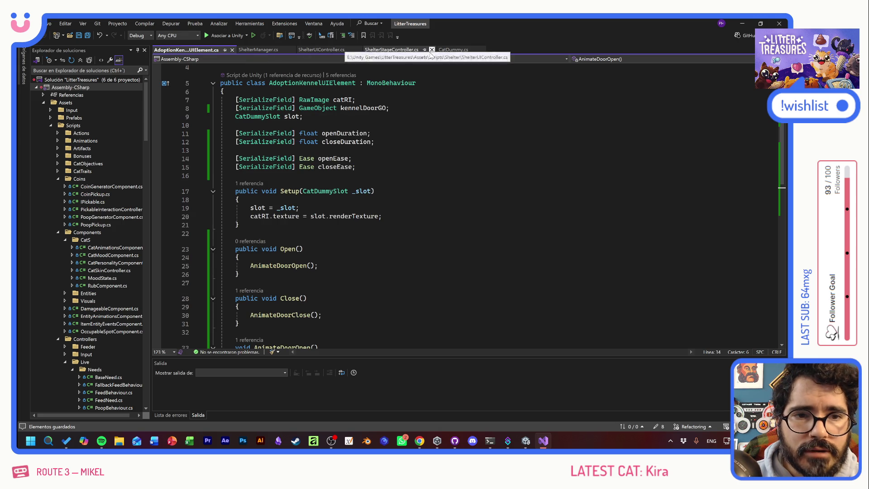
# Step: In ShelterUIController.cs, review MoveKennels and where SelectNewCat calls selectedKennel.Close()
pyautogui.click(313, 49)
pyautogui.click(238, 256)
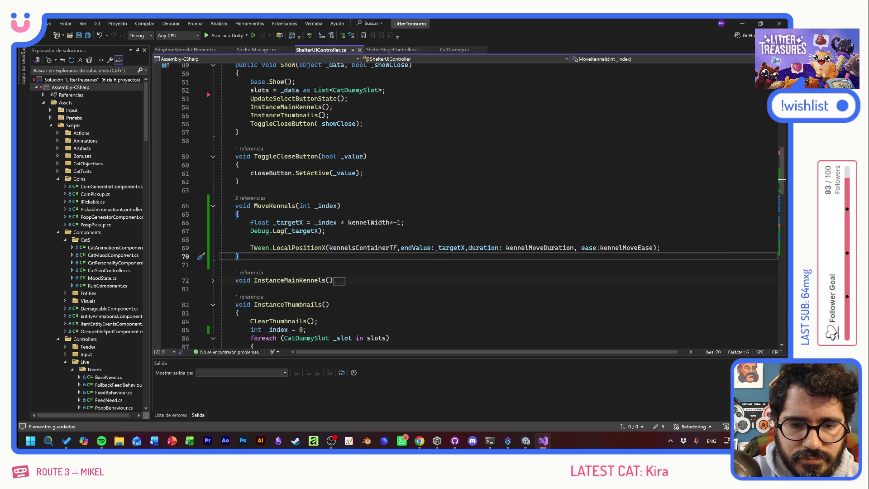
pyautogui.scroll(-6, 483, 206)
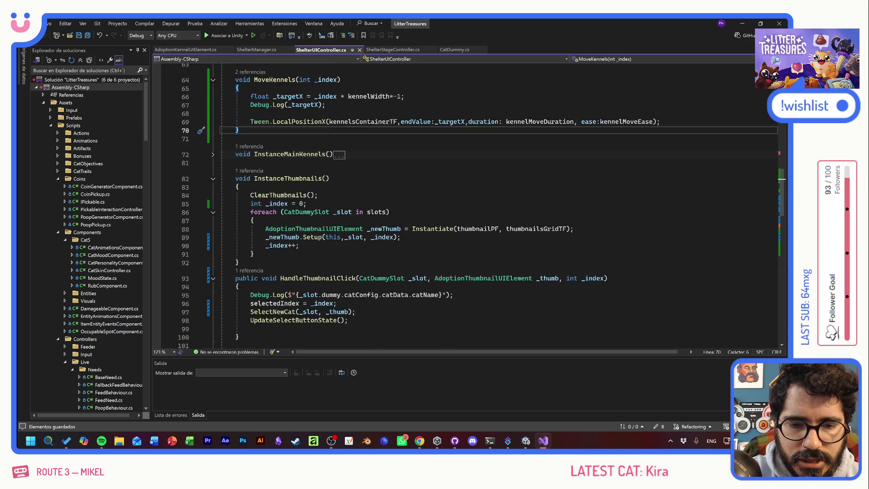
pyautogui.scroll(-3, 482, 206)
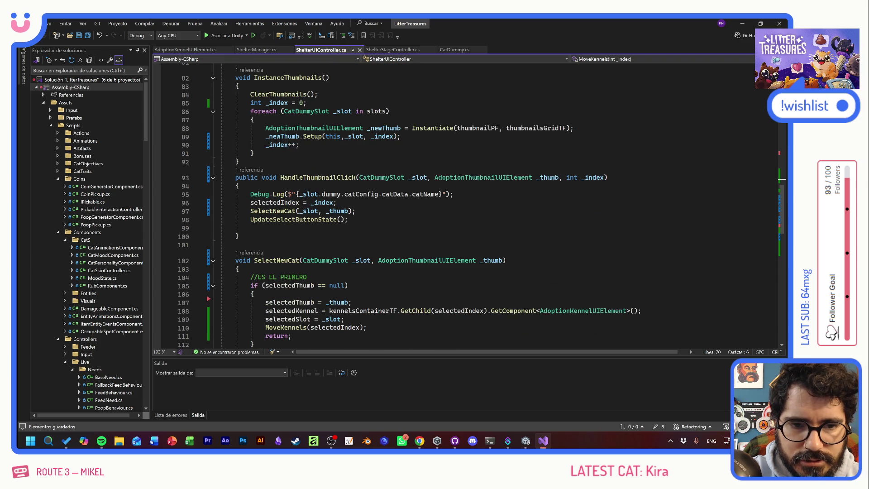
pyautogui.scroll(-3, 481, 205)
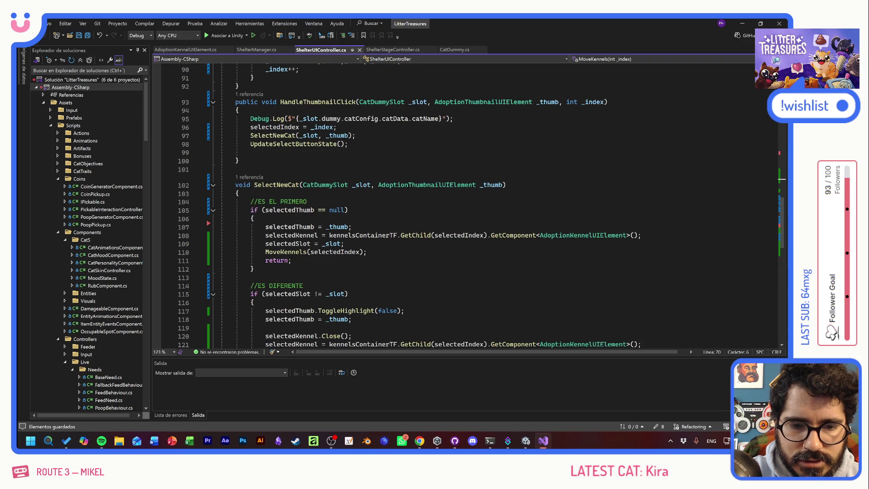
pyautogui.scroll(-2, 481, 206)
pyautogui.click(254, 278)
pyautogui.press('Up')
pyautogui.press('Up')
pyautogui.press('Up')
pyautogui.click(352, 285)
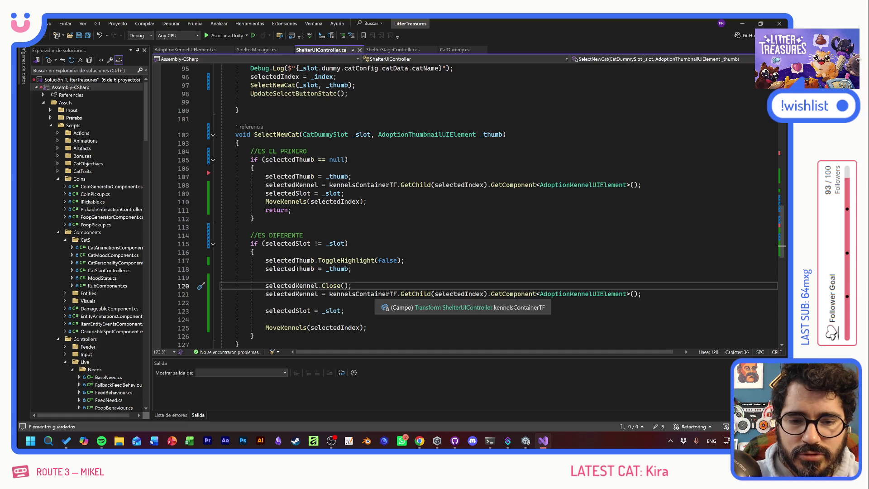
# Step: Insert an extra blank line after HandleThumbnailClick and scroll back up
pyautogui.scroll(3, 481, 206)
pyautogui.click(235, 195)
pyautogui.press('Return')
pyautogui.click(236, 194)
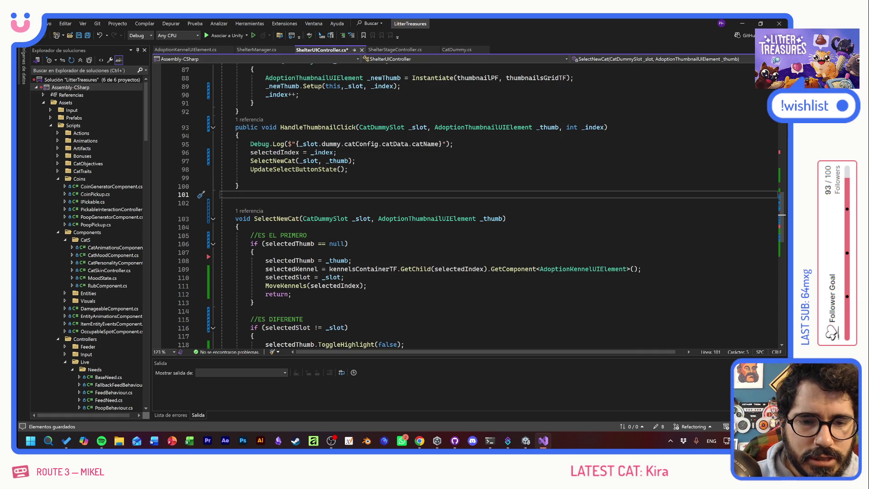
pyautogui.scroll(4, 482, 206)
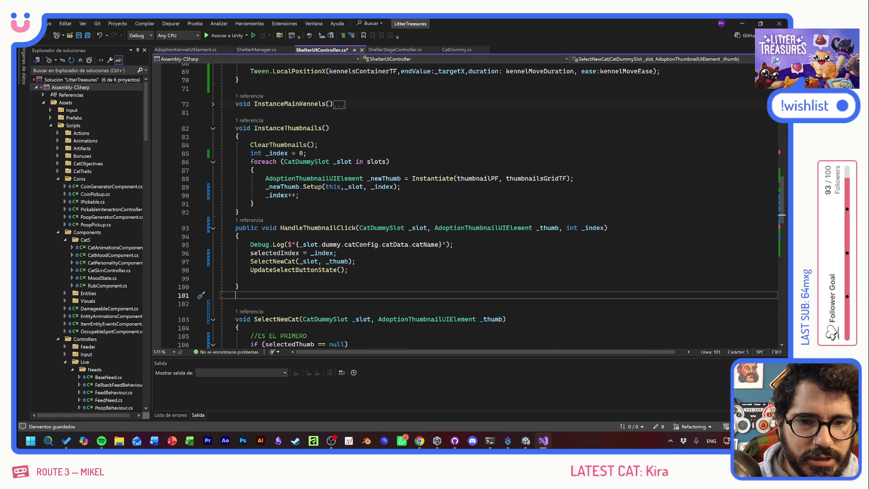
pyautogui.scroll(5, 483, 206)
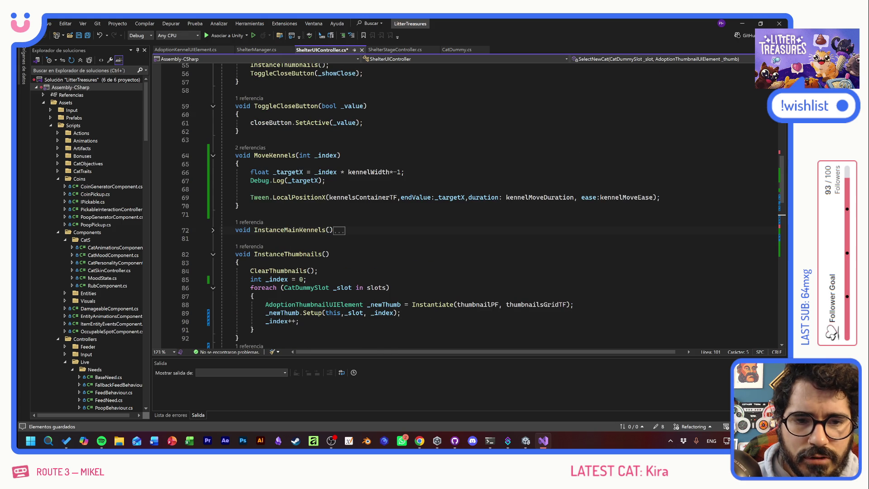
# Step: Chain .OnComplete(selectedKennel.Close) onto the MoveKennels tween and save
pyautogui.click(710, 198)
pyautogui.write('.On')
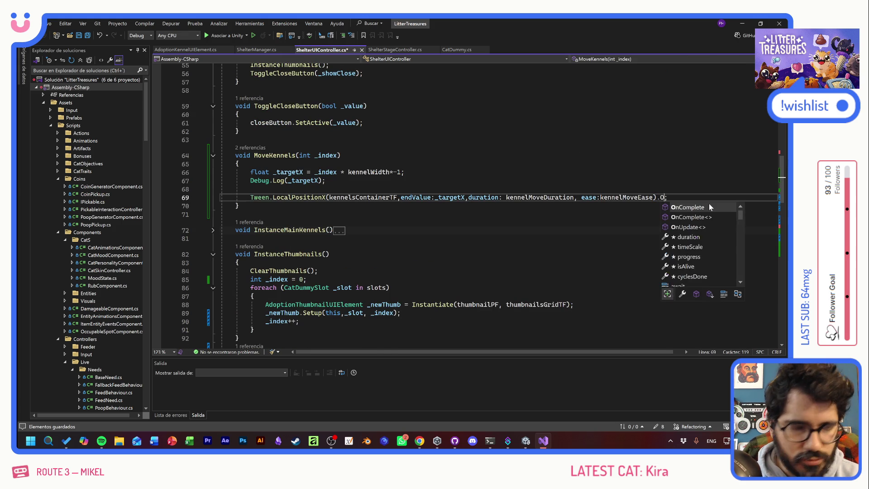
pyautogui.press('Tab')
pyautogui.write('(selected')
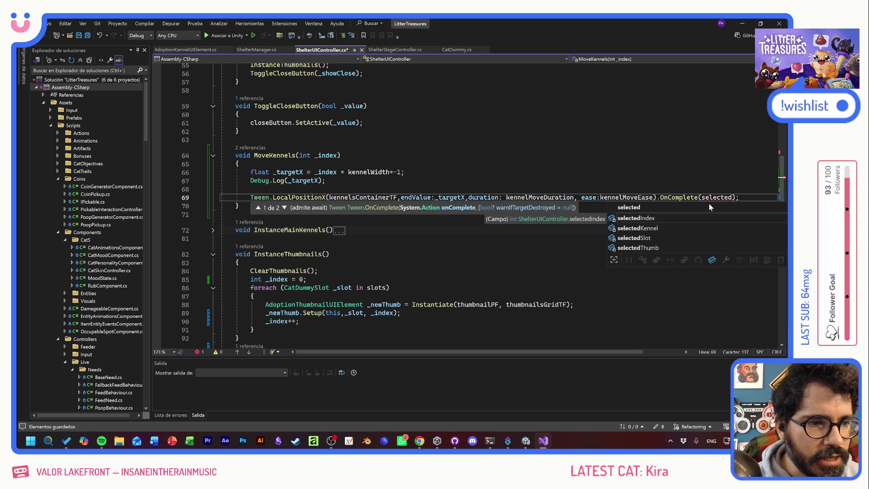
pyautogui.press('Tab')
pyautogui.press('BackSpace')
pyautogui.press('BackSpace')
pyautogui.press('BackSpace')
pyautogui.write('Kennel.')
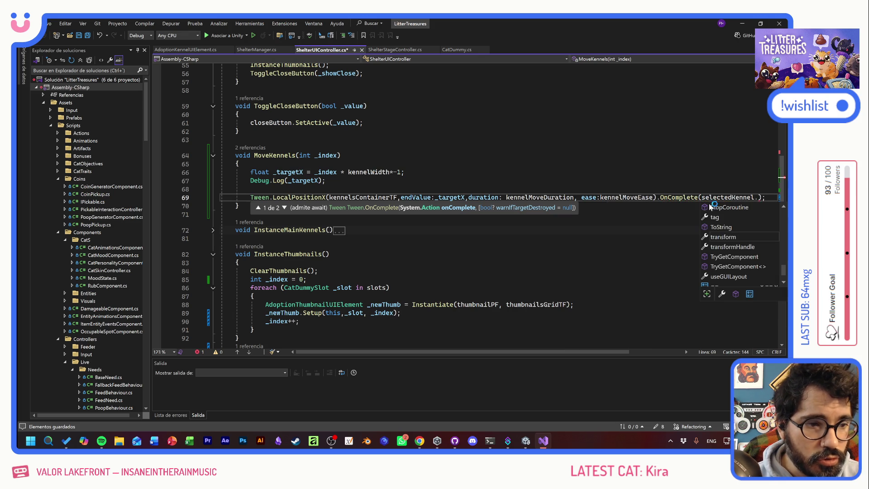
pyautogui.write('Close')
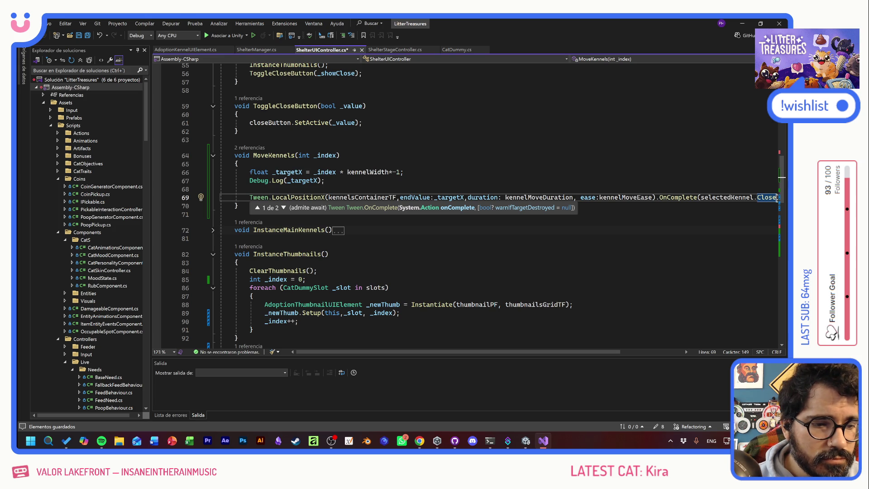
pyautogui.click(235, 139)
pyautogui.hotkey('ctrl', 's')
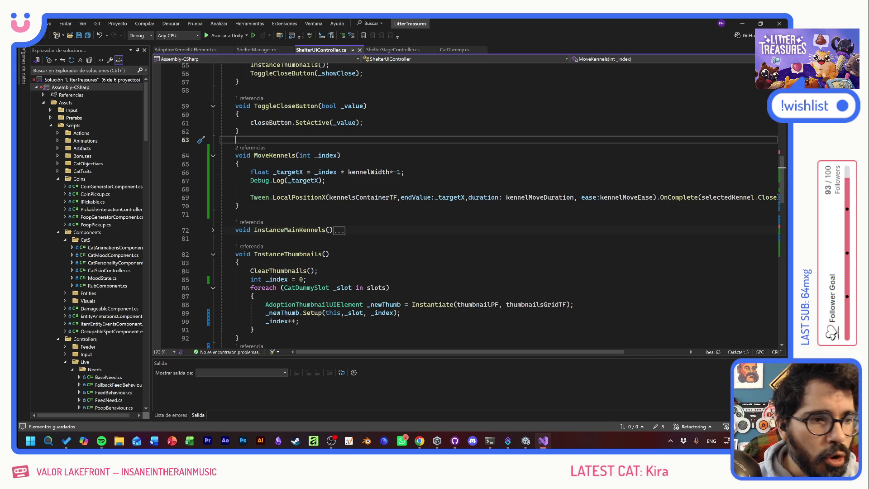
# Step: Change the callback to selectedKennel.Open and return to AdoptionKennelUIElement.cs
pyautogui.click(777, 198)
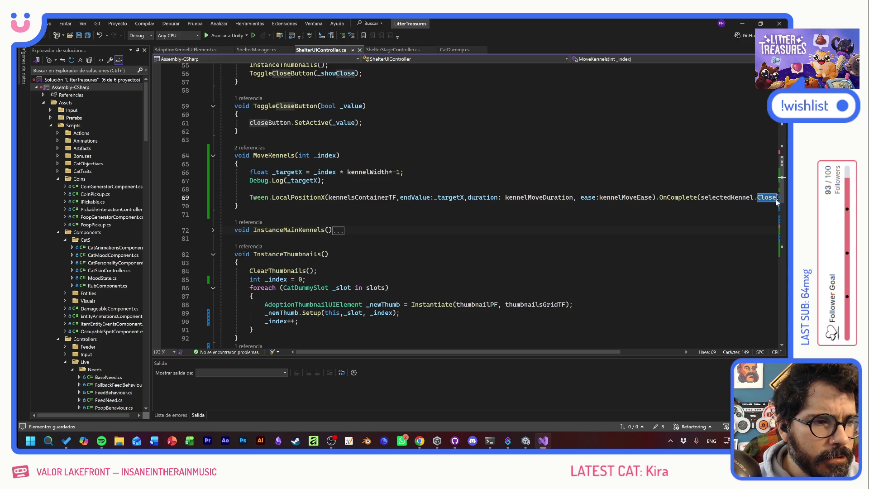
pyautogui.write('Open);')
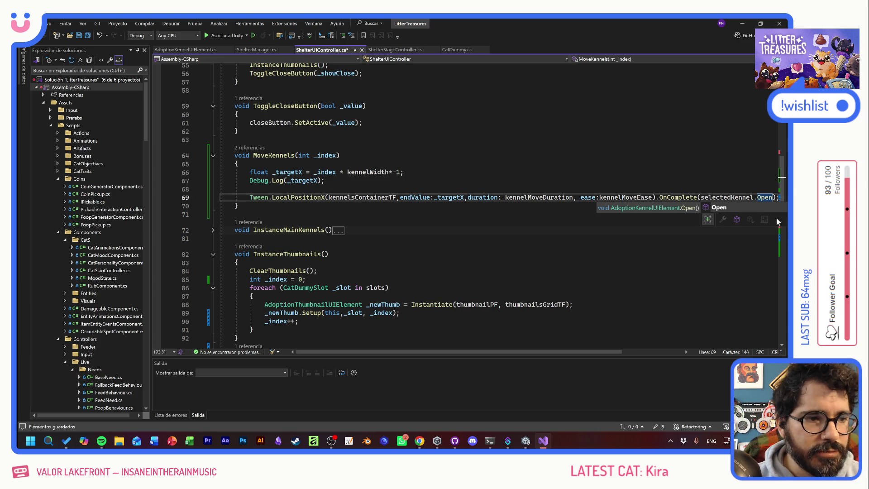
pyautogui.click(403, 172)
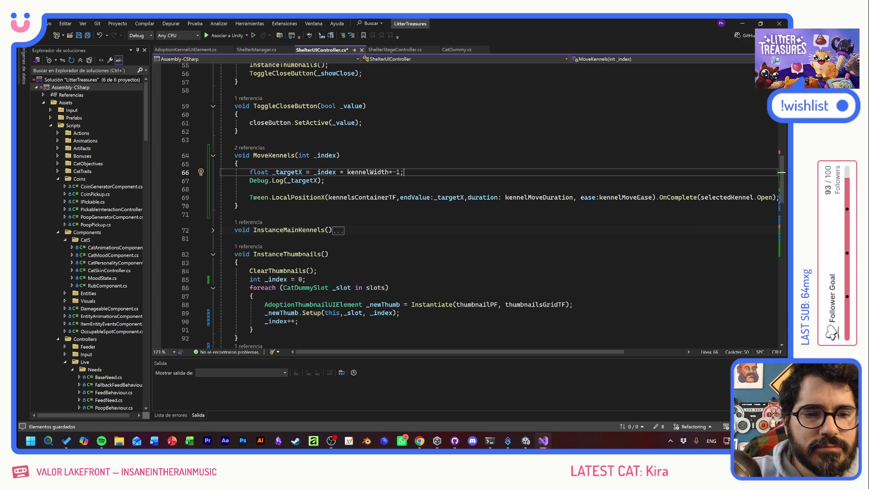
pyautogui.click(239, 164)
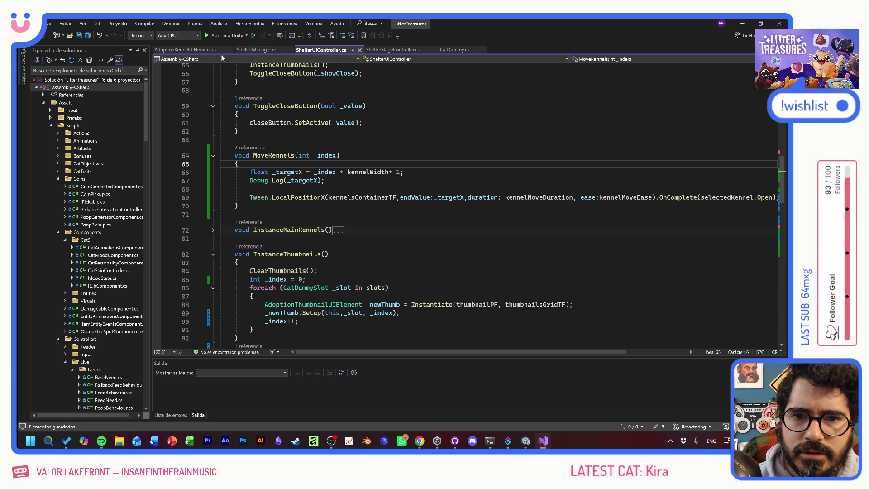
pyautogui.click(209, 51)
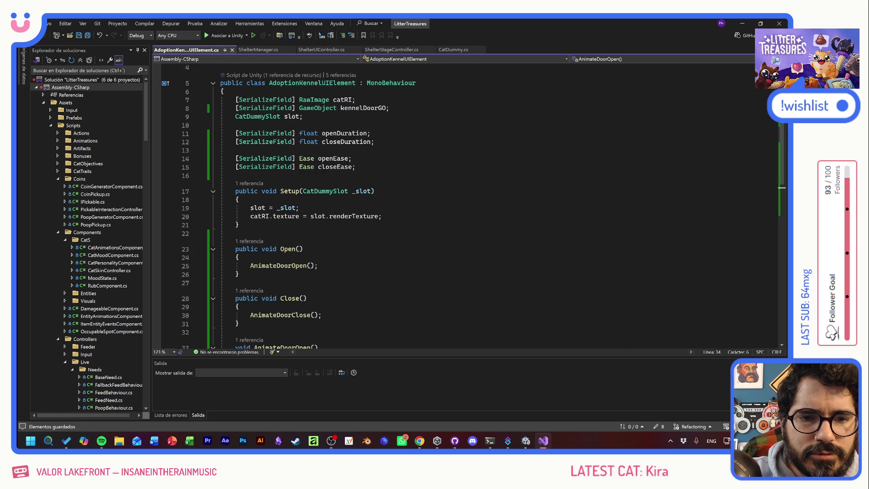
# Step: Give openDuration a default of 1f and closeDuration a default of 0.5f
pyautogui.click(369, 133)
pyautogui.write('=')
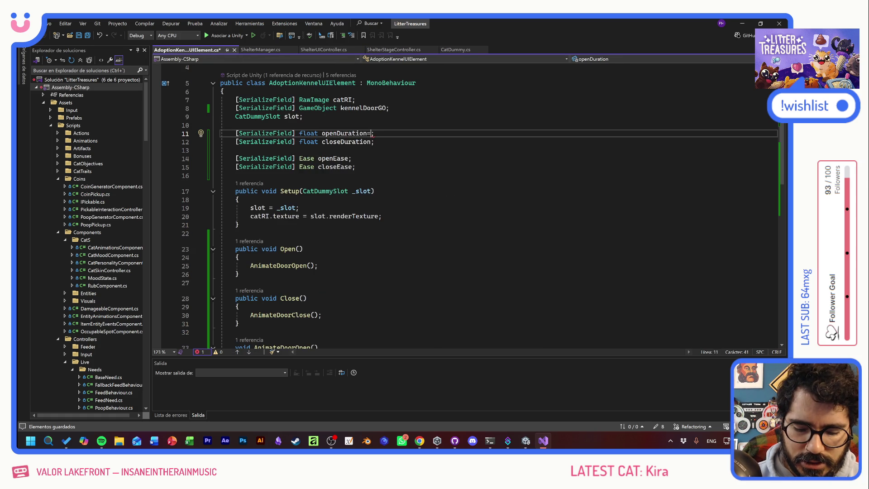
pyautogui.write('1f')
pyautogui.press('Down')
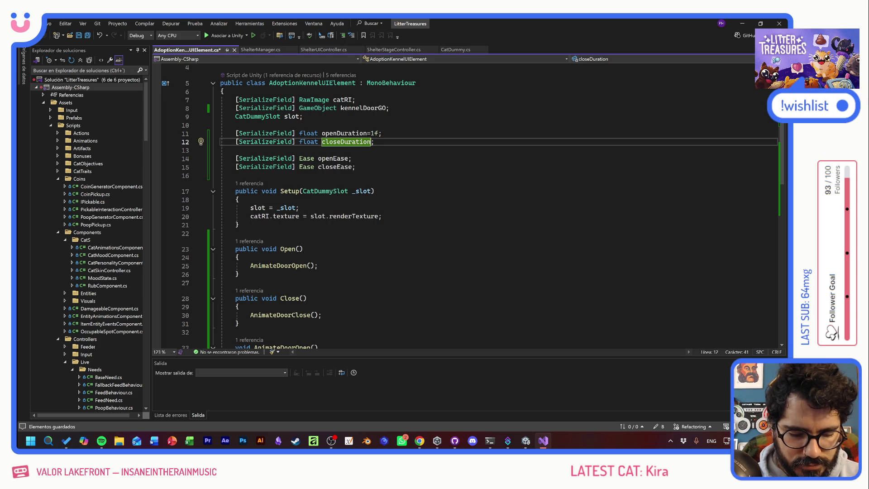
pyautogui.write('=.5f')
pyautogui.press('Down')
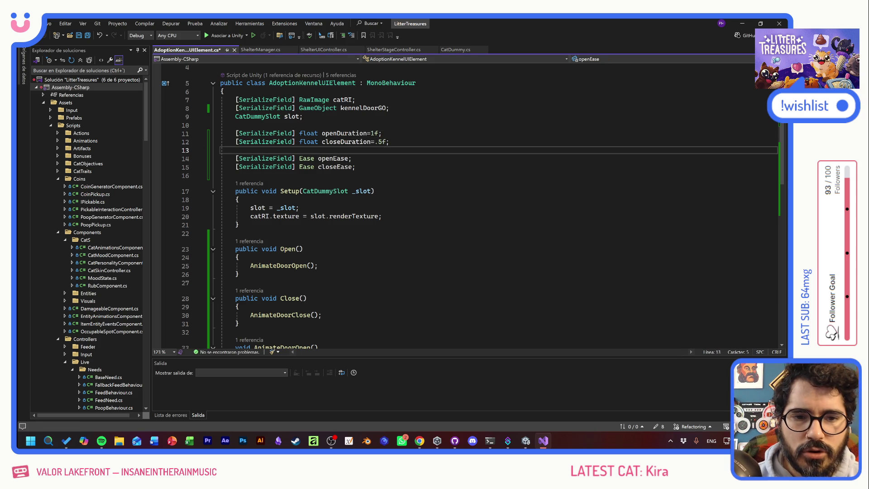
# Step: Default openEase to Ease.InOutElastic and closeEase to Ease.OutSine using IntelliSense
pyautogui.click(333, 158)
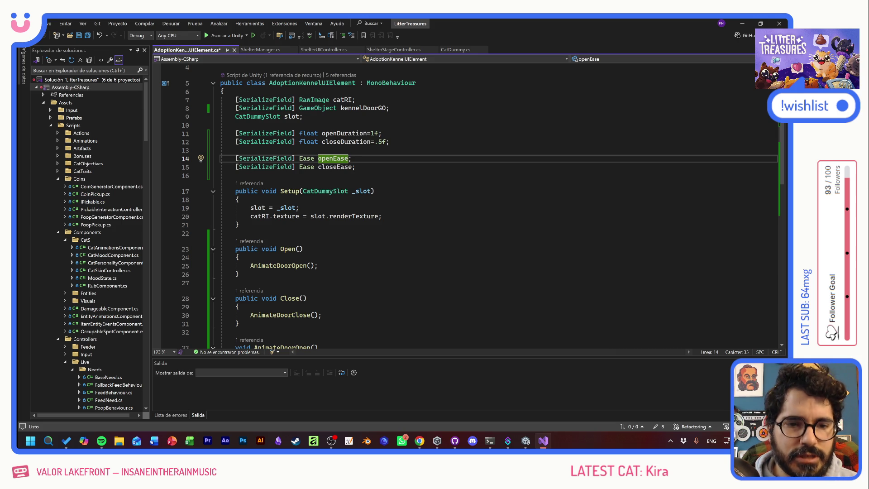
pyautogui.write('= ')
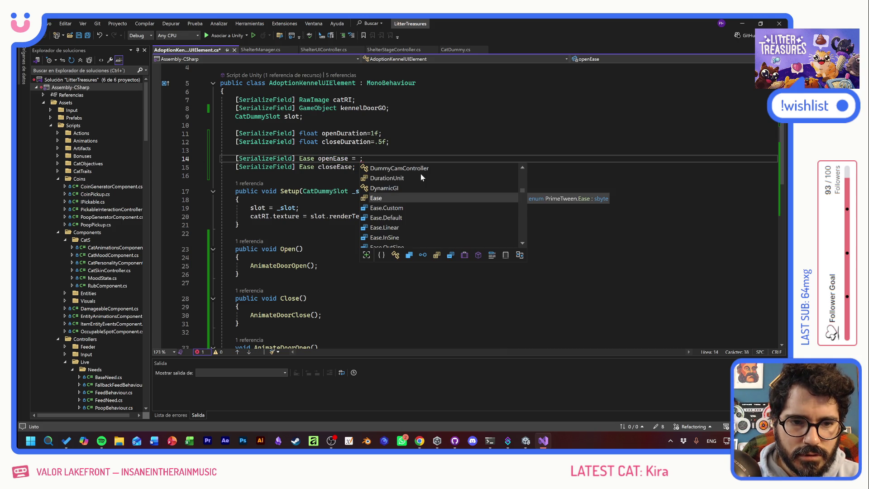
pyautogui.write('Ease.ino')
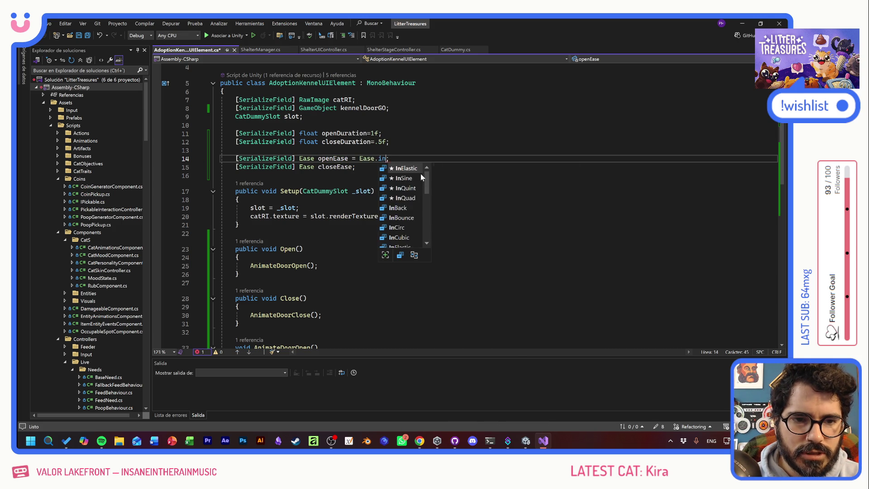
pyautogui.press('Down')
pyautogui.press('Down')
pyautogui.press('Down')
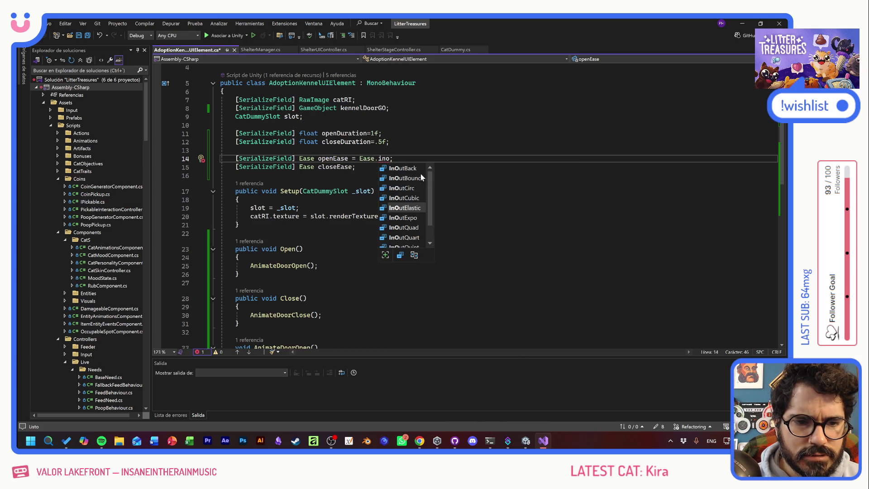
pyautogui.press('Tab')
pyautogui.press('Down')
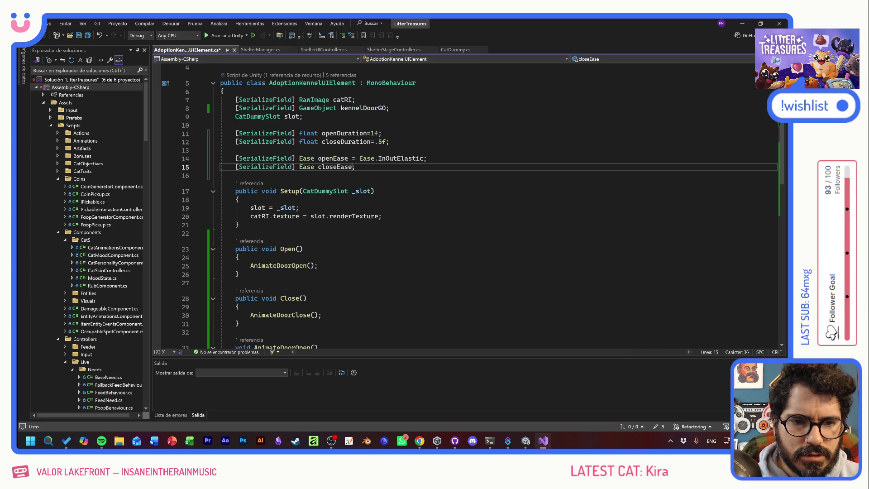
pyautogui.write('= ')
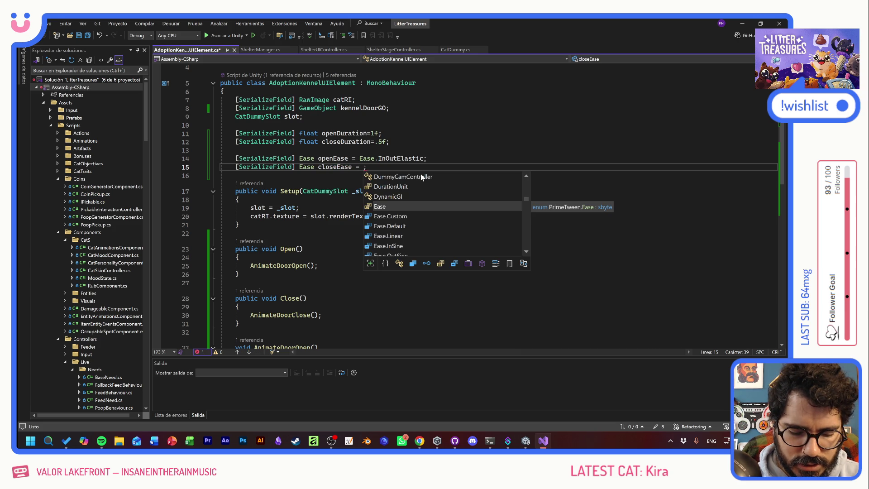
pyautogui.write('Ease.out')
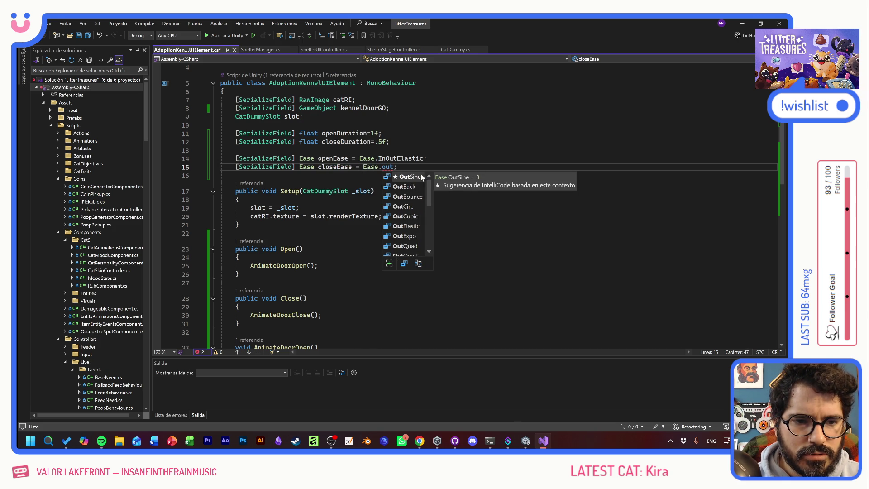
pyautogui.press('Tab')
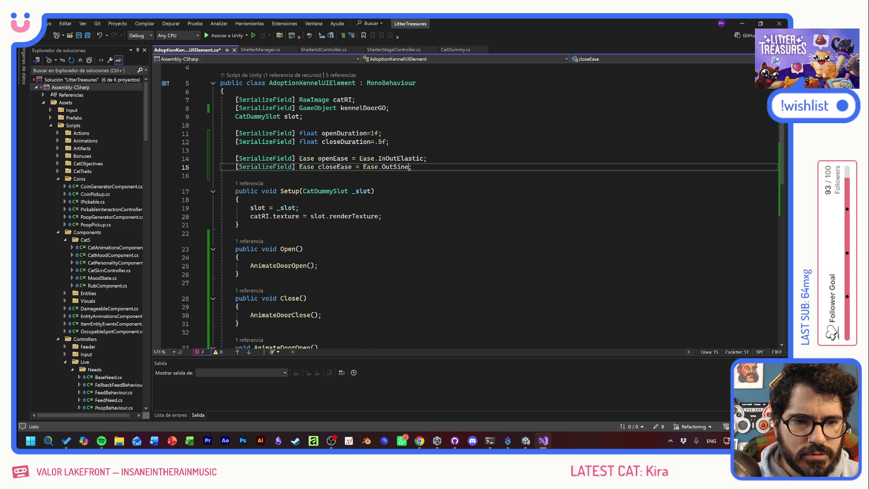
# Step: Save the script and switch back to the Unity editor
pyautogui.hotkey('ctrl', 's')
pyautogui.click(375, 191)
pyautogui.hotkey('alt', 'Tab')
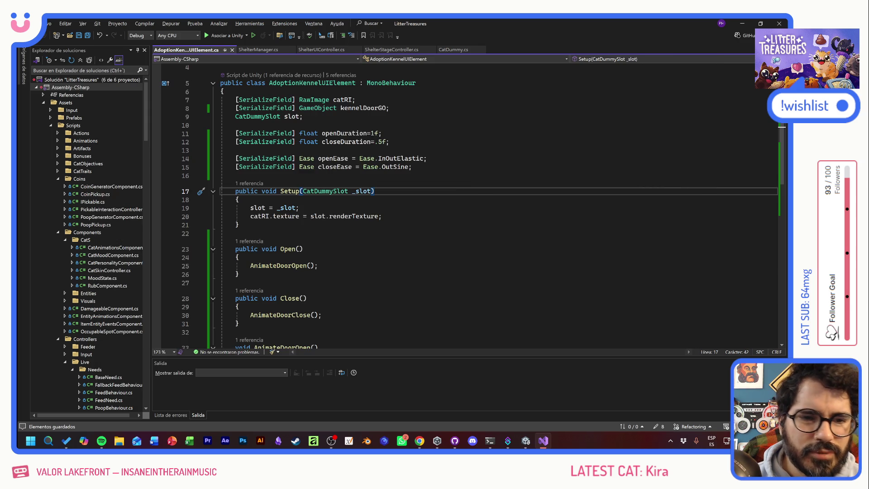
pyautogui.hotkey('alt', 'Tab')
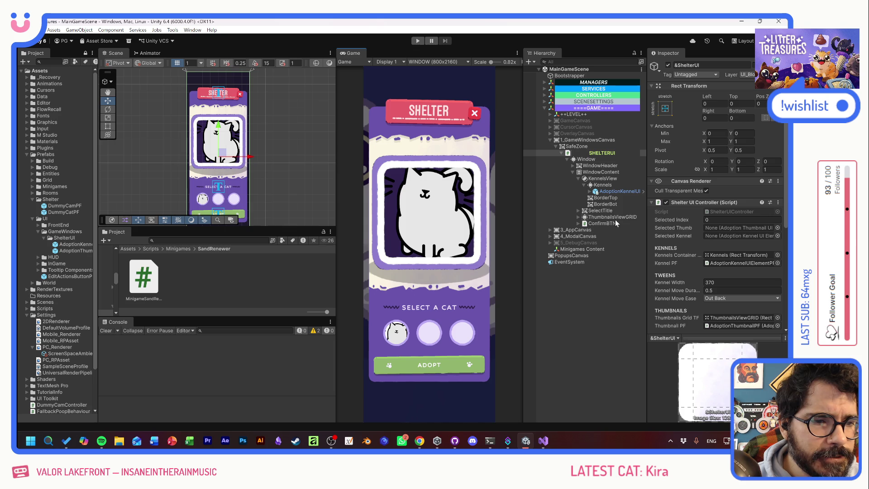
# Step: Enter Play mode, open the Shelter screen, and select Kumo, Quinuita, then Kumo
pyautogui.click(417, 41)
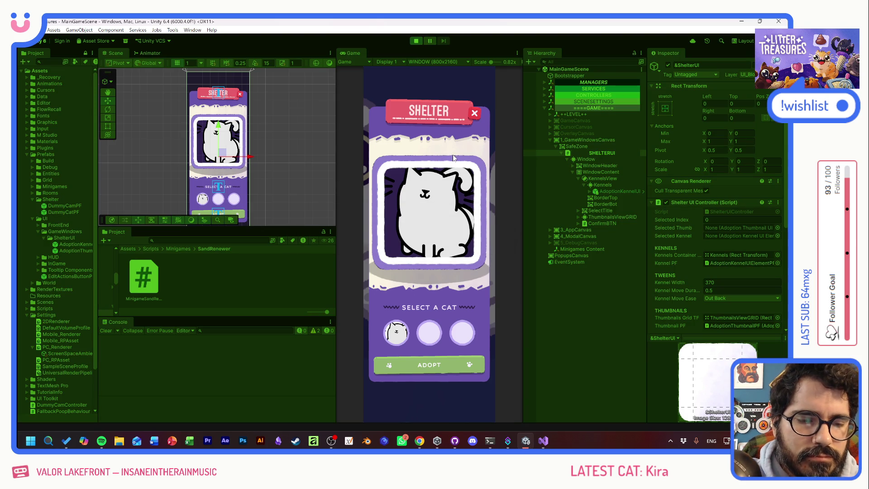
pyautogui.click(435, 244)
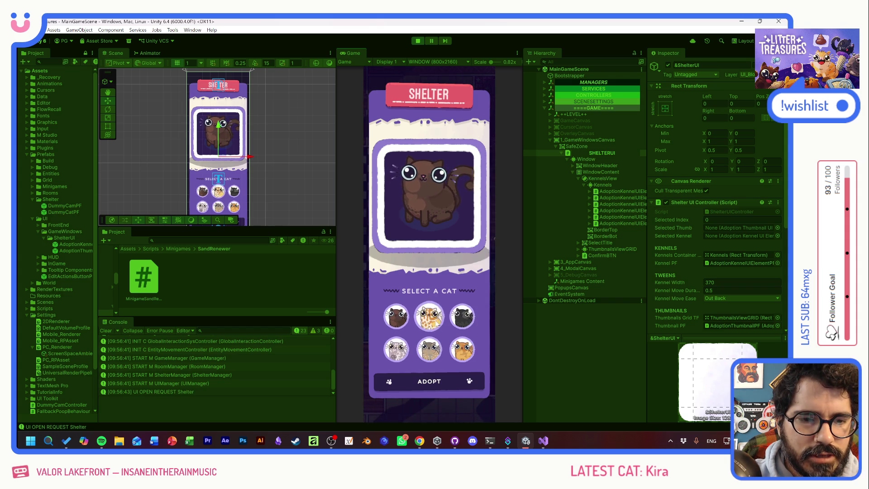
pyautogui.click(441, 323)
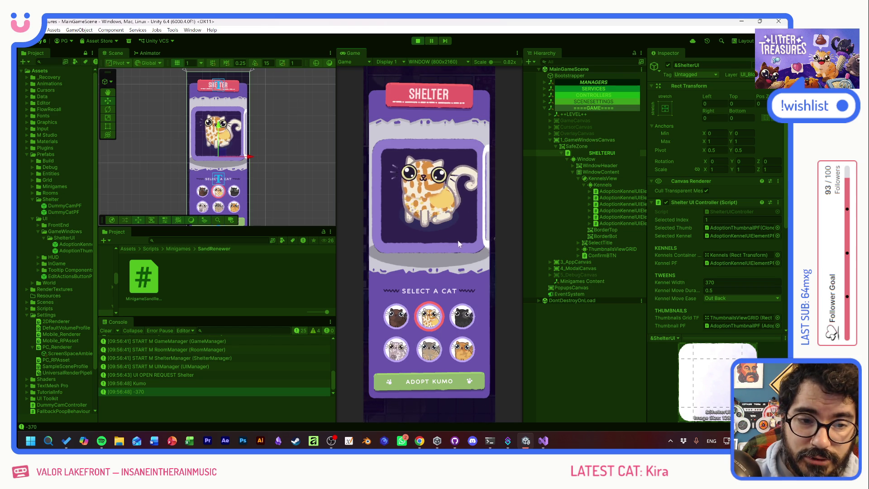
pyautogui.click(402, 323)
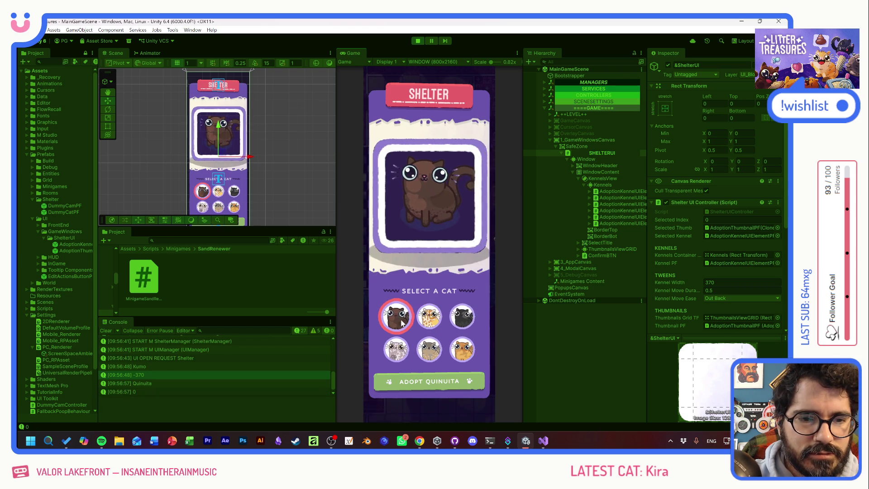
pyautogui.click(434, 319)
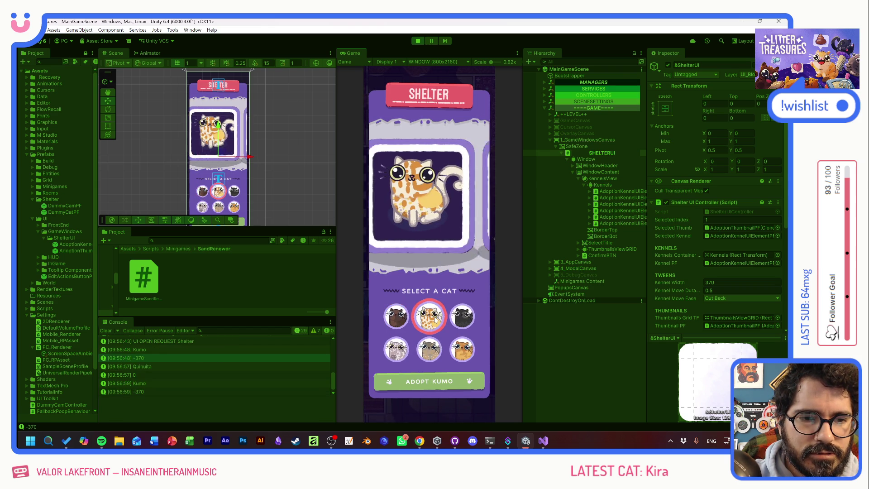
# Step: Cycle through Bob, Benito, El Tangas, Cojín, Benito, Quinuita and El Tangas, then stop the game
pyautogui.click(470, 318)
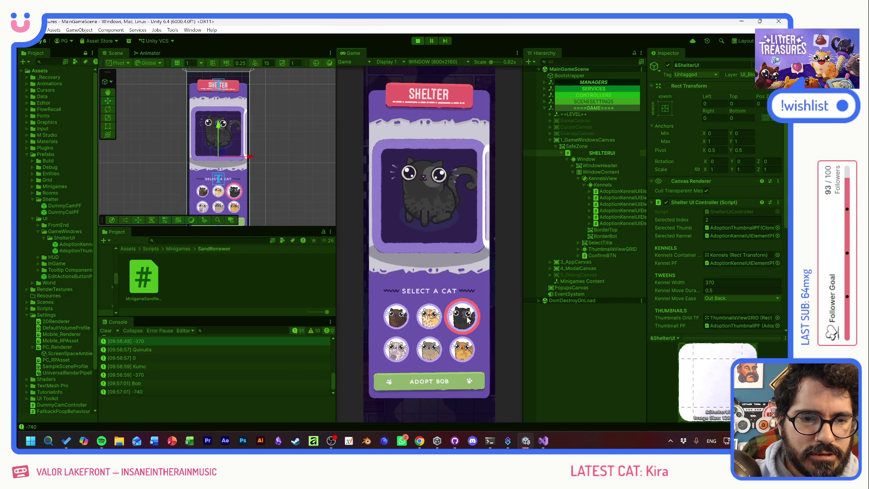
pyautogui.click(430, 349)
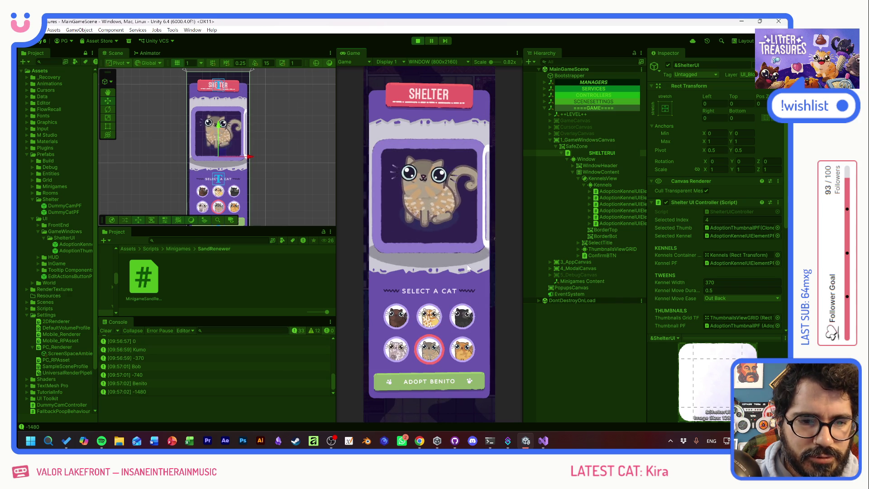
pyautogui.click(396, 350)
pyautogui.click(463, 350)
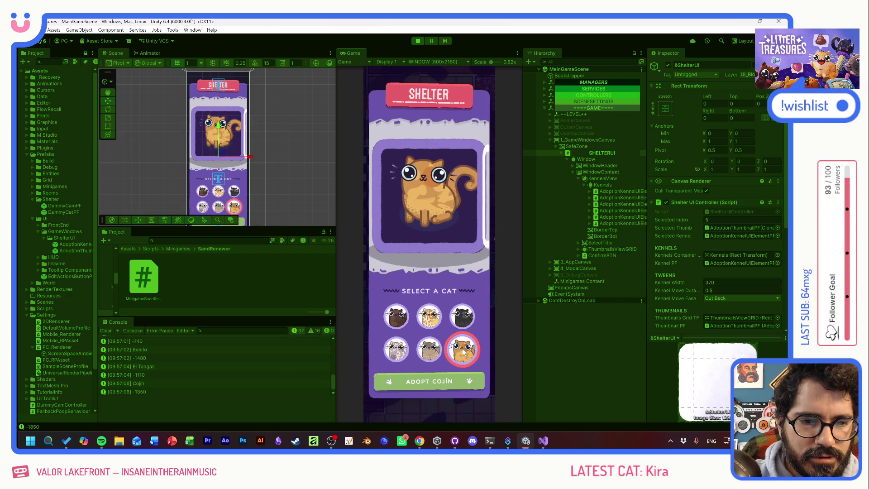
pyautogui.click(426, 350)
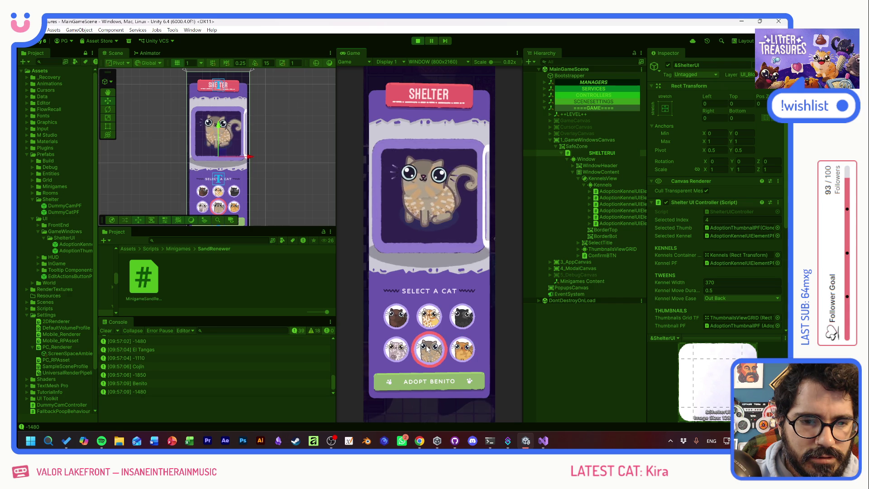
pyautogui.click(400, 319)
pyautogui.click(397, 349)
pyautogui.click(419, 41)
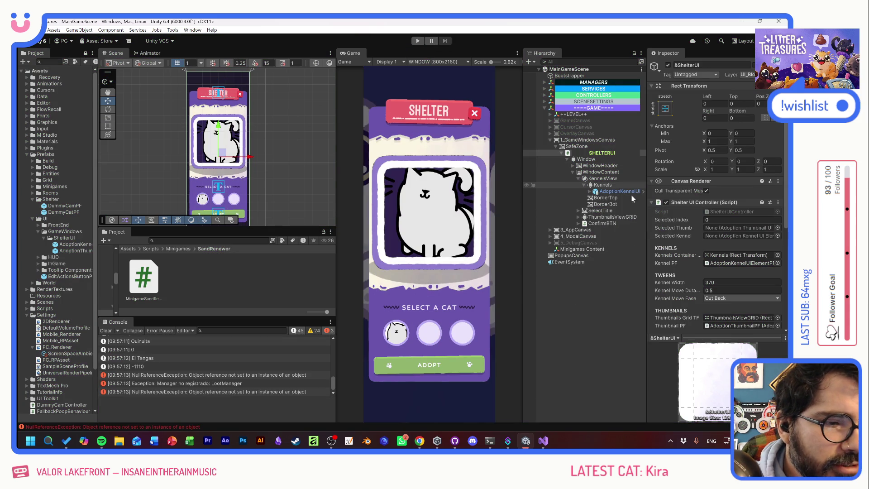
# Step: Open the AdoptionKennelUIElementPF prefab and review its Open and Close Duration values
pyautogui.scroll(-2, 694, 263)
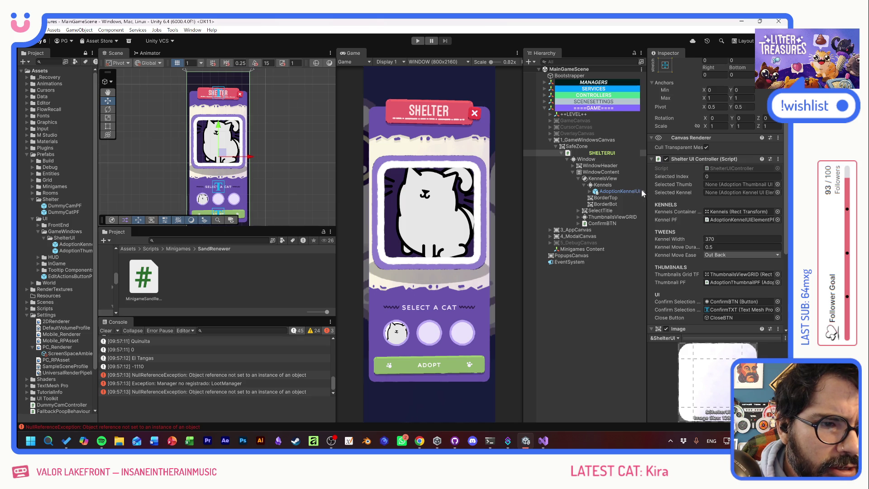
pyautogui.click(642, 191)
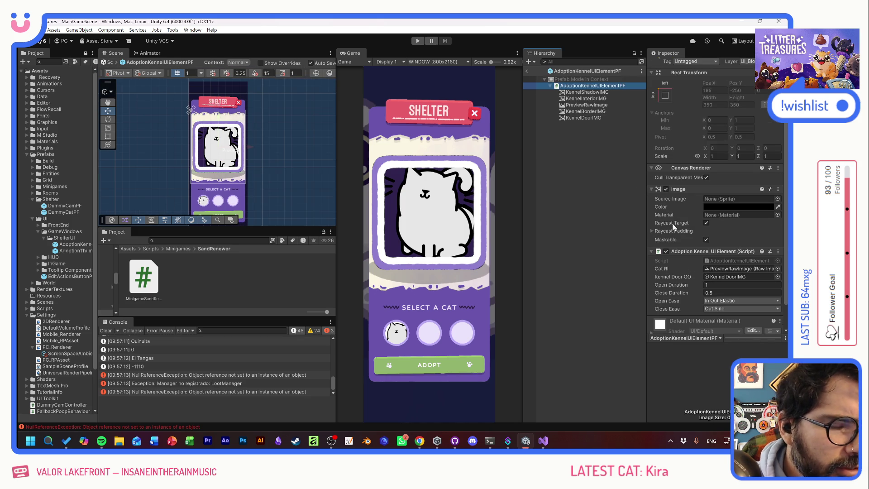
pyautogui.scroll(-2, 674, 244)
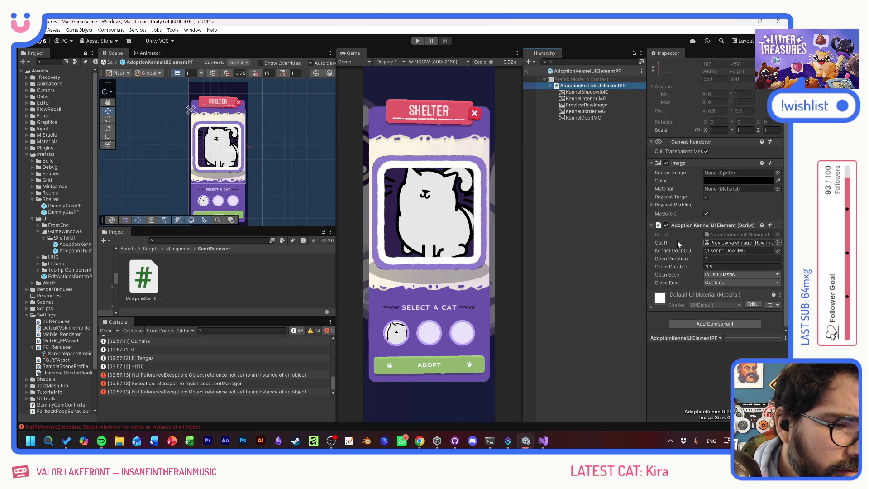
pyautogui.click(710, 258)
pyautogui.click(711, 266)
pyautogui.click(711, 259)
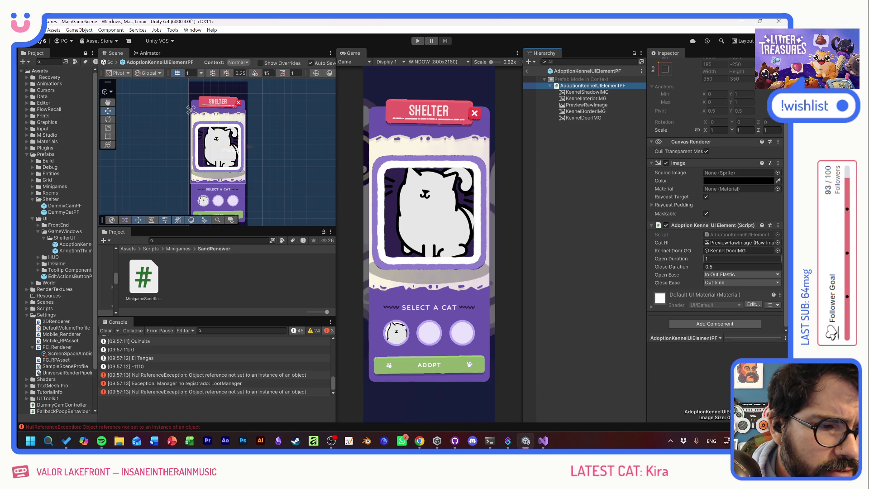
# Step: Play-test again, inspect the first running kennel clone, stop, and reselect the prefab asset
pyautogui.click(418, 41)
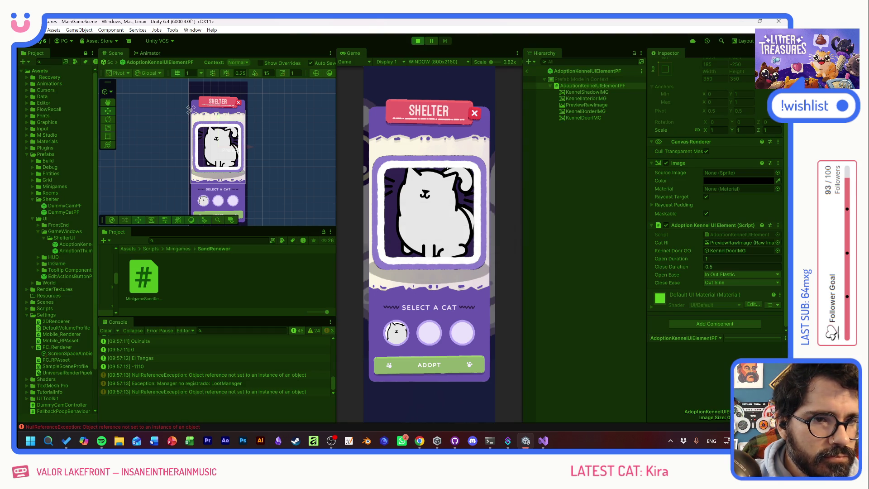
pyautogui.click(434, 246)
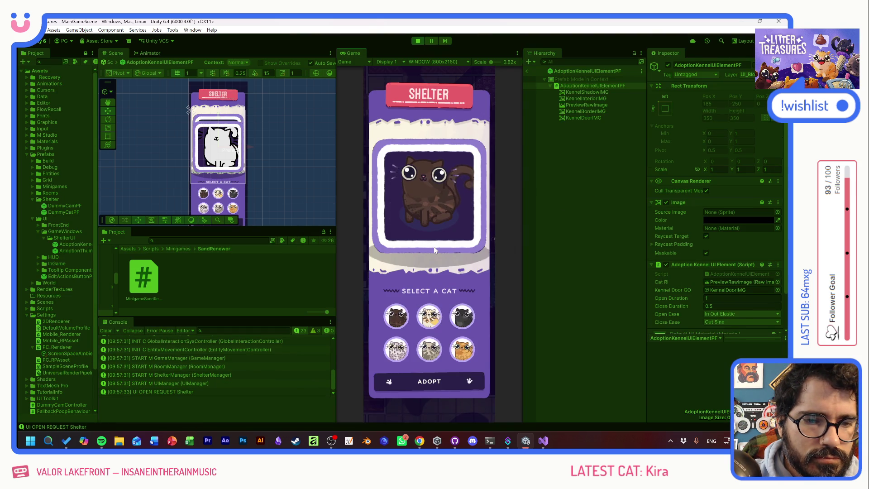
pyautogui.click(528, 71)
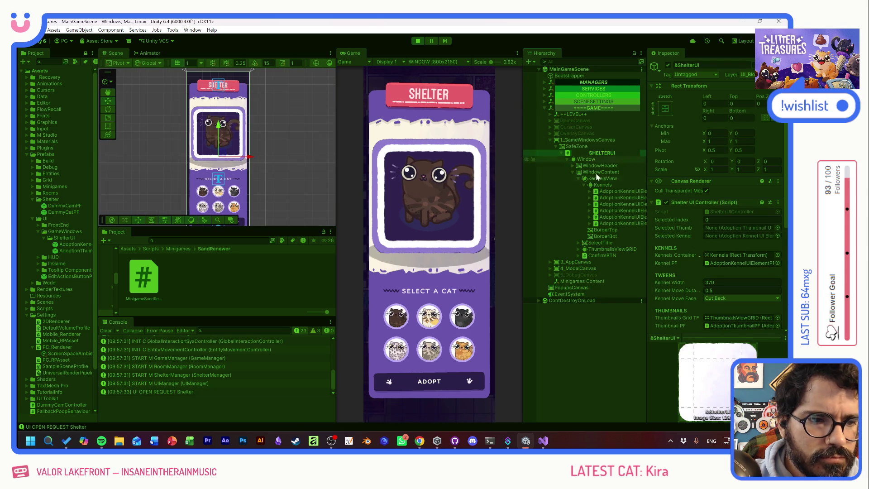
pyautogui.click(607, 191)
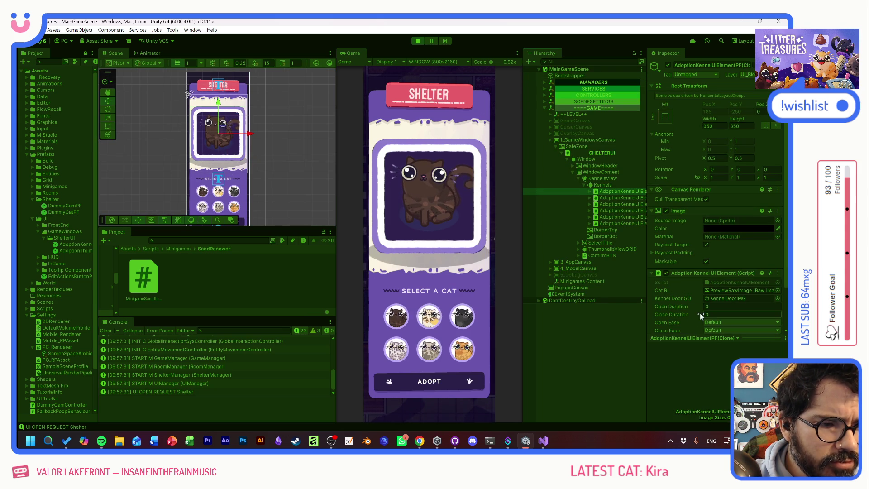
pyautogui.click(417, 41)
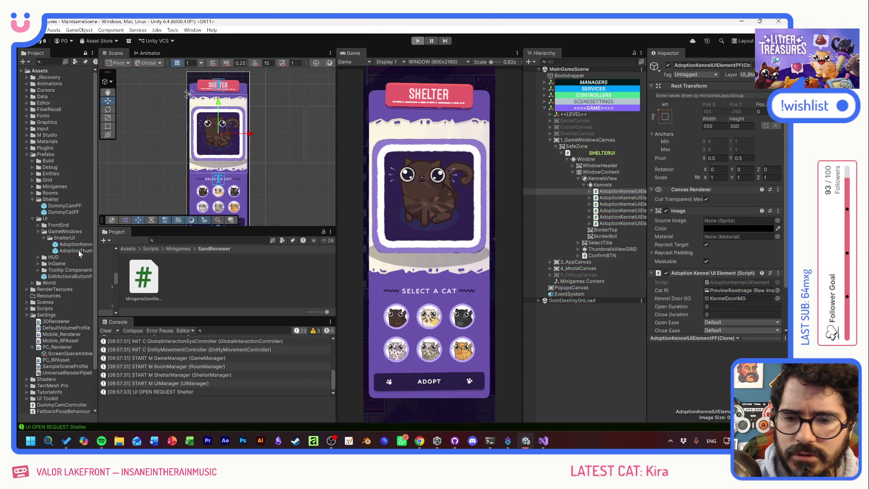
pyautogui.click(62, 246)
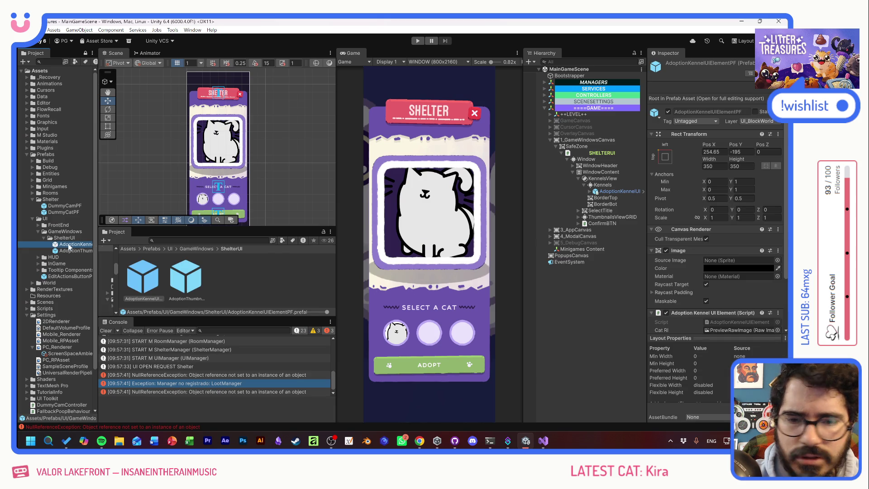
# Step: Set the prefab's Open Duration to 1 and Close Duration to 0.5
pyautogui.scroll(-3, 688, 194)
pyautogui.click(742, 285)
pyautogui.press('Tab')
pyautogui.write('.5')
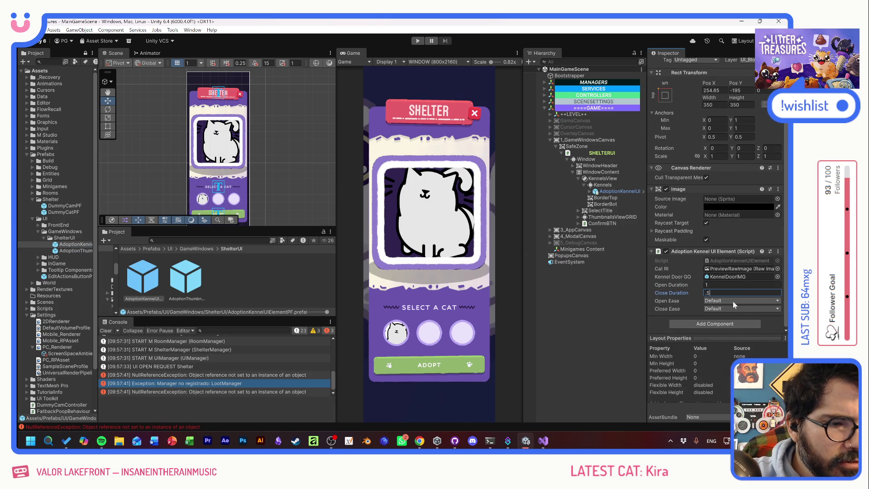
# Step: Set Open Ease to In Out Elastic and Close Ease to Out Bounce, then enter Play mode
pyautogui.click(734, 302)
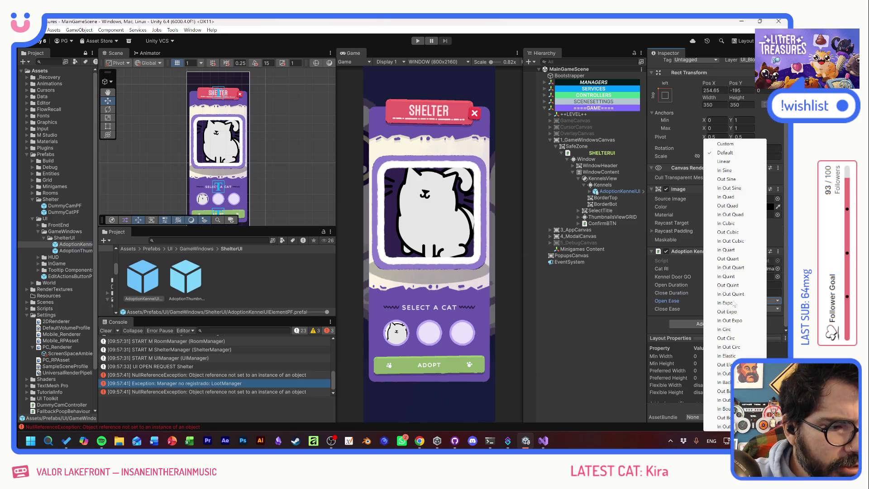
pyautogui.click(742, 348)
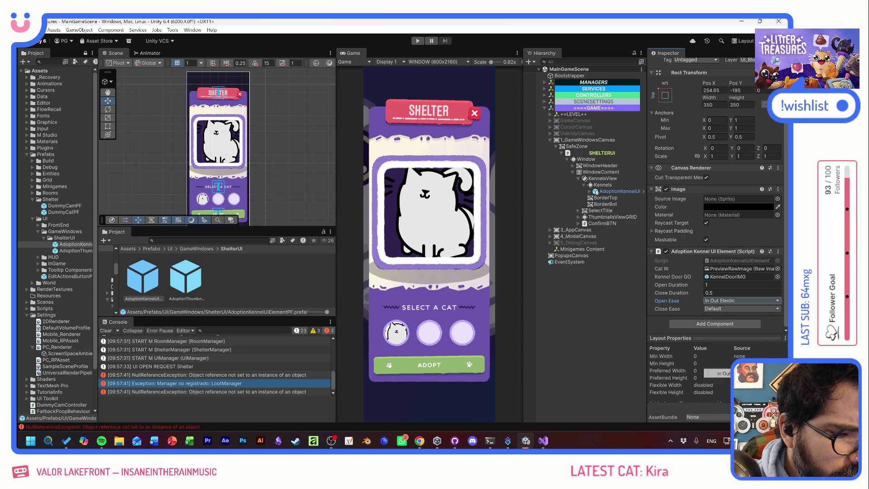
pyautogui.click(726, 309)
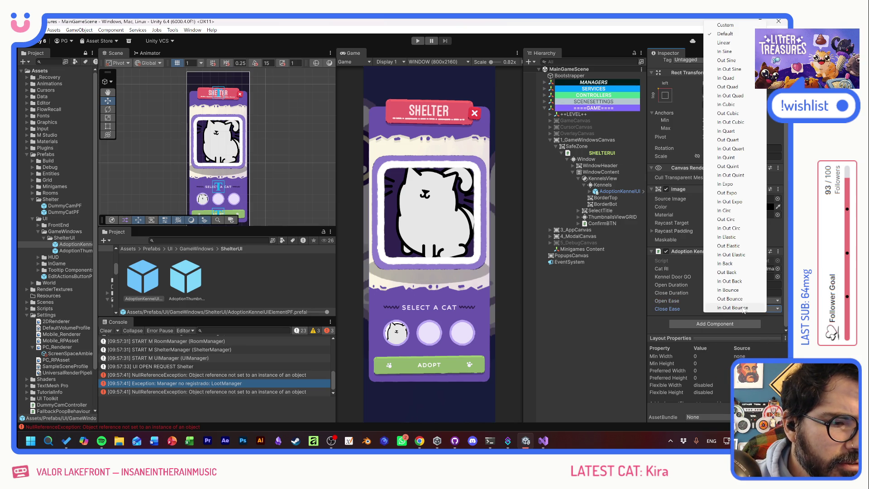
pyautogui.click(743, 300)
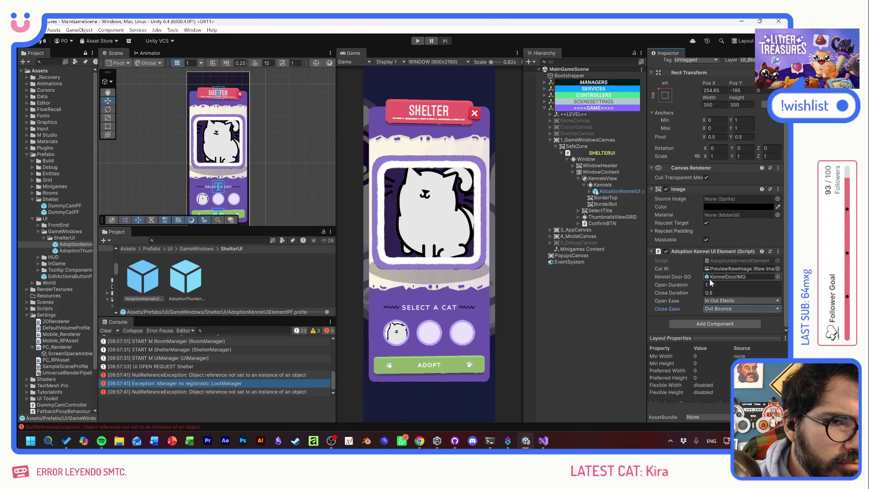
pyautogui.click(417, 41)
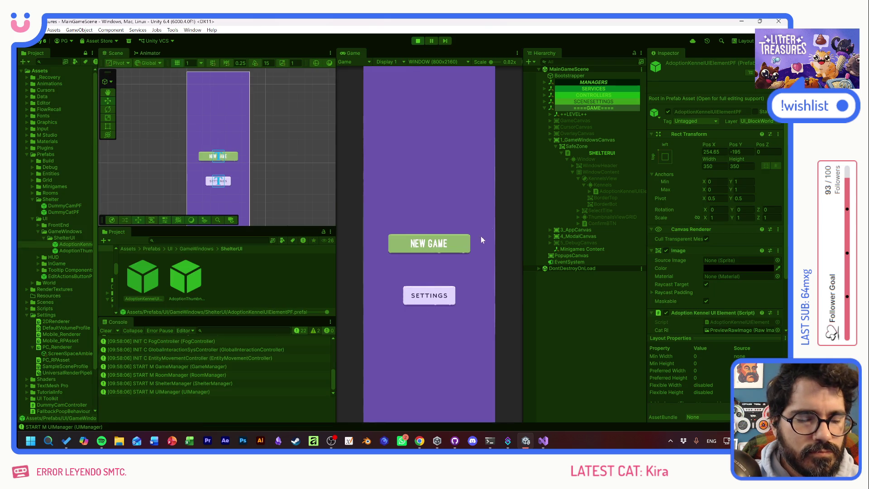
# Step: Preview Kumo, Quinuita, Bob and El Tangas (twice) in the kennel
pyautogui.click(428, 318)
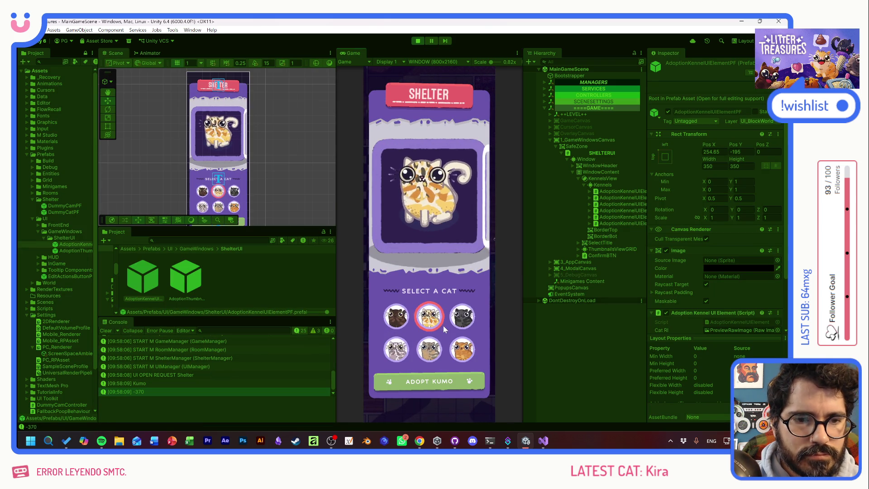
pyautogui.click(412, 323)
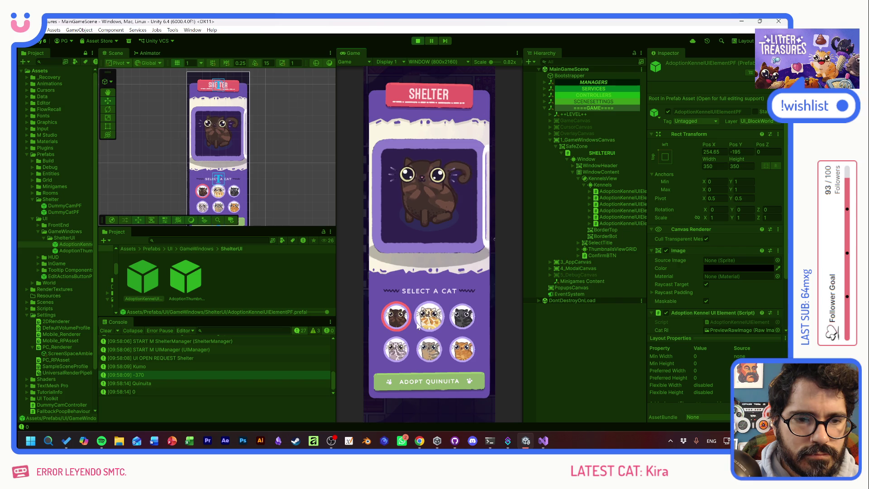
pyautogui.click(463, 317)
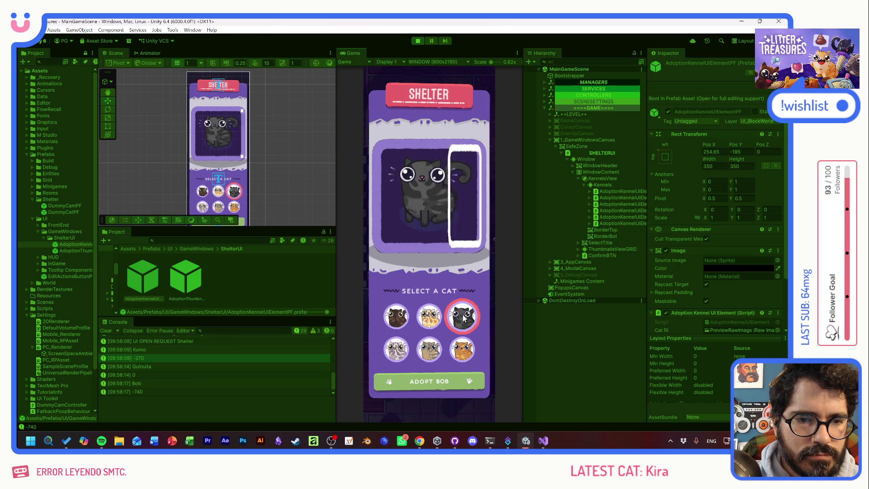
pyautogui.click(396, 349)
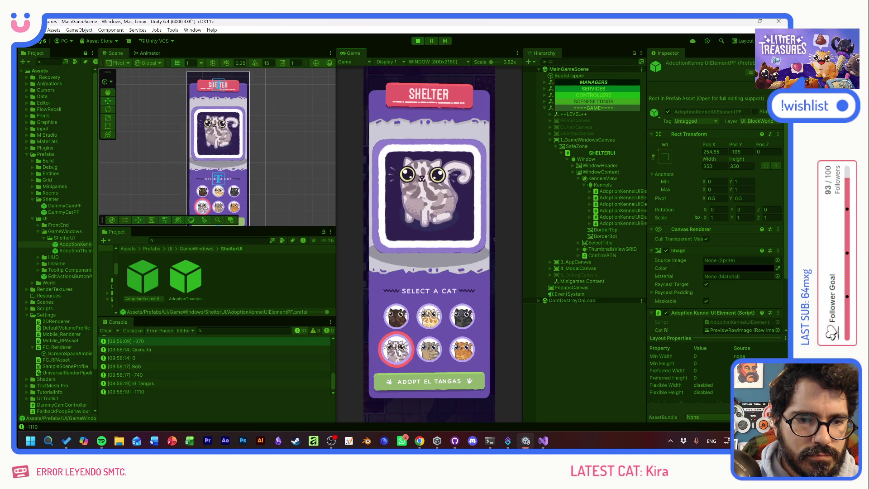
pyautogui.click(396, 349)
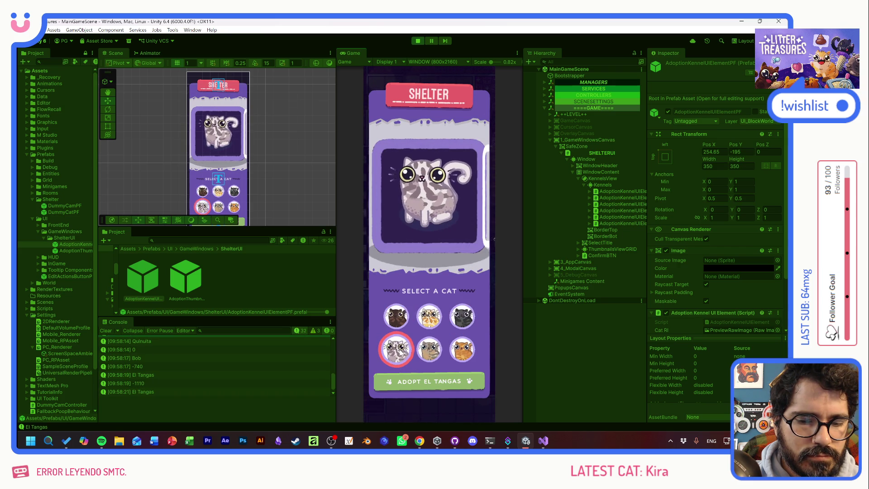
# Step: Switch to Kumo, Bob, Benito, Quinuita and Cojín, then select the first kennel clone
pyautogui.click(443, 318)
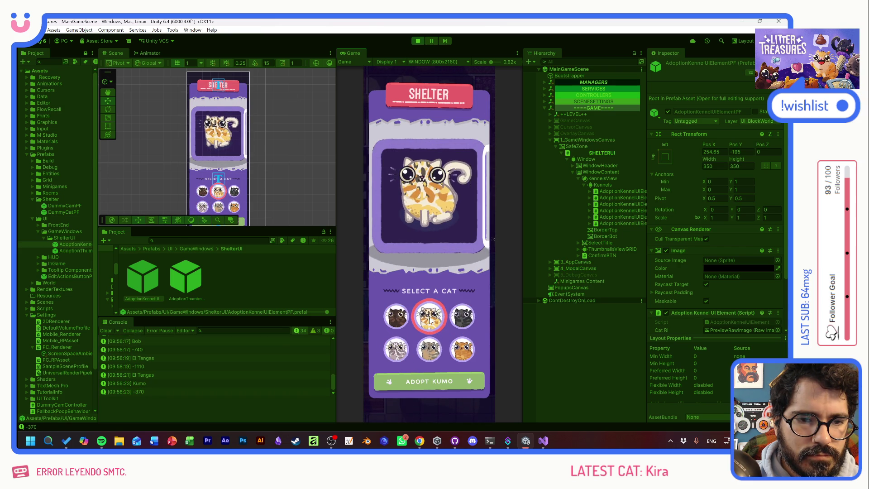
pyautogui.click(461, 318)
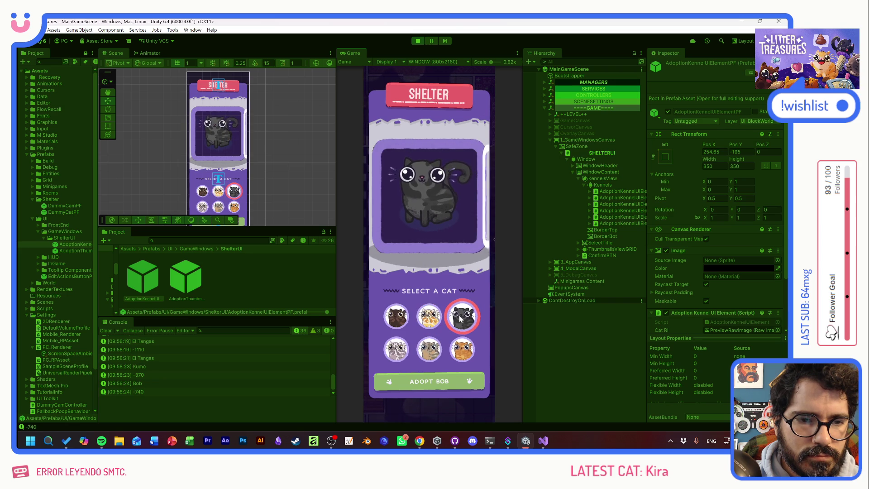
pyautogui.click(431, 351)
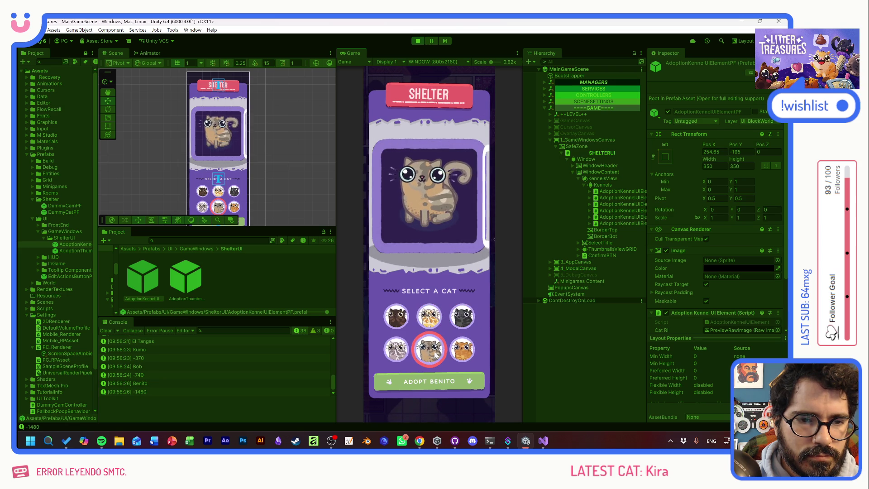
pyautogui.click(394, 321)
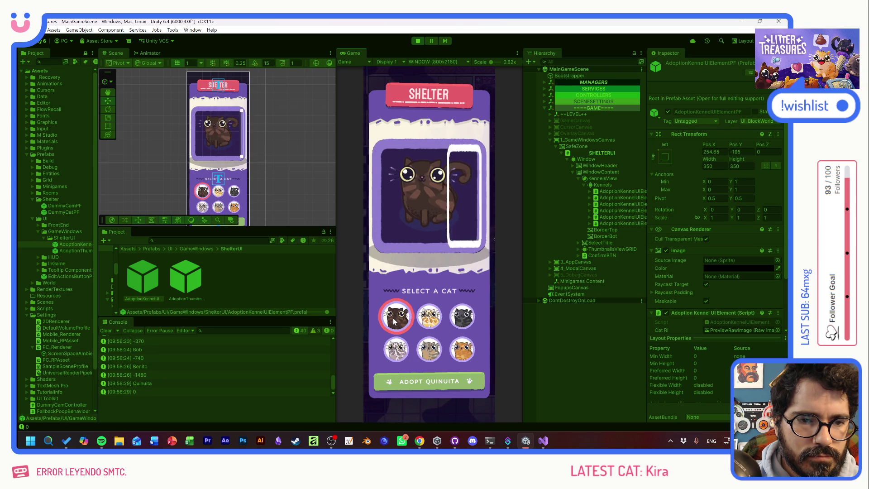
pyautogui.click(459, 348)
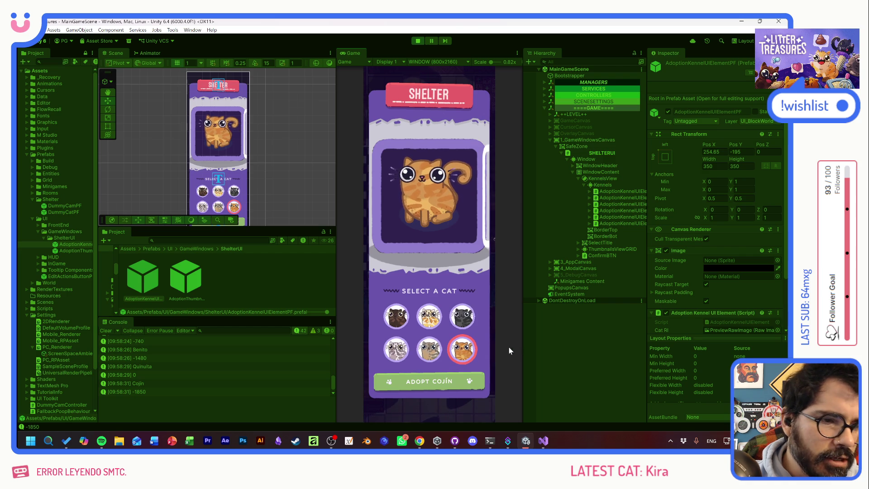
pyautogui.click(624, 191)
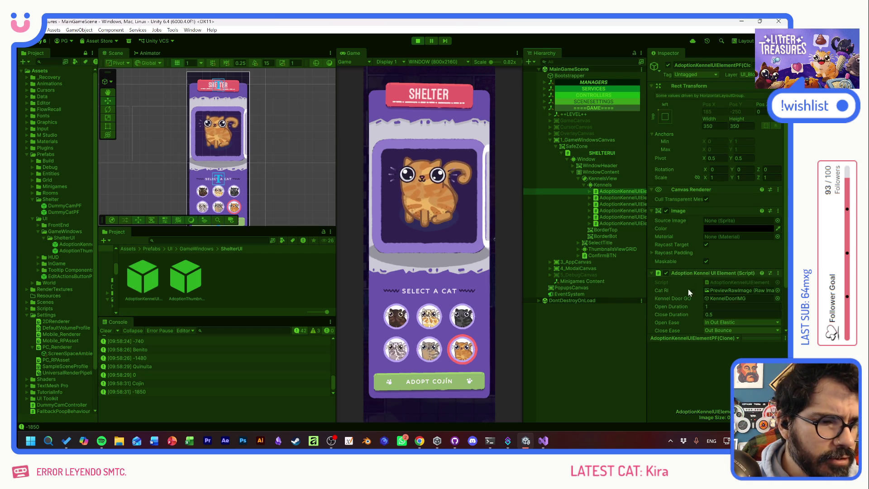
# Step: Change the running kennel's Open Ease to Out Elastic
pyautogui.scroll(-2, 689, 303)
pyautogui.click(720, 280)
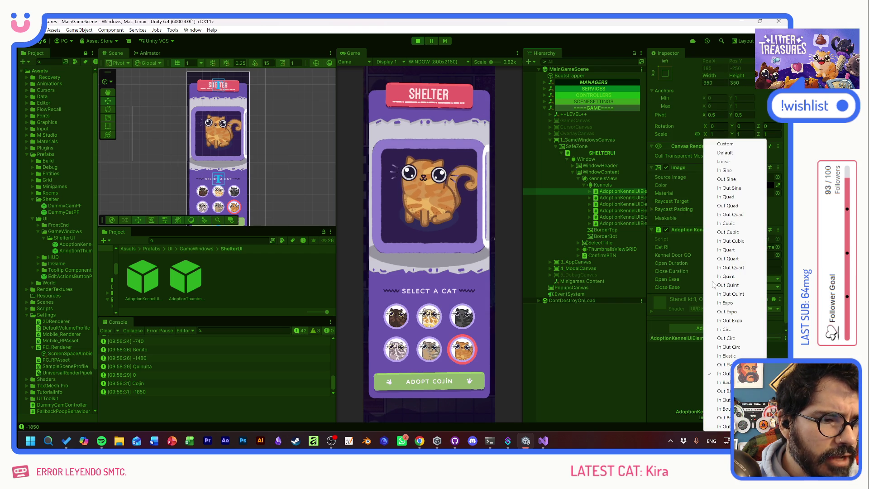
pyautogui.click(724, 364)
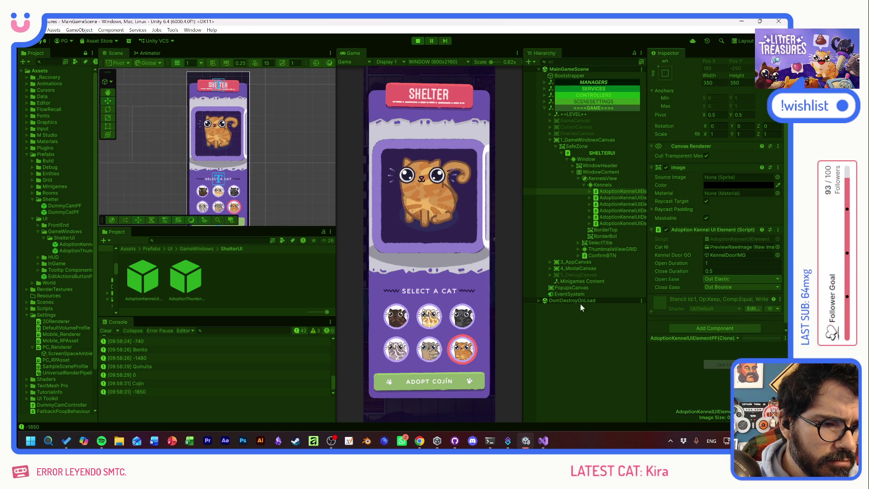
# Step: Toggle the kennel between Quinuita and Kumo repeatedly to watch the new opening ease
pyautogui.click(397, 322)
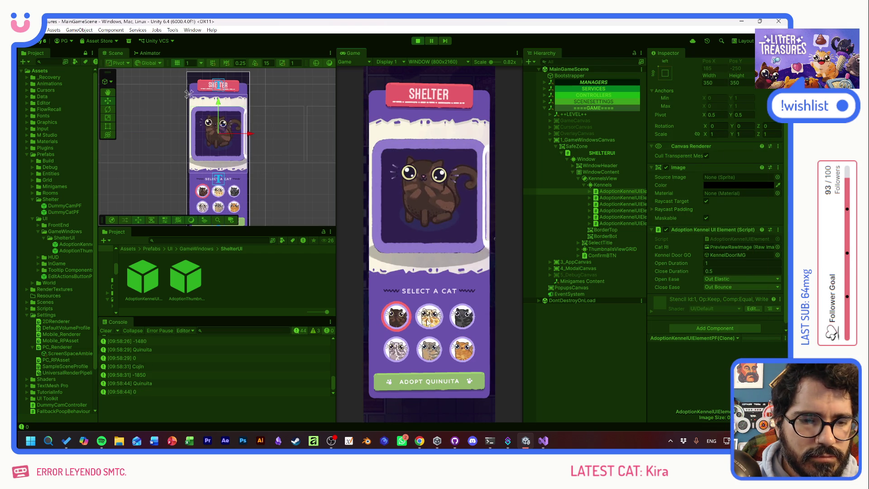
pyautogui.click(429, 316)
pyautogui.click(395, 318)
pyautogui.click(428, 320)
pyautogui.click(404, 318)
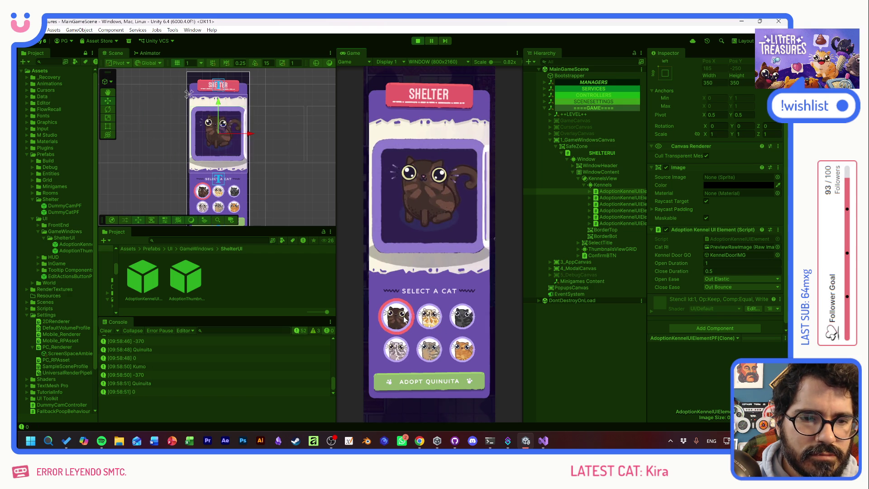
pyautogui.click(428, 318)
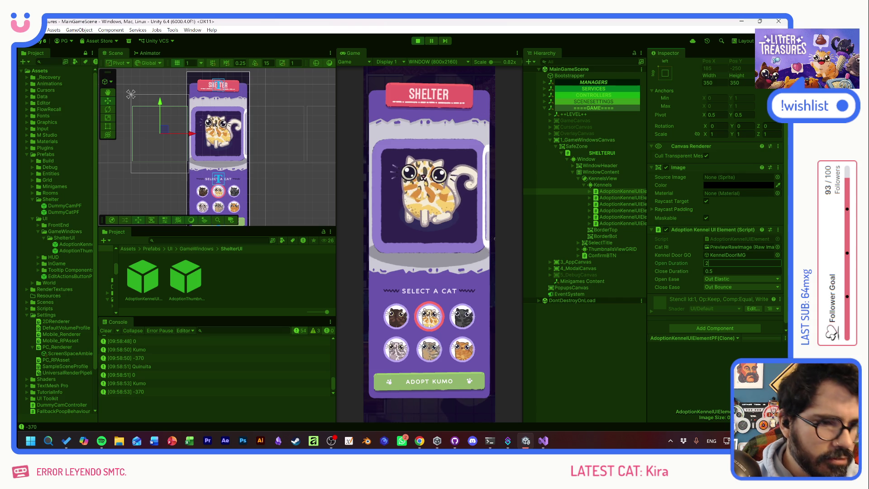
pyautogui.click(395, 319)
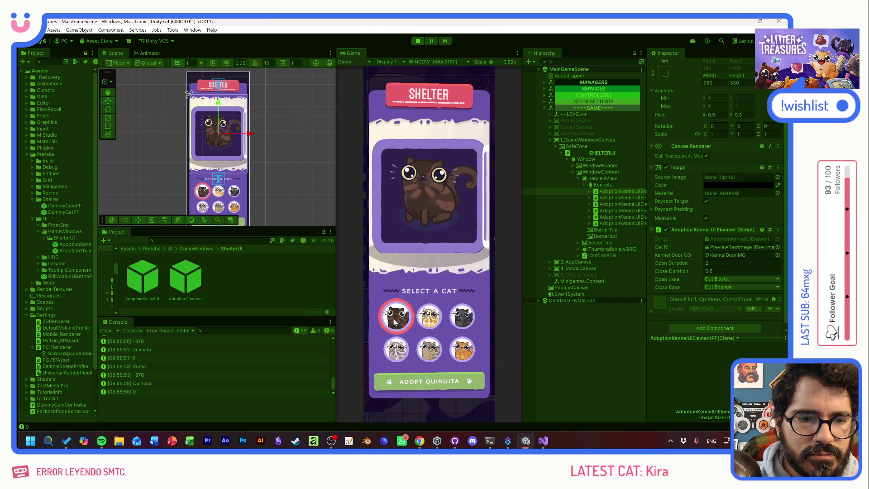
pyautogui.click(429, 317)
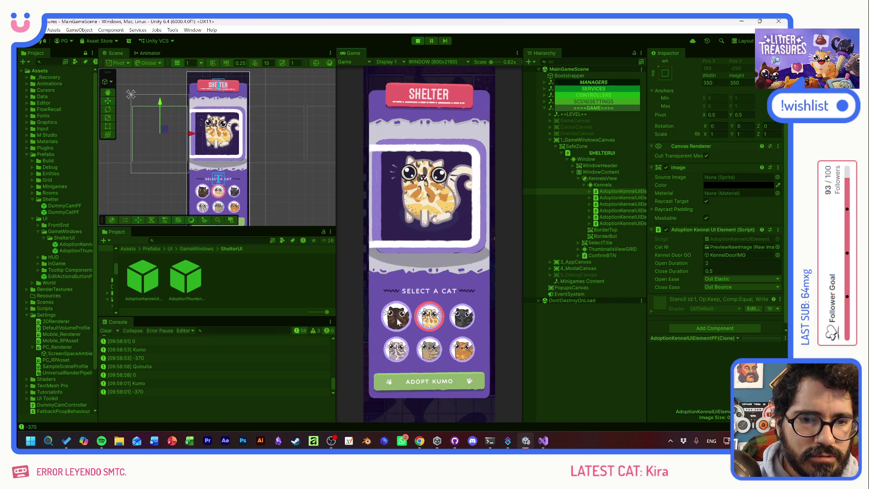
pyautogui.click(397, 321)
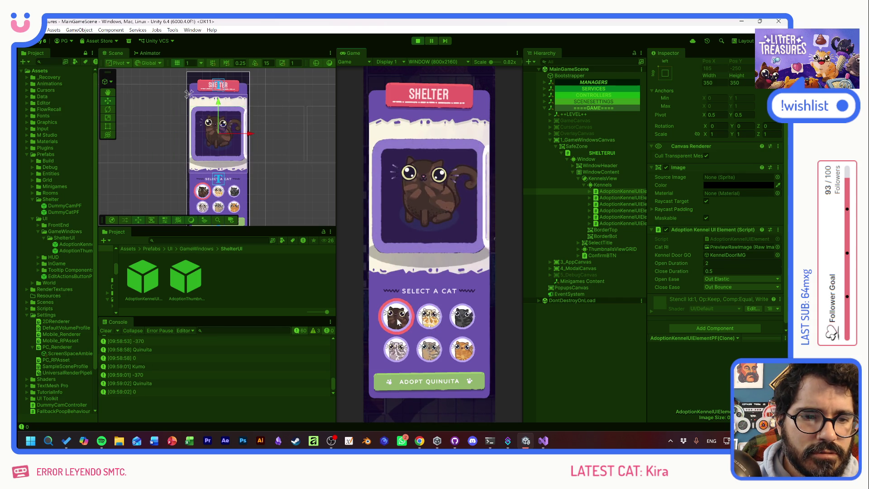
pyautogui.click(399, 322)
pyautogui.click(398, 320)
pyautogui.click(428, 319)
pyautogui.click(397, 322)
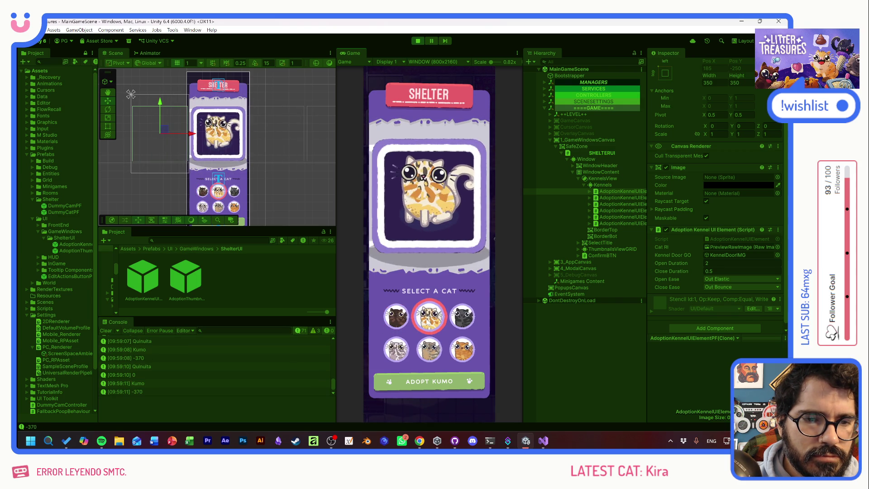
pyautogui.click(396, 321)
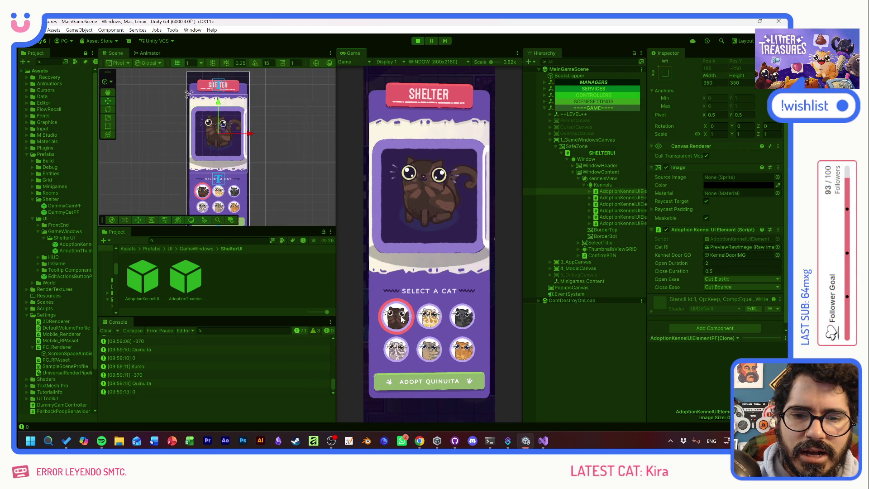
pyautogui.click(429, 317)
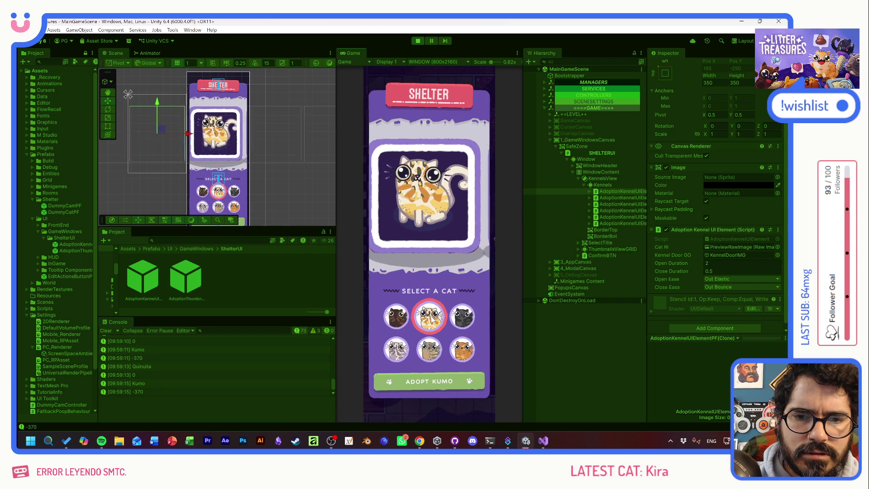
pyautogui.click(397, 319)
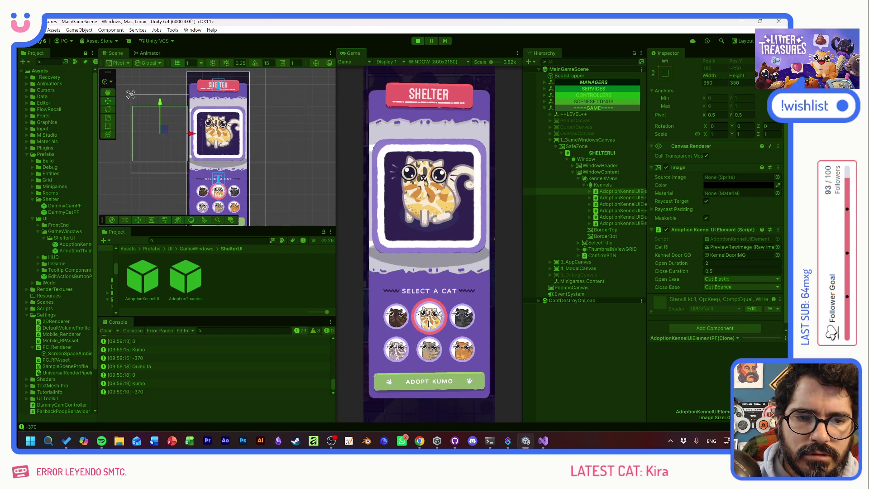
pyautogui.click(397, 319)
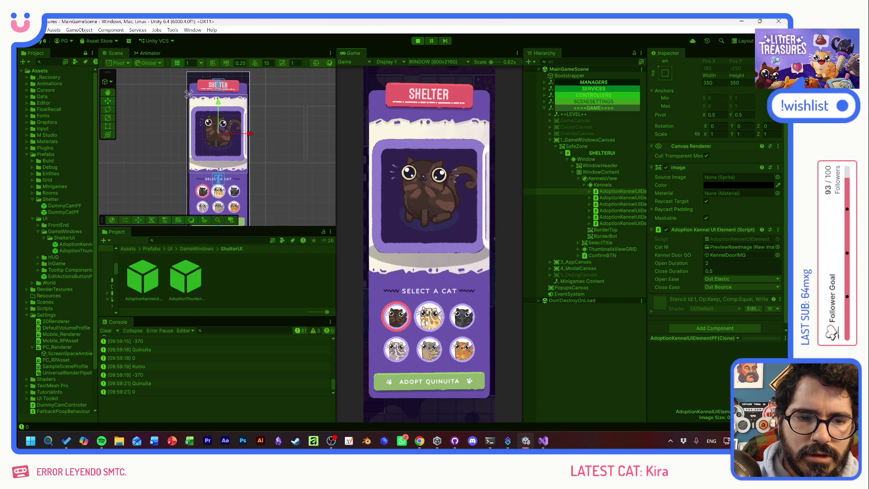
# Step: Switch rapidly between Kumo, Quinuita and Bob mid-slide to test tween interruption
pyautogui.click(427, 322)
pyautogui.click(407, 320)
pyautogui.click(427, 319)
pyautogui.click(407, 319)
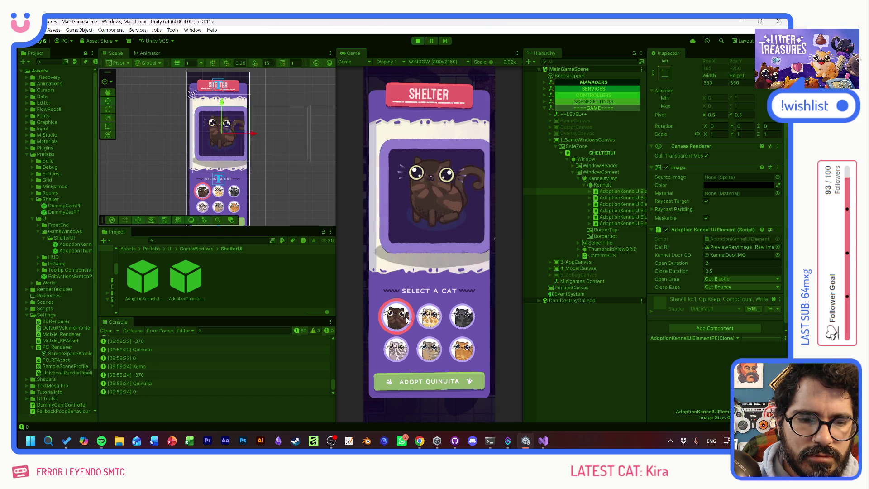
pyautogui.click(430, 319)
pyautogui.click(461, 317)
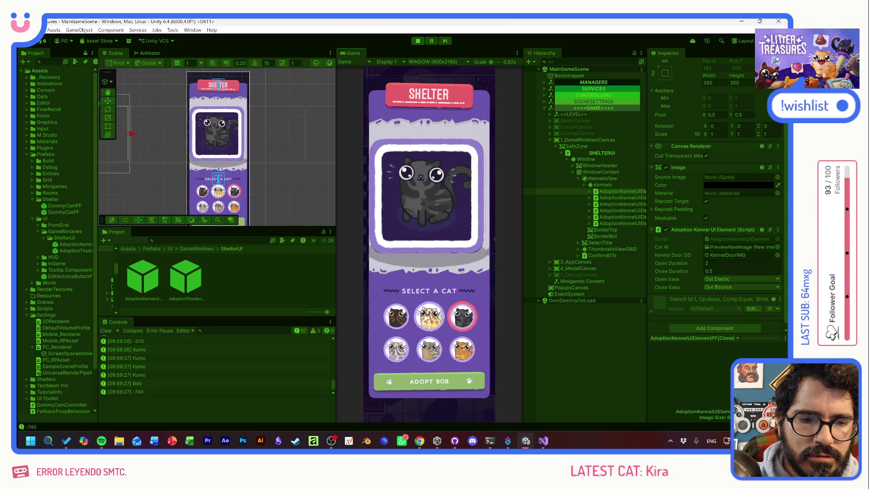
pyautogui.click(430, 317)
pyautogui.click(394, 317)
pyautogui.click(432, 320)
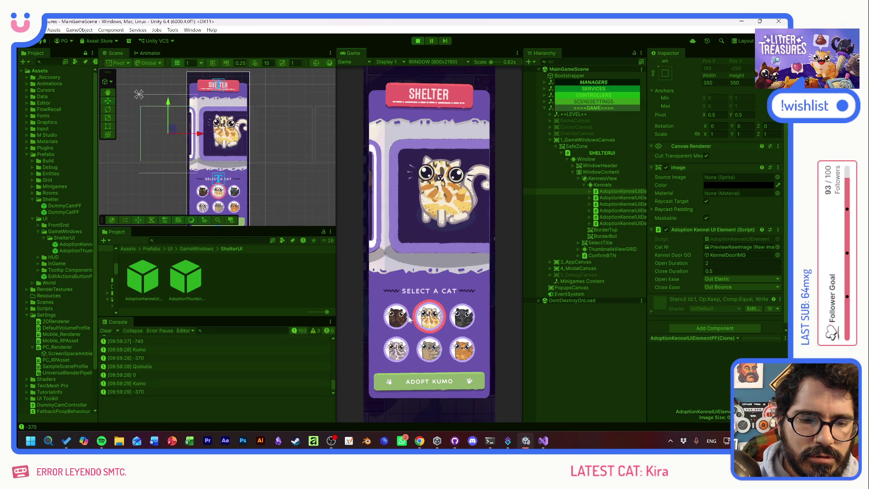
pyautogui.click(401, 319)
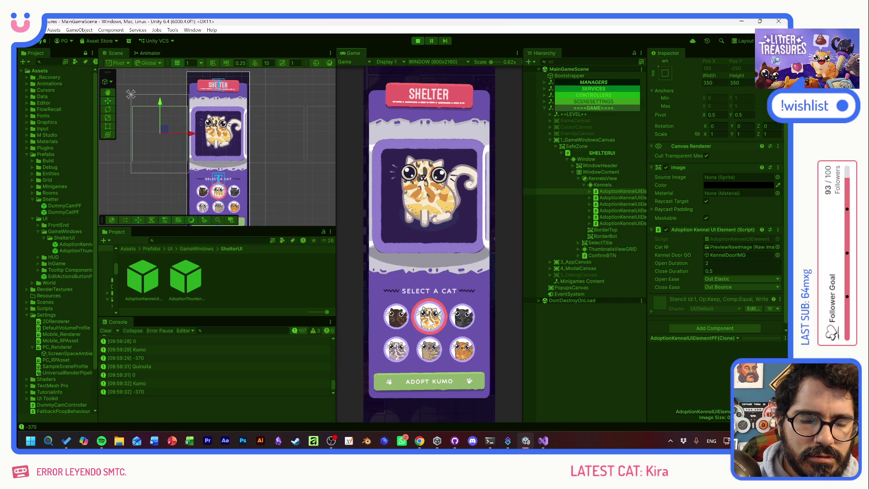
# Step: Retest Quinuita, El Tangas and Kumo, then expand the first kennel element's children
pyautogui.click(399, 322)
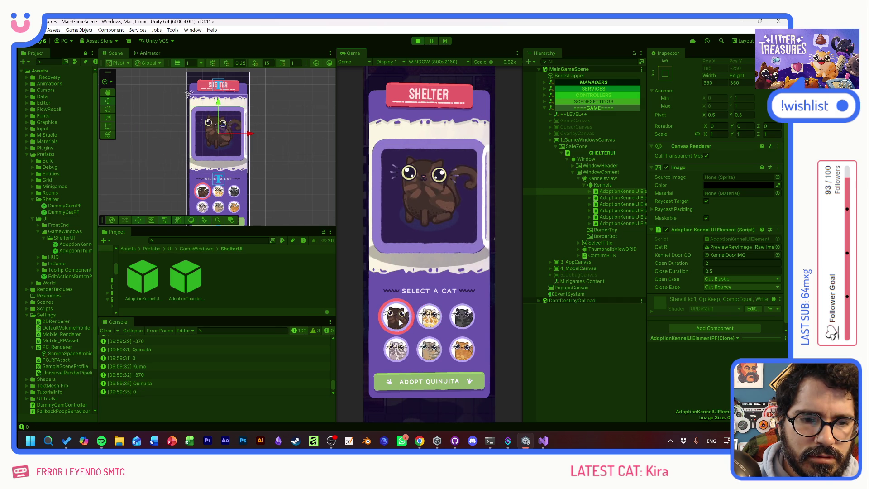
pyautogui.click(401, 350)
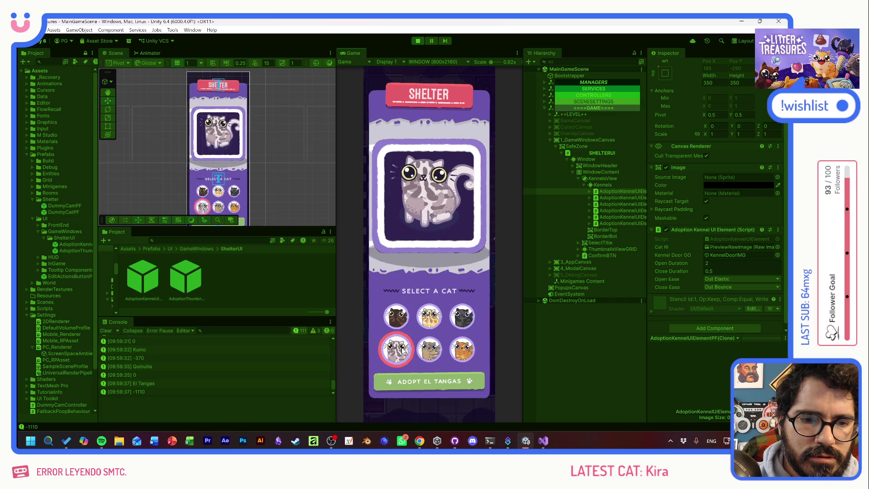
pyautogui.click(429, 322)
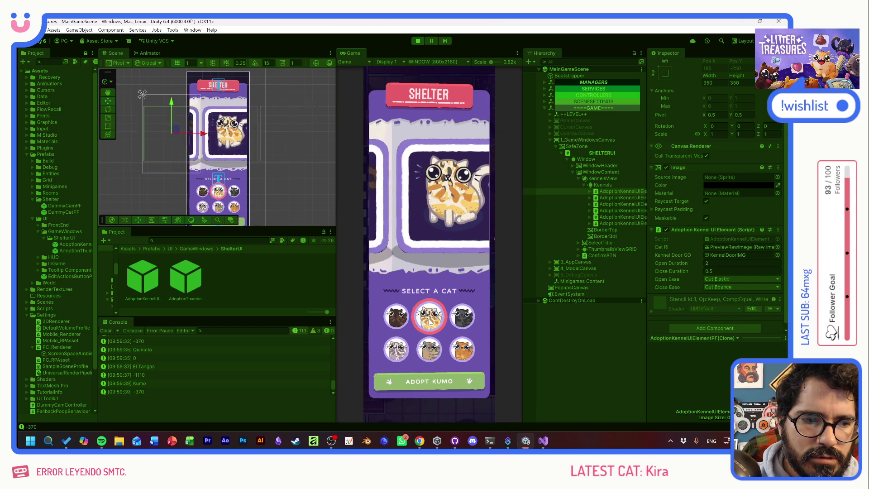
pyautogui.click(403, 322)
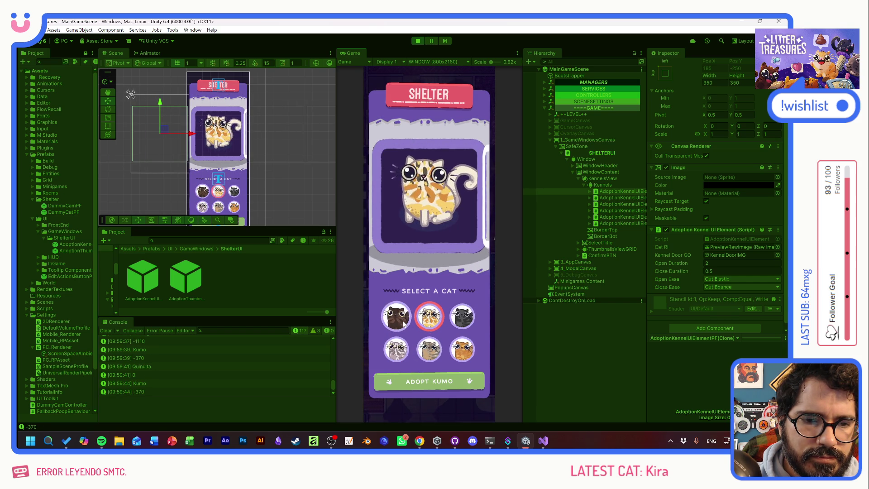
pyautogui.click(405, 324)
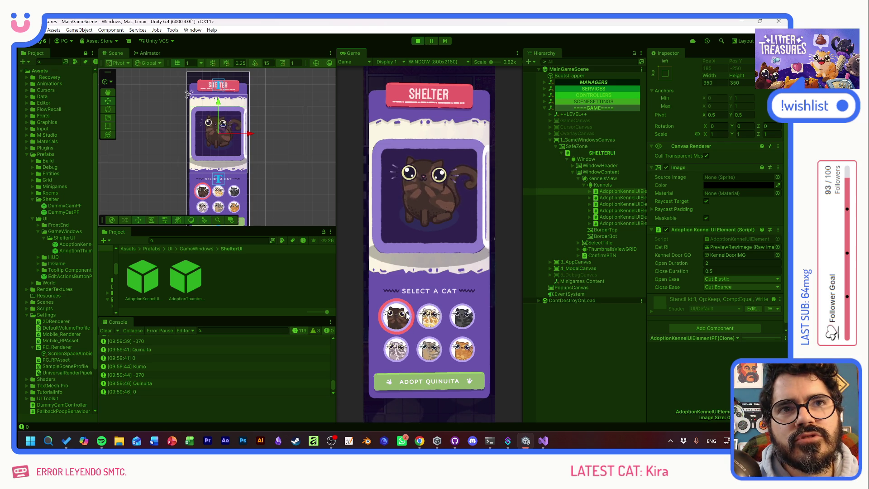
pyautogui.click(403, 316)
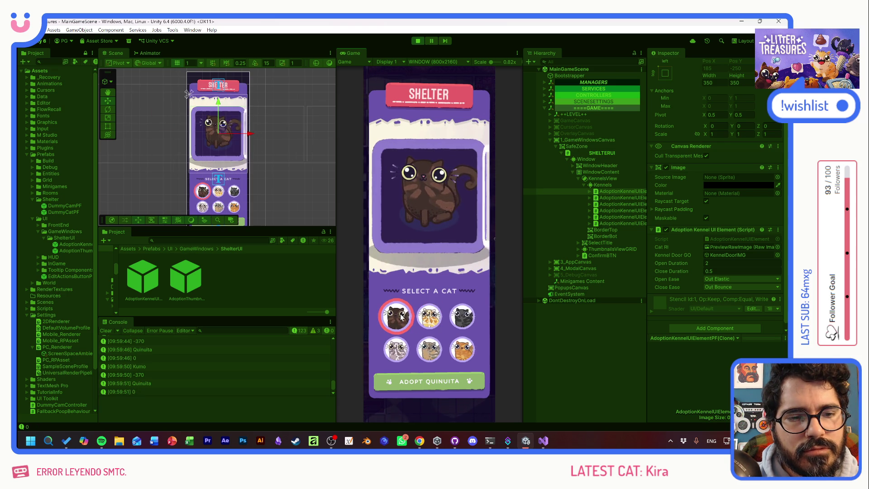
pyautogui.click(400, 318)
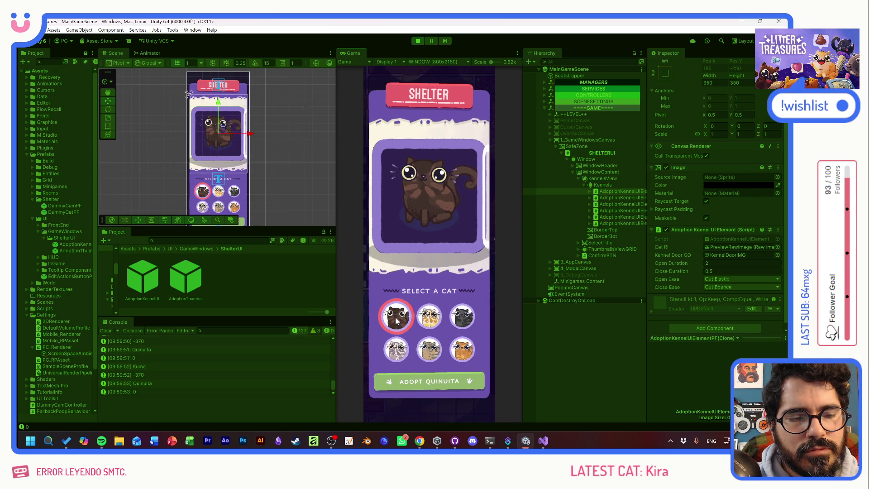
pyautogui.click(426, 323)
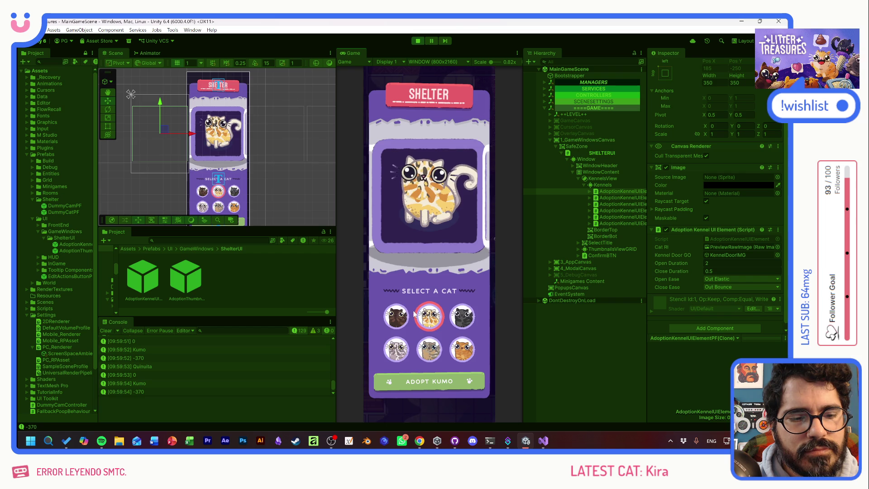
pyautogui.click(403, 320)
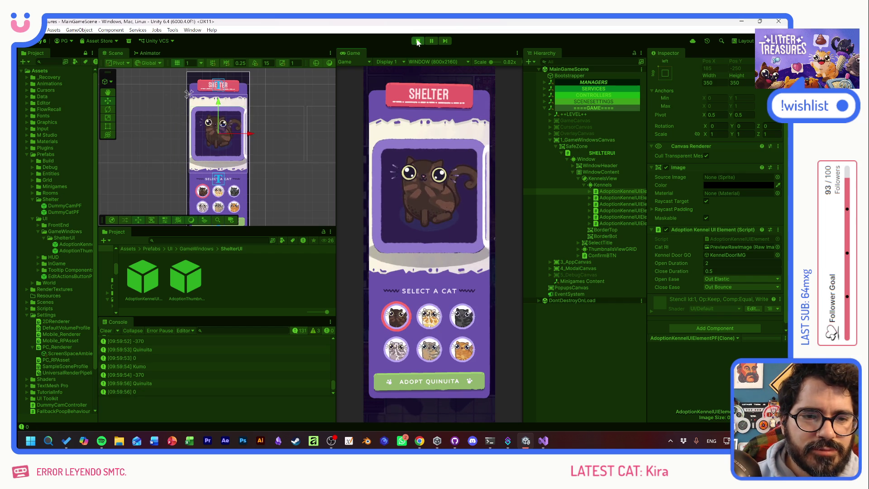
pyautogui.click(429, 317)
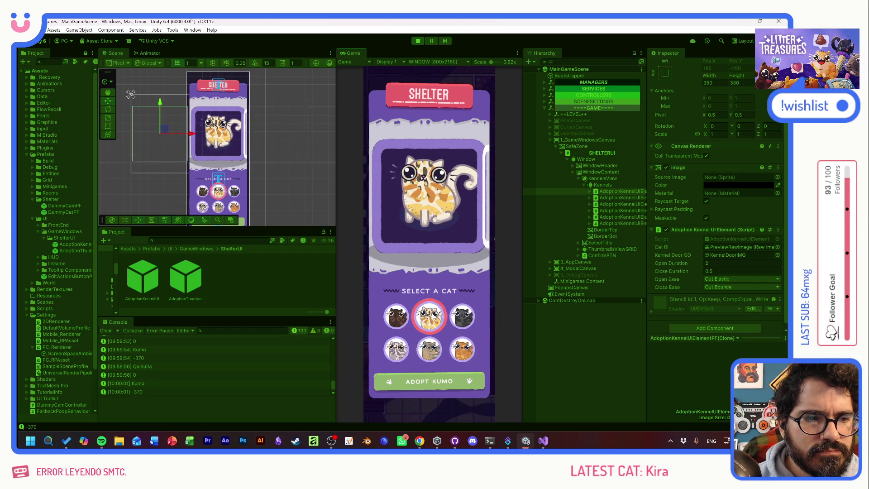
pyautogui.click(588, 191)
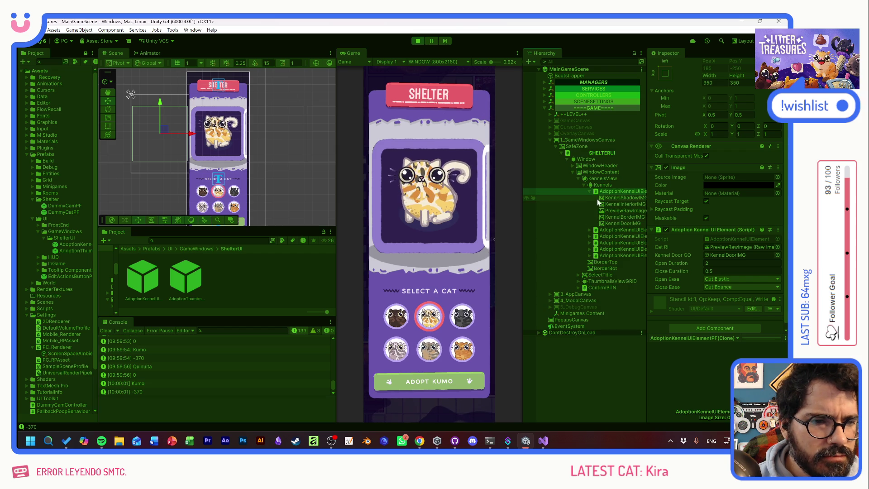
# Step: Inspect KennelDoorIMG, then alternate the kennel between Quinuita and Kumo to watch the door tween
pyautogui.click(606, 222)
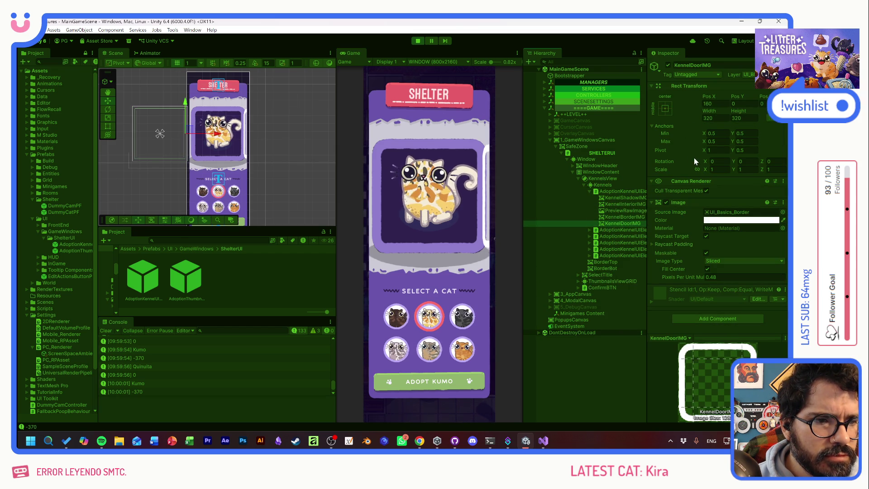
pyautogui.click(409, 315)
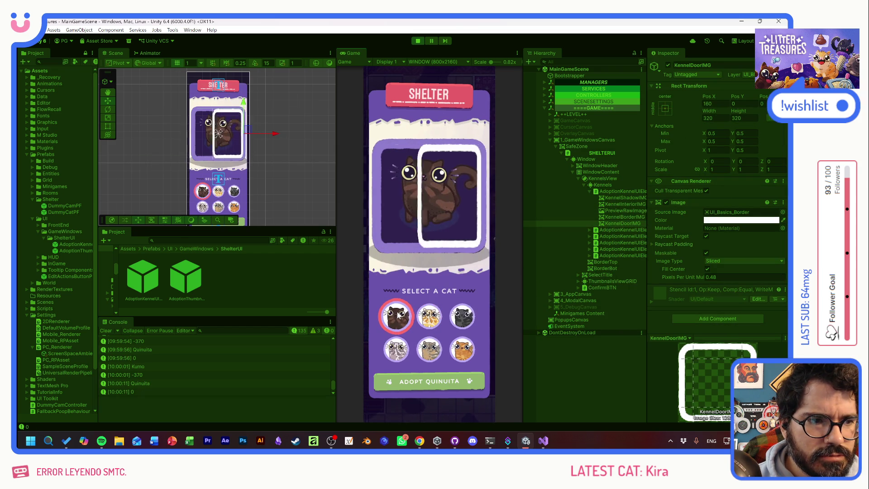
pyautogui.click(430, 316)
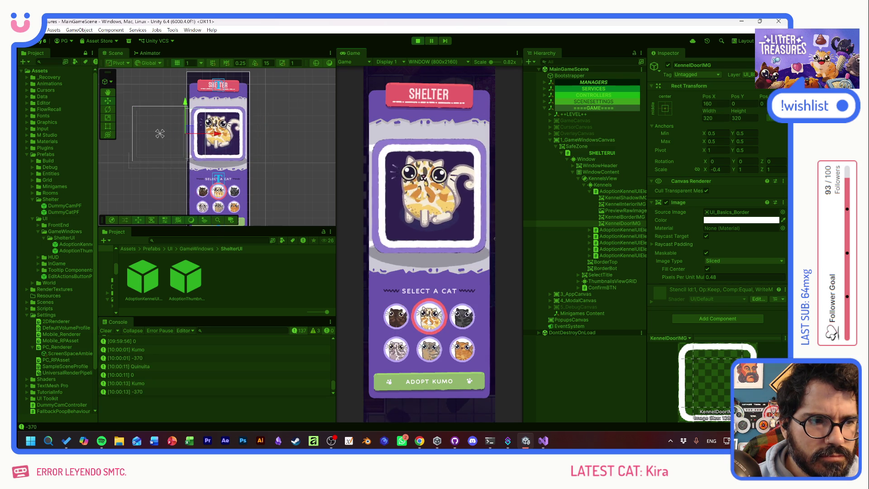
pyautogui.click(394, 320)
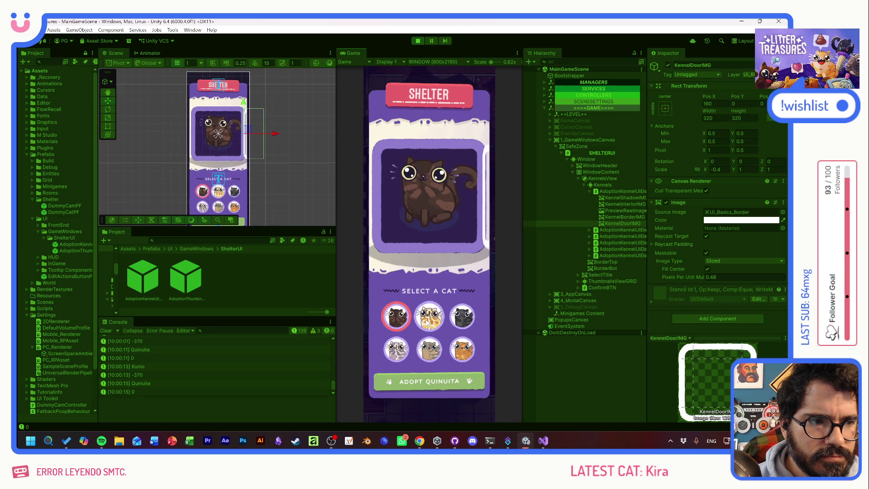
pyautogui.click(428, 325)
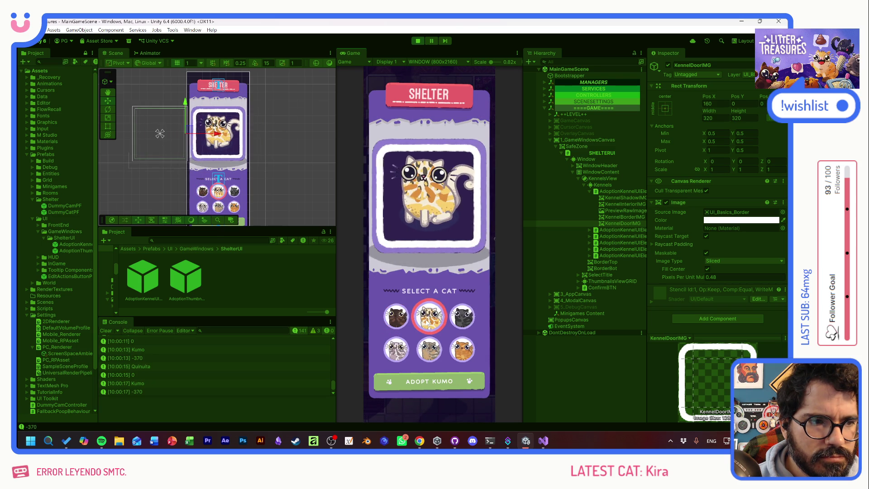
pyautogui.click(400, 322)
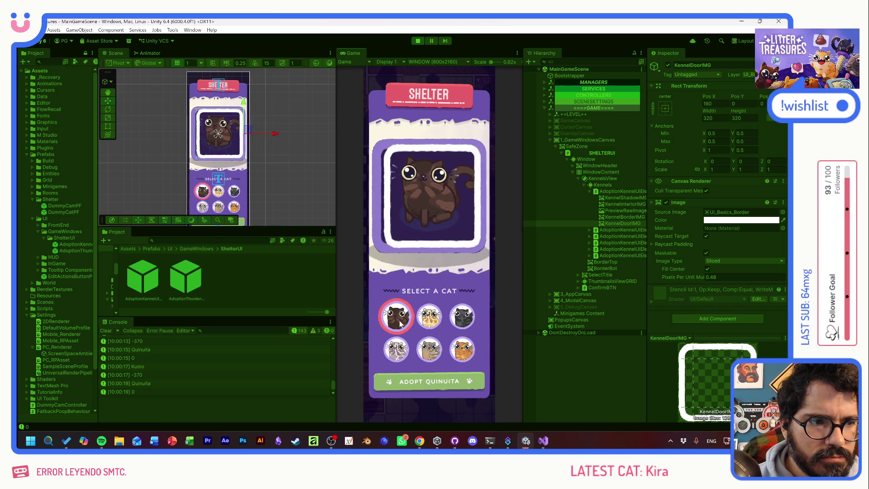
# Step: Rapidly toggle between Kumo and Quinuita to test door tween interruption
pyautogui.click(428, 317)
pyautogui.click(390, 321)
pyautogui.click(428, 317)
pyautogui.click(396, 323)
pyautogui.click(428, 317)
pyautogui.click(400, 323)
# Step: Rapidly pick Kumo, Bob, then Kumo several times, with a Quinuita pick in between
pyautogui.click(429, 317)
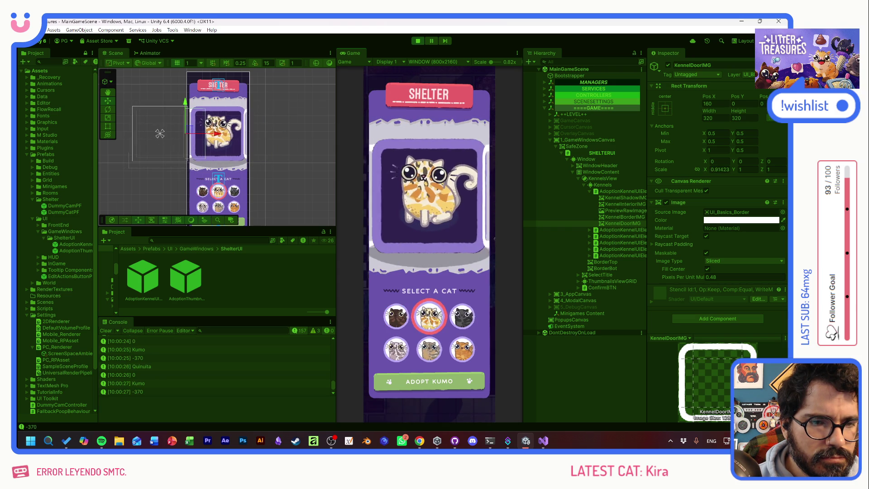
pyautogui.click(462, 317)
pyautogui.click(429, 317)
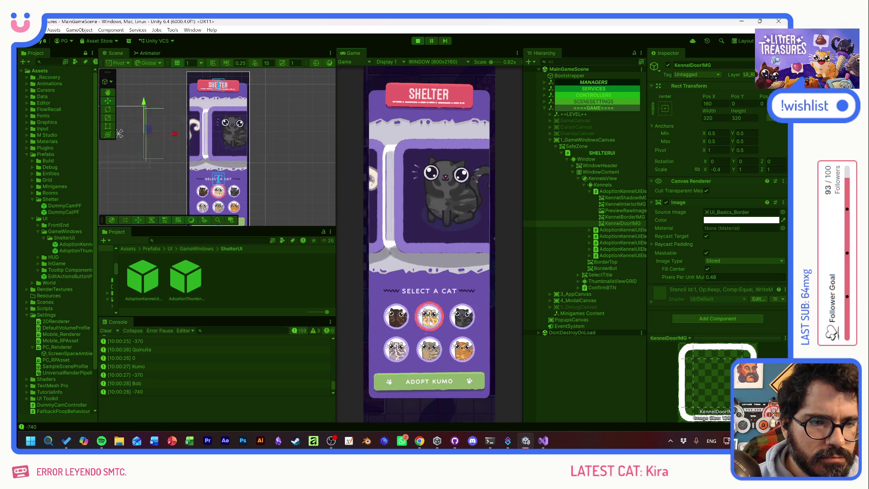
pyautogui.click(393, 320)
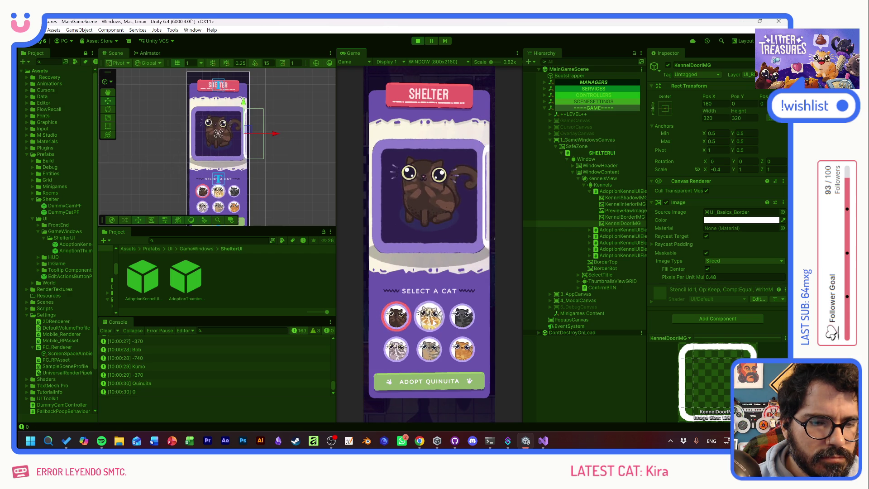
pyautogui.click(428, 317)
pyautogui.click(462, 317)
pyautogui.click(429, 317)
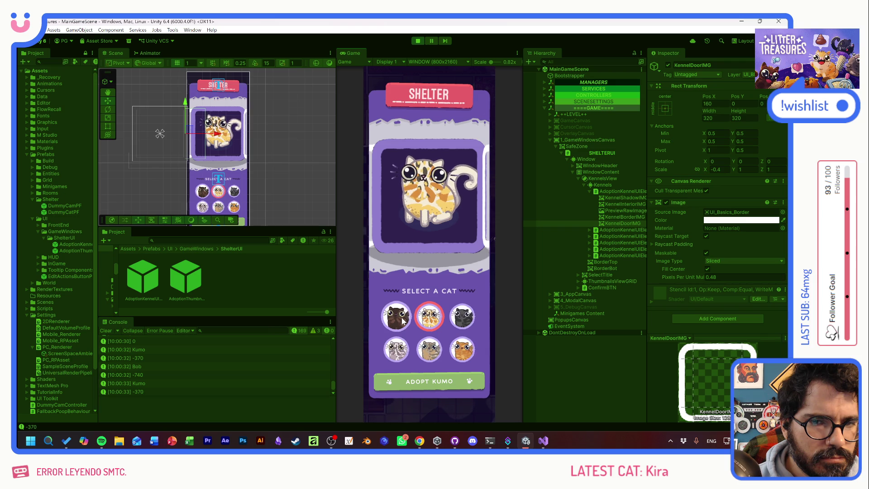
pyautogui.click(429, 318)
pyautogui.click(462, 317)
pyautogui.click(429, 317)
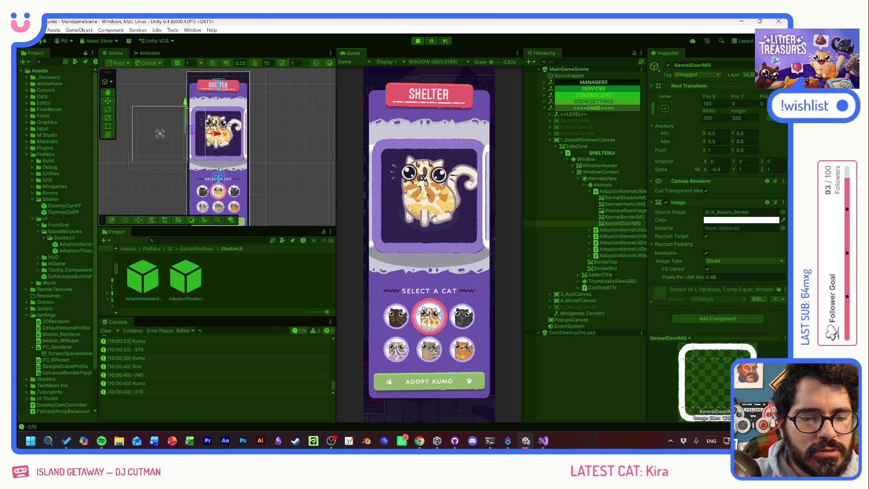
# Step: Move between Quinuita, Kumo, El Tangas and Bob with clicks and arrow keys
pyautogui.click(404, 326)
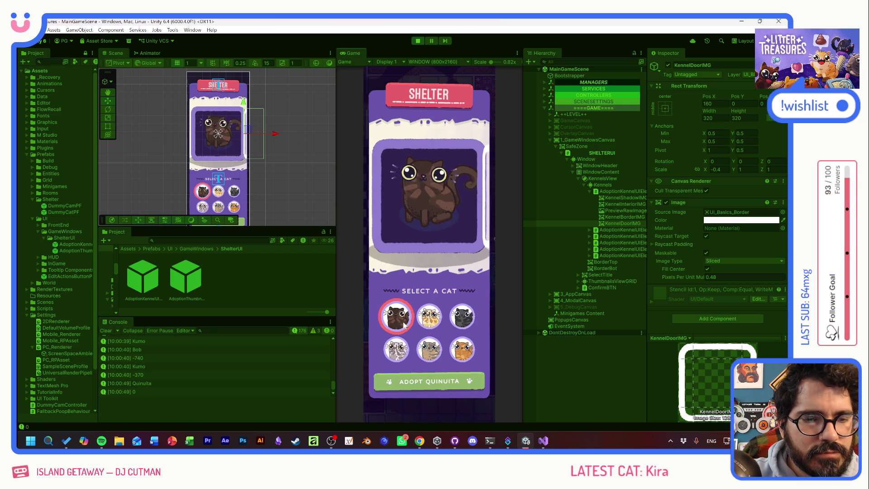
pyautogui.press('Right')
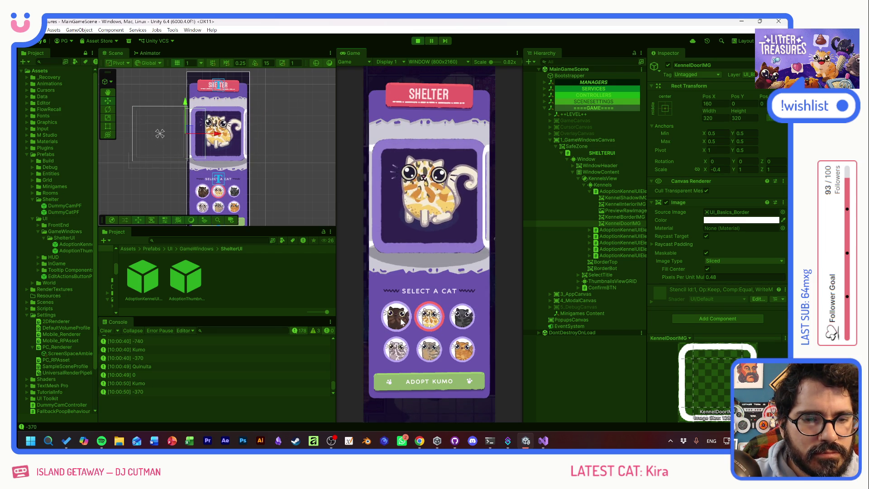
pyautogui.click(402, 322)
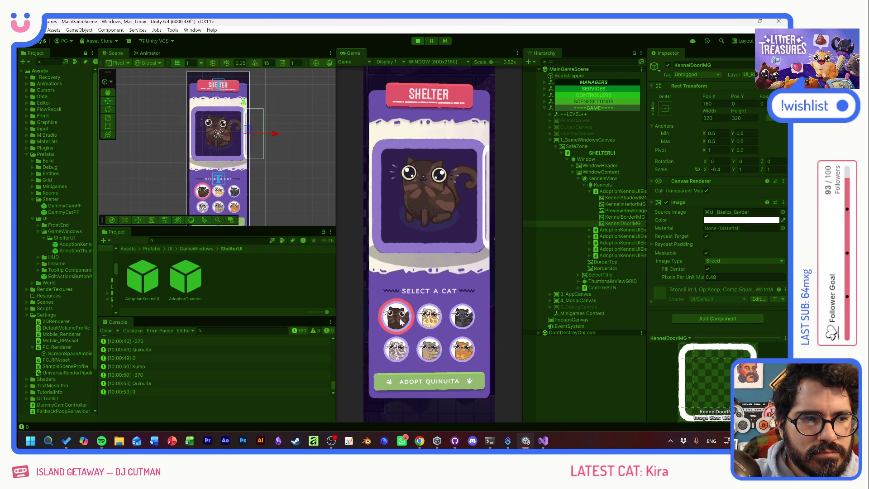
pyautogui.press('Down')
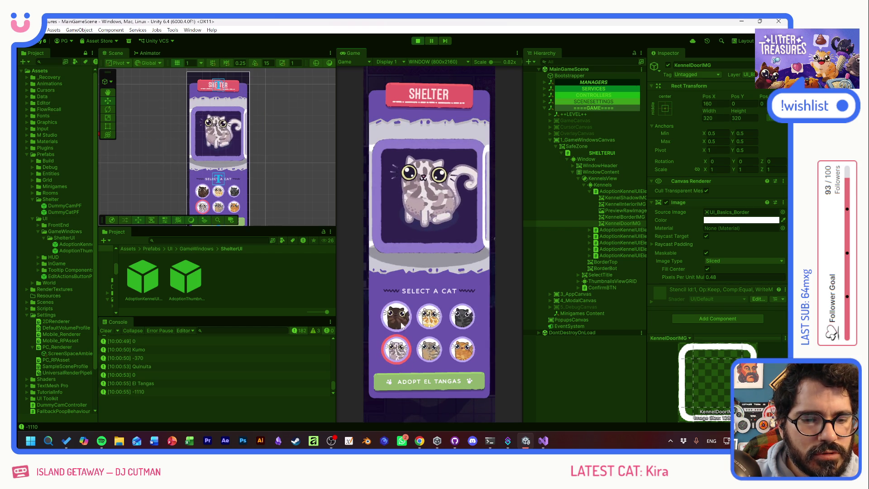
pyautogui.press('Up')
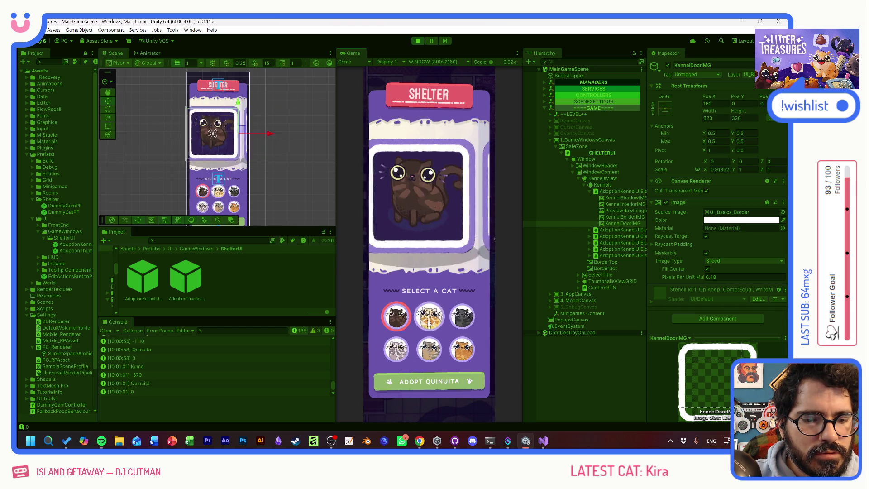
pyautogui.click(428, 321)
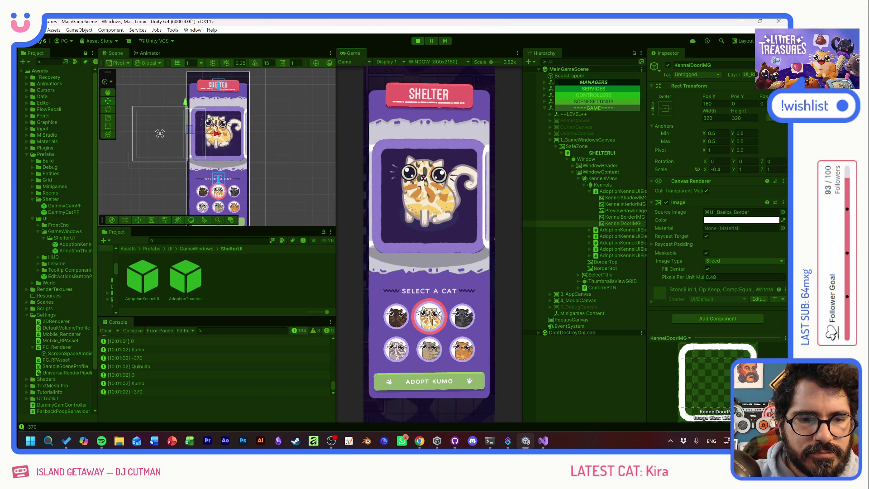
pyautogui.click(461, 319)
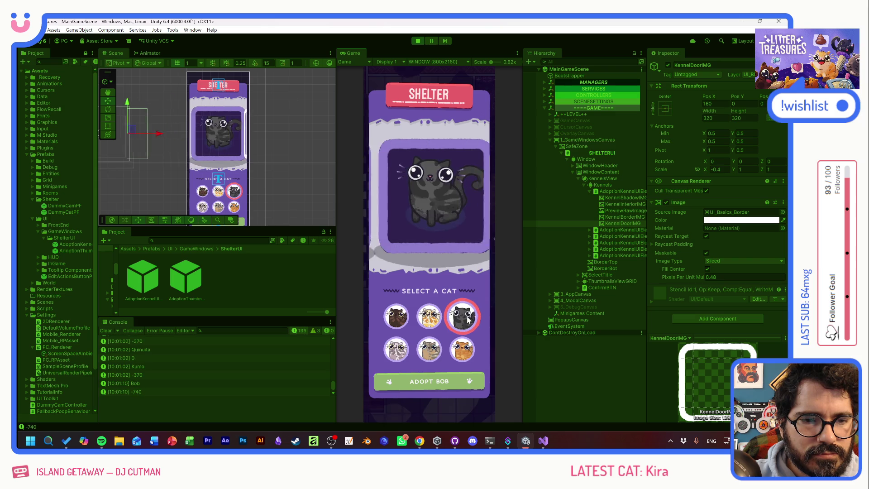
# Step: Pick Cojín, then alternate between Quinuita and Kumo to watch the door animate
pyautogui.click(437, 349)
pyautogui.click(462, 347)
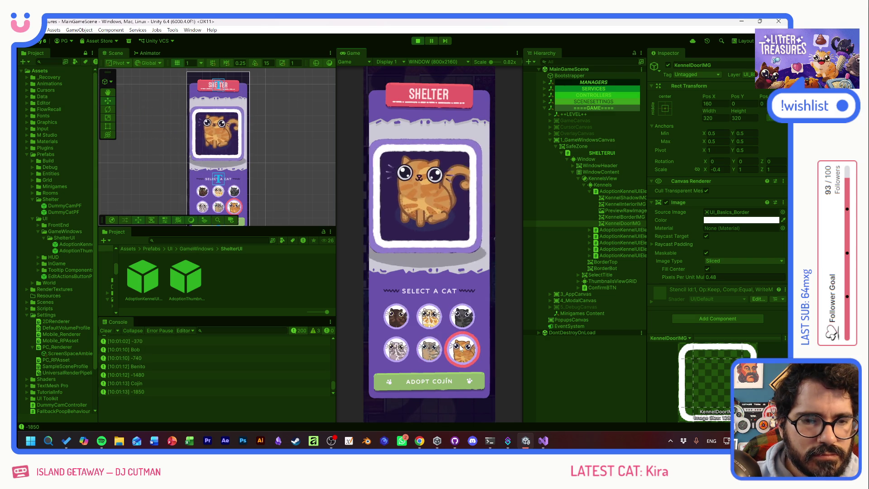
pyautogui.click(398, 318)
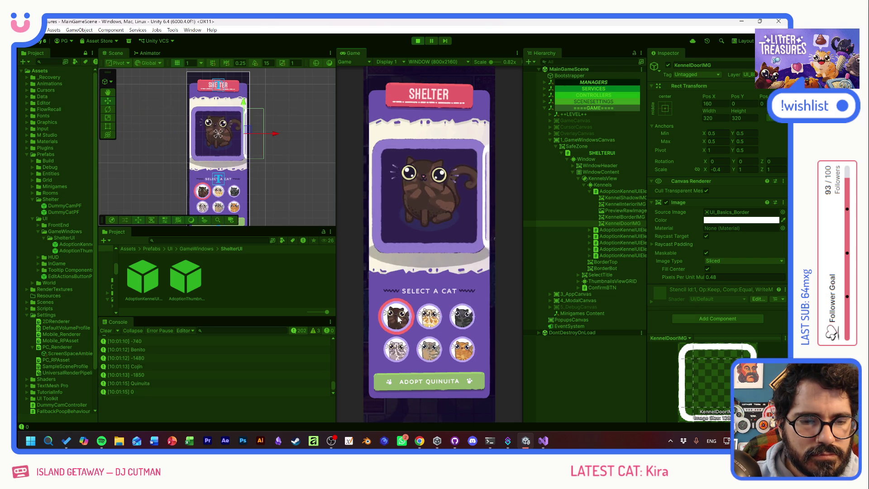
pyautogui.click(429, 317)
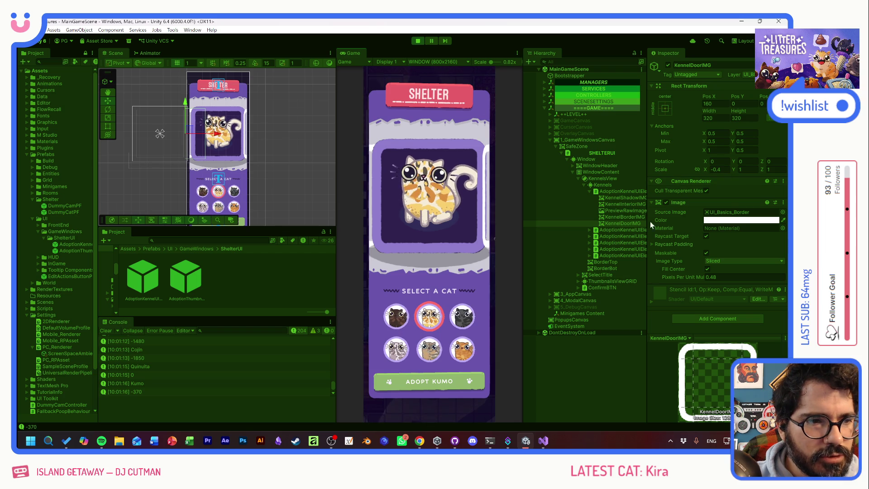
pyautogui.click(397, 318)
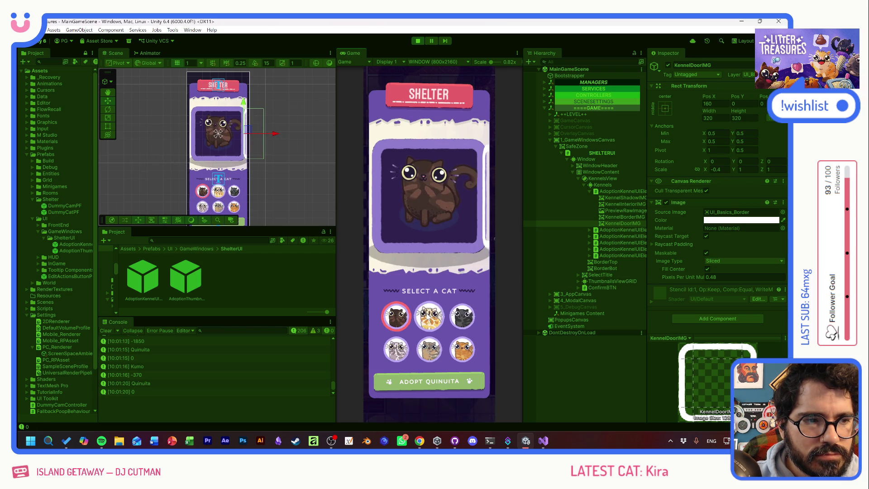
pyautogui.click(429, 317)
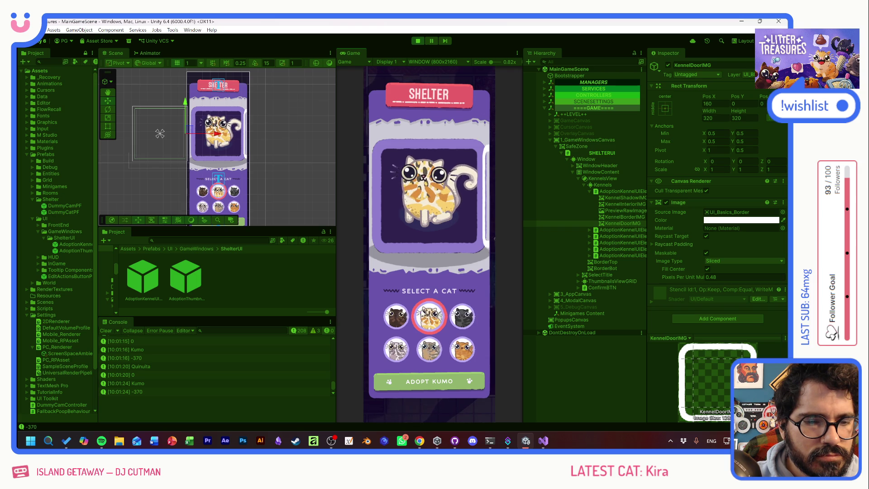
pyautogui.click(400, 311)
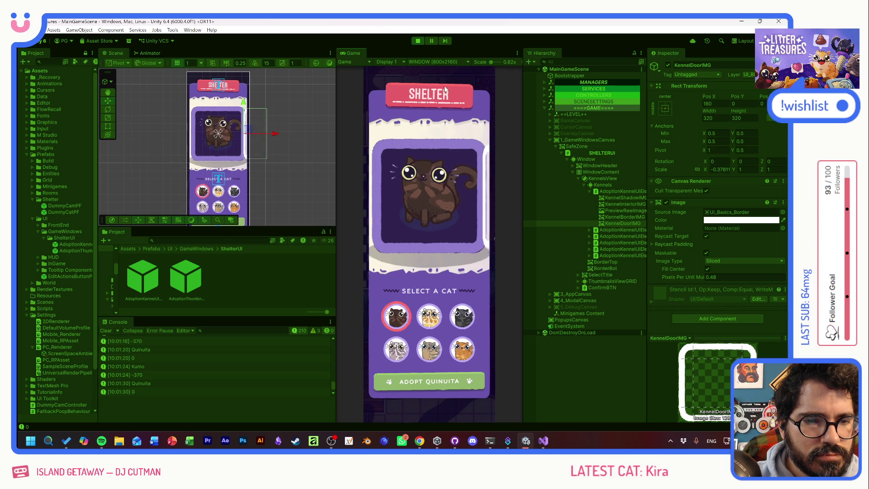
# Step: Stop Play mode and glance at the kennel script before returning to Unity
pyautogui.hotkey('ctrl', 'p')
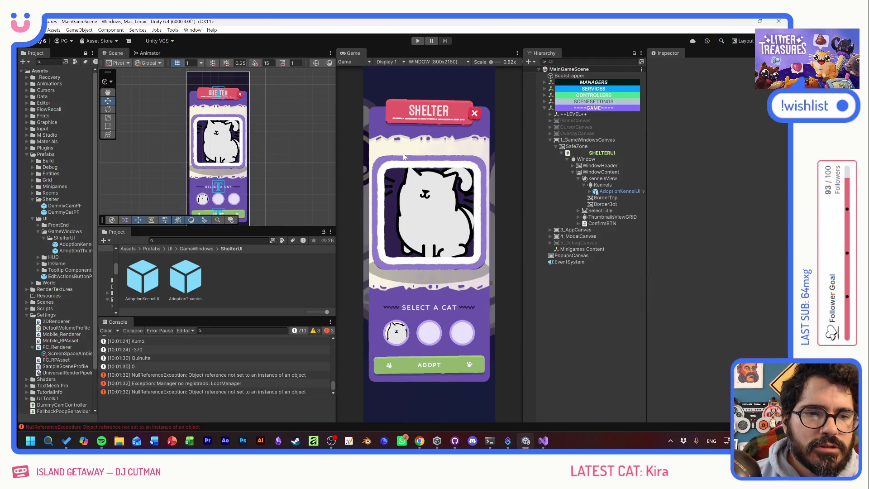
pyautogui.hotkey('alt', 'Tab')
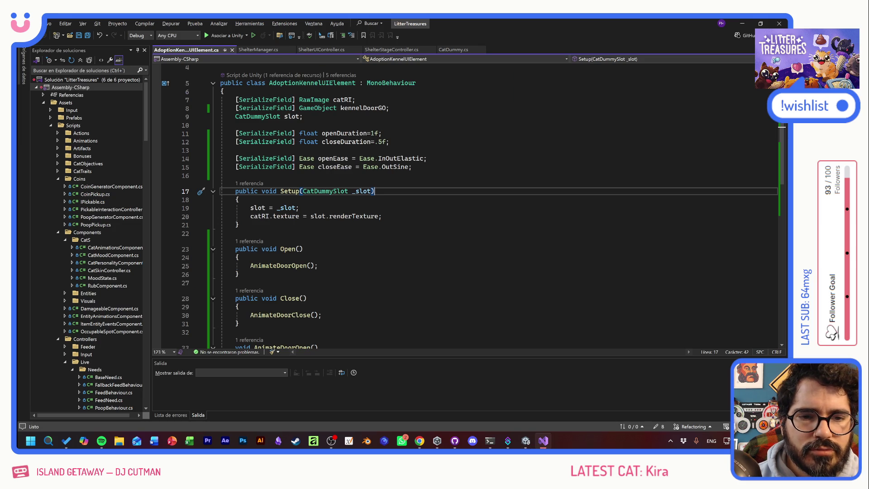
pyautogui.hotkey('alt', 'Tab')
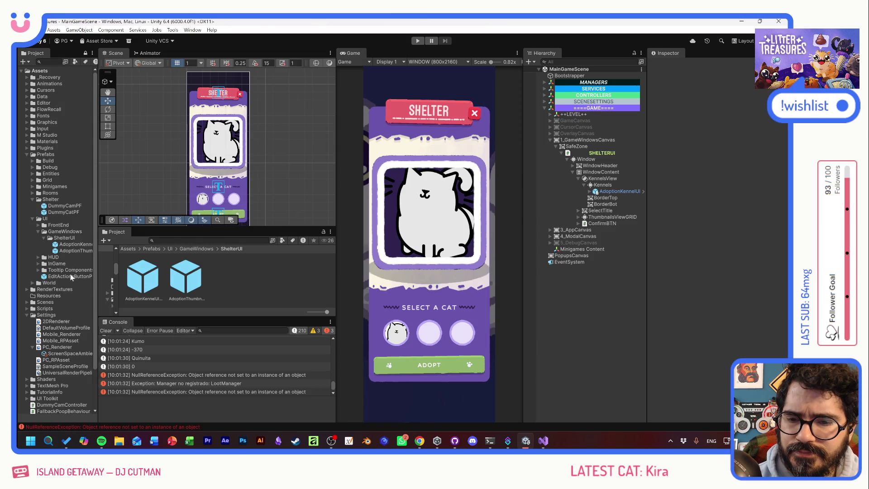
# Step: Give AdoptionKennelUIElementPF an Open Duration of 2 and Open Ease Out Elastic, then return to the kennel script
pyautogui.click(55, 245)
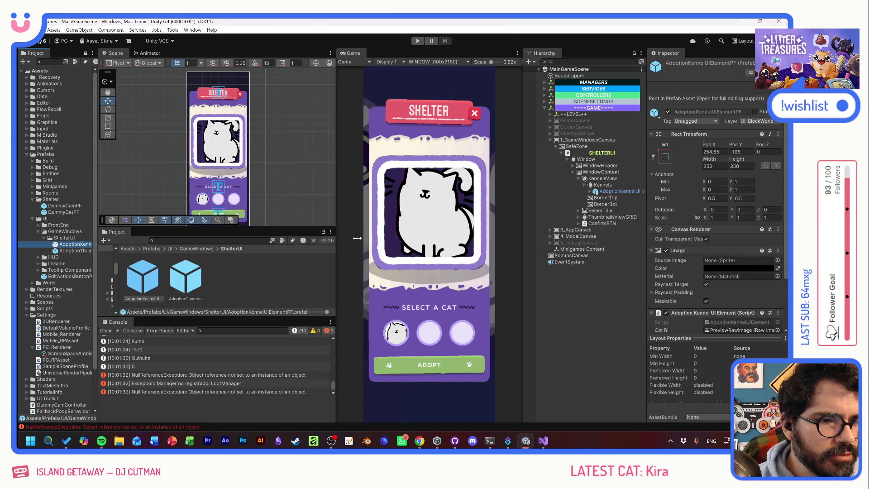
pyautogui.scroll(-3, 681, 258)
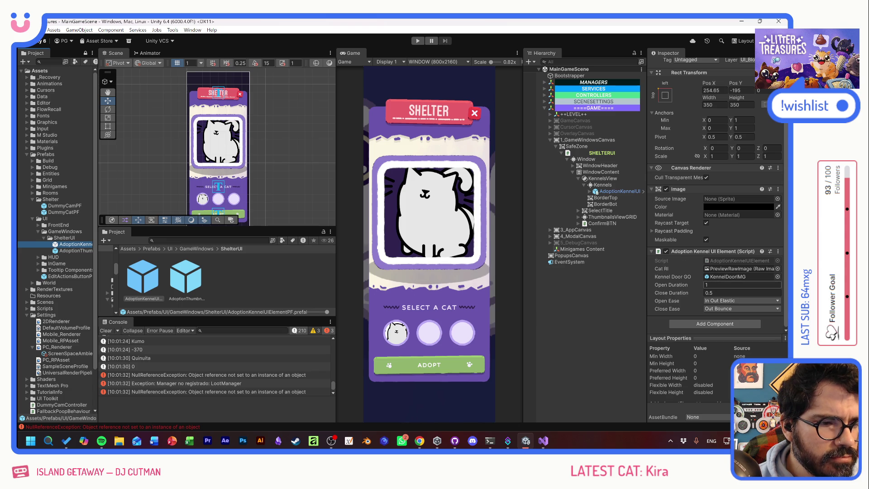
pyautogui.click(724, 285)
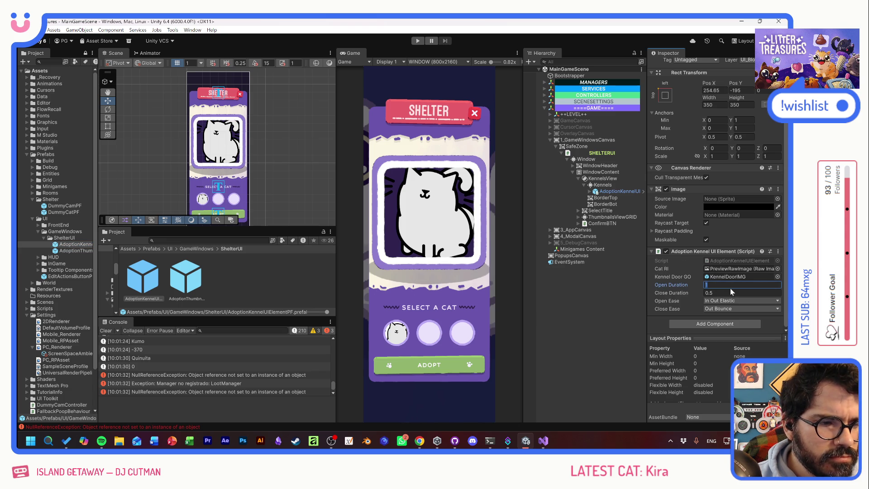
pyautogui.write('2')
pyautogui.click(726, 300)
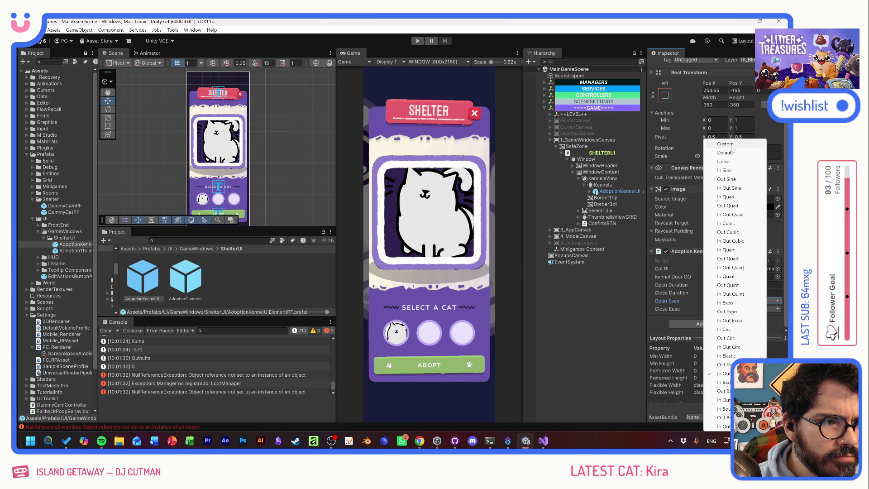
pyautogui.click(725, 364)
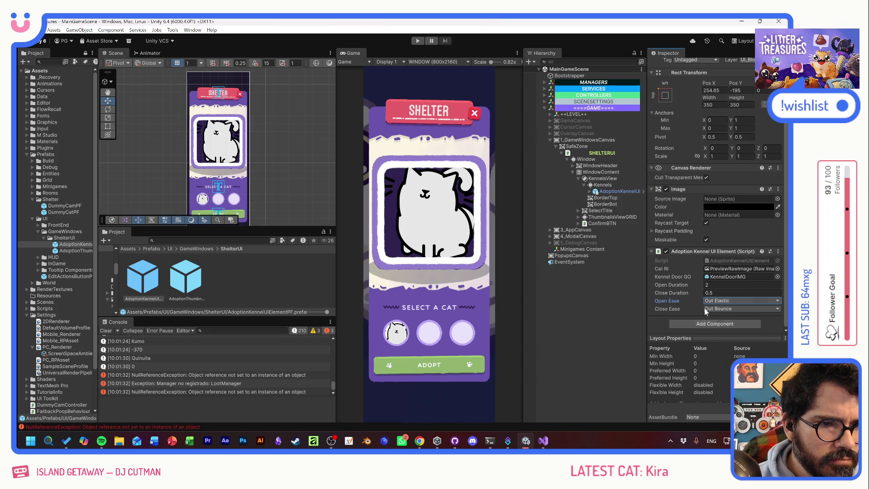
pyautogui.hotkey('alt', 'Tab')
pyautogui.click(236, 233)
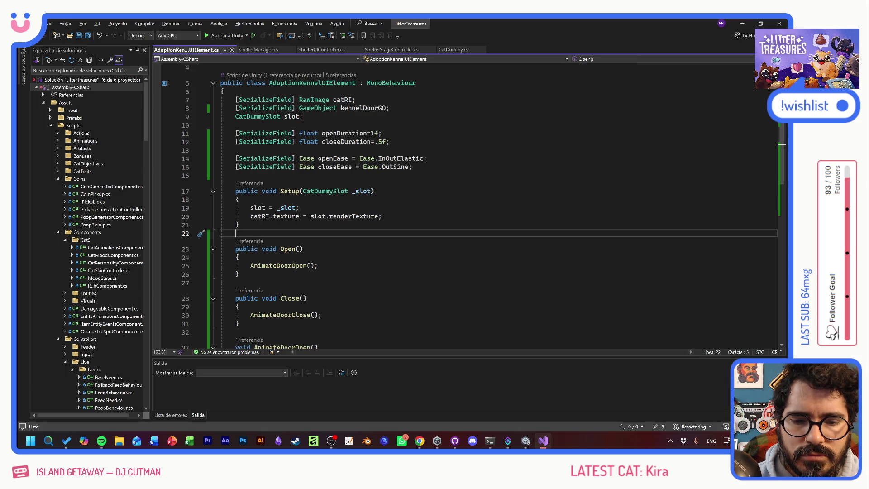
# Step: Start a new Tween.StopAll( call on the first line of AnimateDoorOpen
pyautogui.scroll(-5, 466, 204)
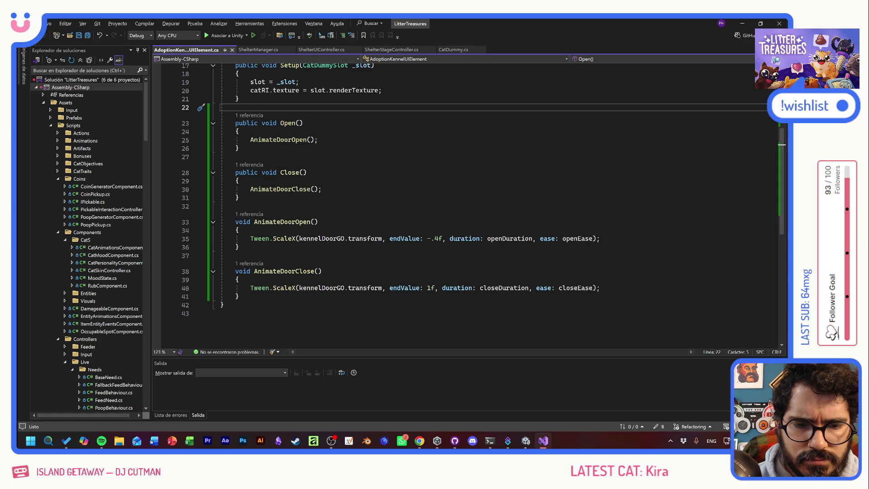
pyautogui.click(240, 280)
pyautogui.click(240, 230)
pyautogui.press('Return')
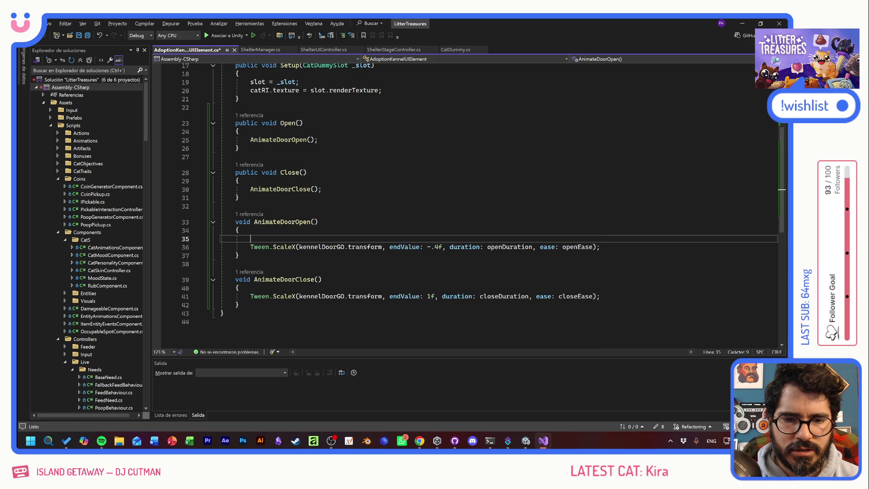
pyautogui.write('Tween,')
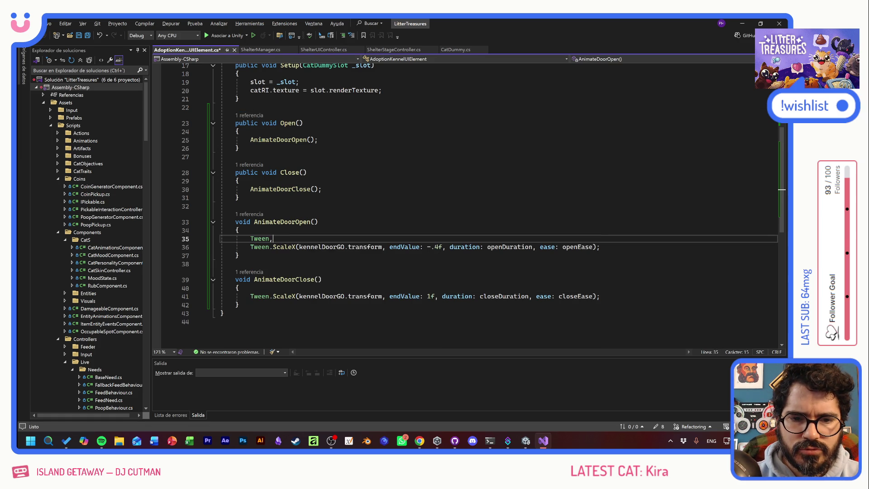
pyautogui.press('BackSpace')
pyautogui.write('.stp')
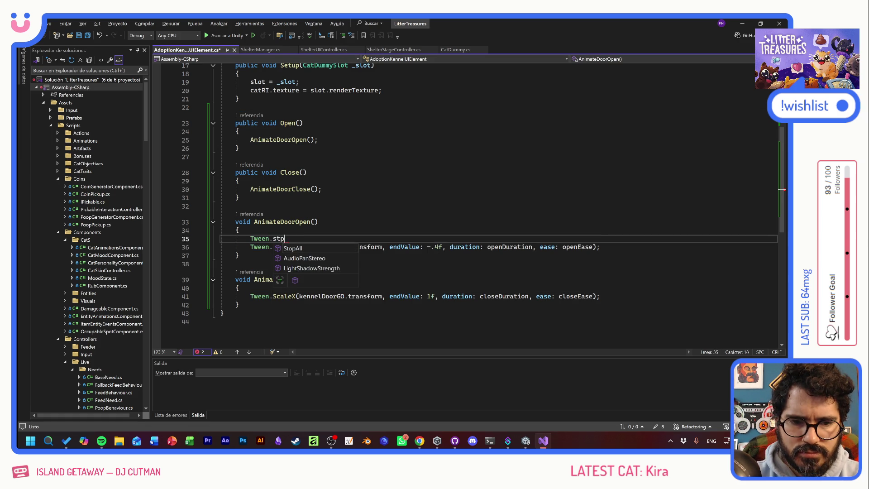
pyautogui.press('Tab')
pyautogui.write('(')
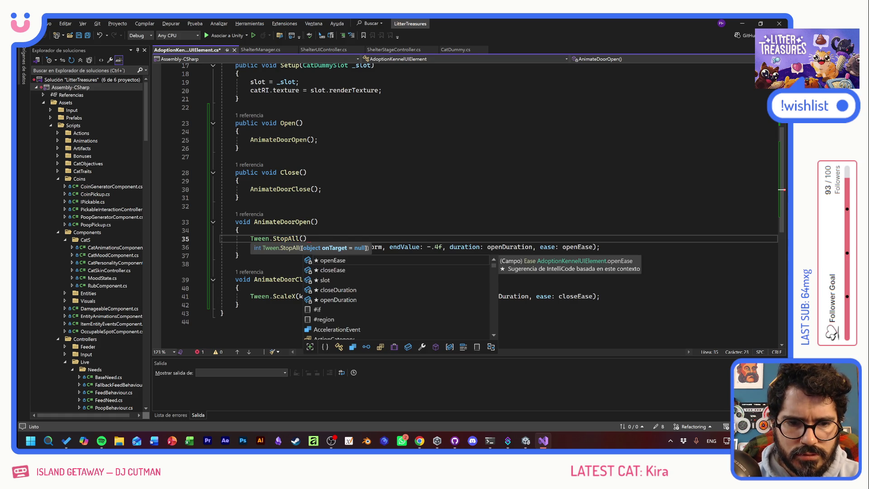
pyautogui.press('Escape')
pyautogui.press('Up')
# Step: Complete the line as Tween.StopAll(kennelDoorGO.transform);
pyautogui.doubleClick(322, 246)
pyautogui.hotkey('ctrl', 'c')
pyautogui.click(302, 239)
pyautogui.hotkey('ctrl', 'v')
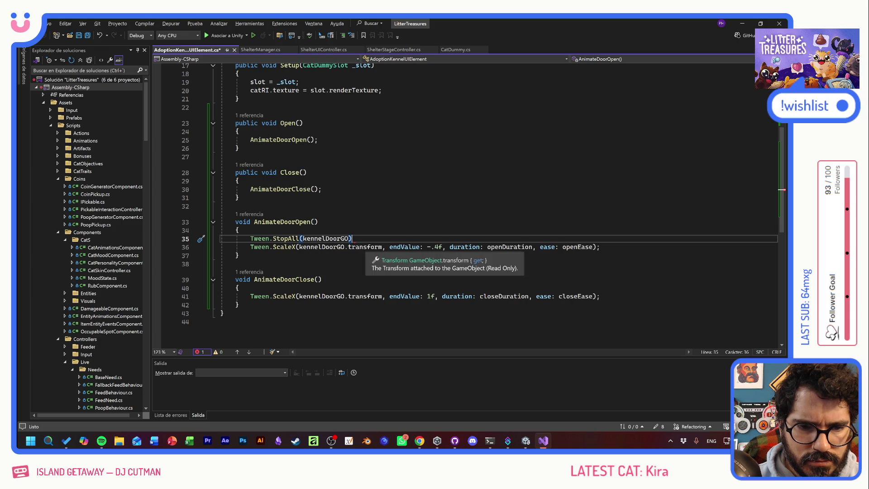
pyautogui.press('Down')
pyautogui.hotkey('shift', 'alt', '=')
pyautogui.hotkey('shift', 'alt', '=')
pyautogui.hotkey('ctrl', 'c')
pyautogui.press('Up')
pyautogui.hotkey('shift', 'alt', '=')
pyautogui.hotkey('ctrl', 'v')
pyautogui.write(';')
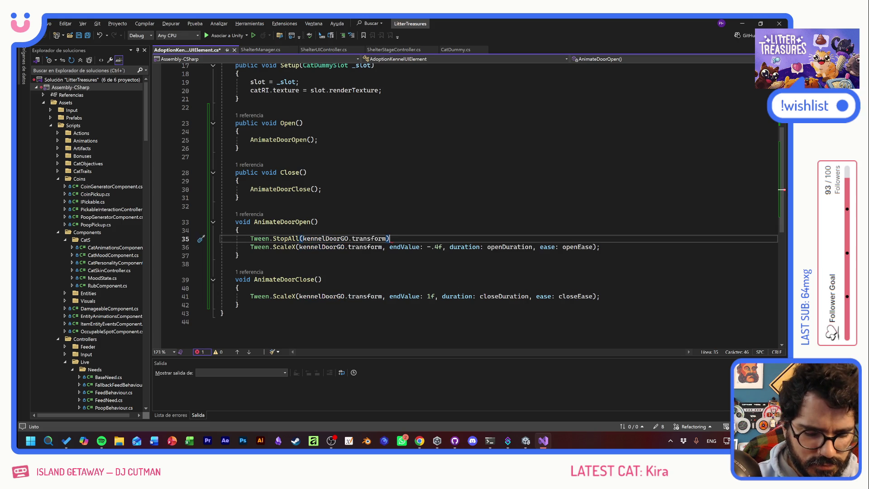
# Step: Copy the StopAll line into AnimateDoorClose, save the script, and return to Unity
pyautogui.hotkey('shift', 'Home')
pyautogui.hotkey('shift', 'Home')
pyautogui.hotkey('ctrl', 'c')
pyautogui.press('Down')
pyautogui.press('Down')
pyautogui.press('Down')
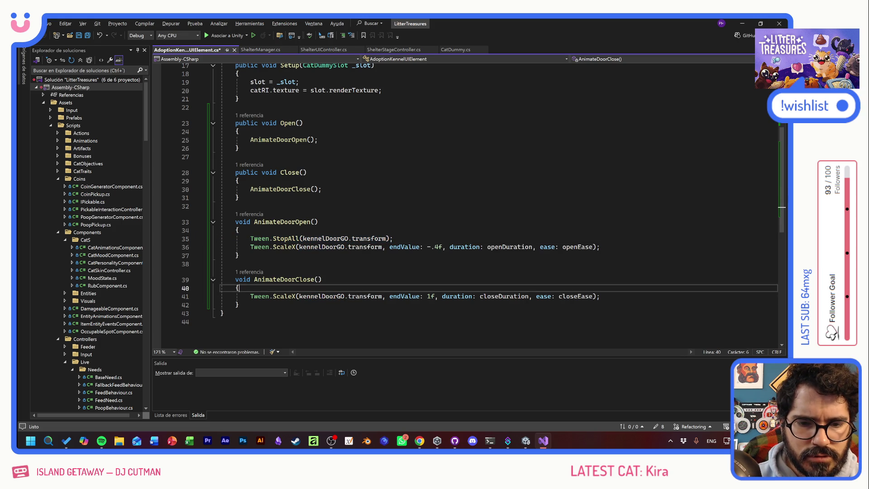
pyautogui.hotkey('ctrl', 'v')
pyautogui.hotkey('ctrl', 's')
pyautogui.hotkey('alt', 'Tab')
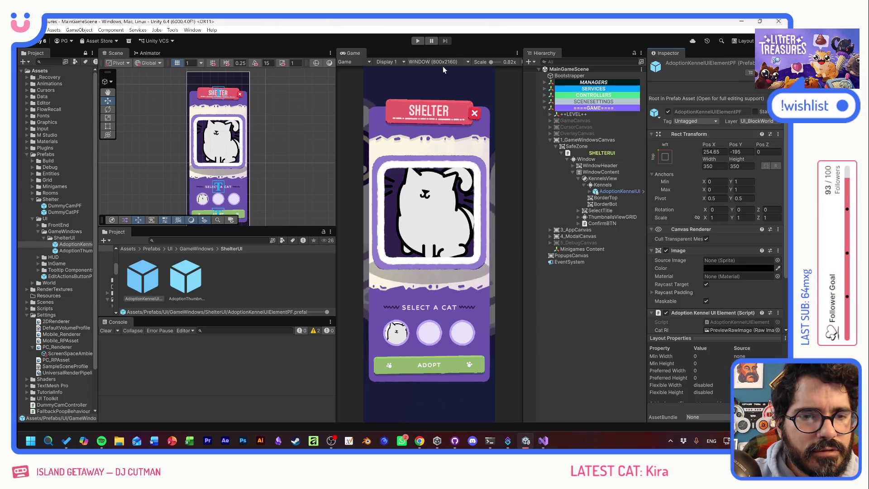
# Step: Enter Play mode, open the shelter window, and switch between Kumo, Quinuita and Bob
pyautogui.click(418, 41)
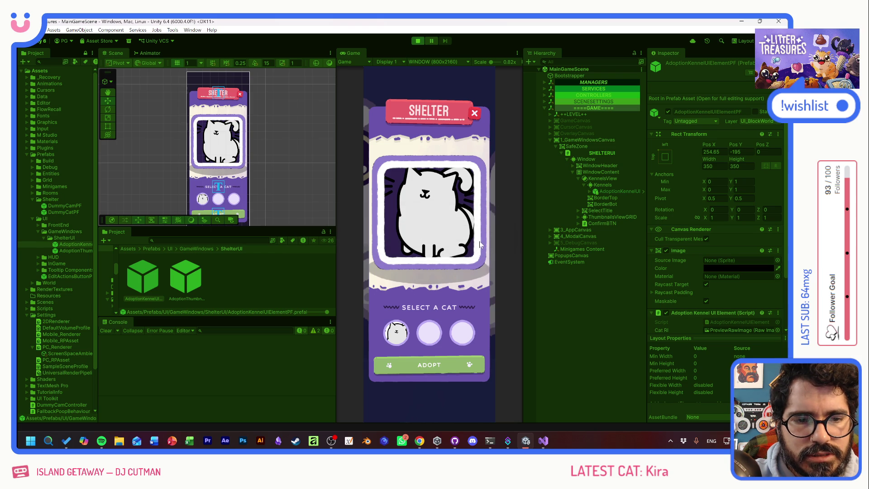
pyautogui.click(444, 252)
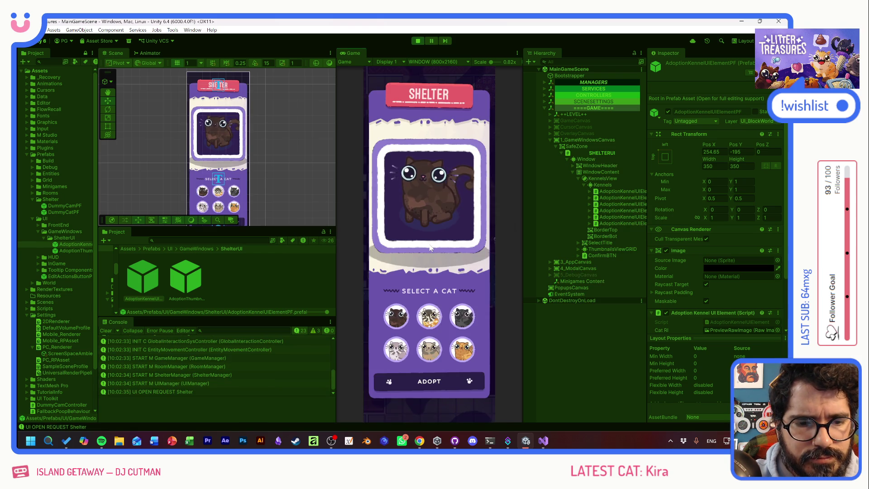
pyautogui.click(428, 323)
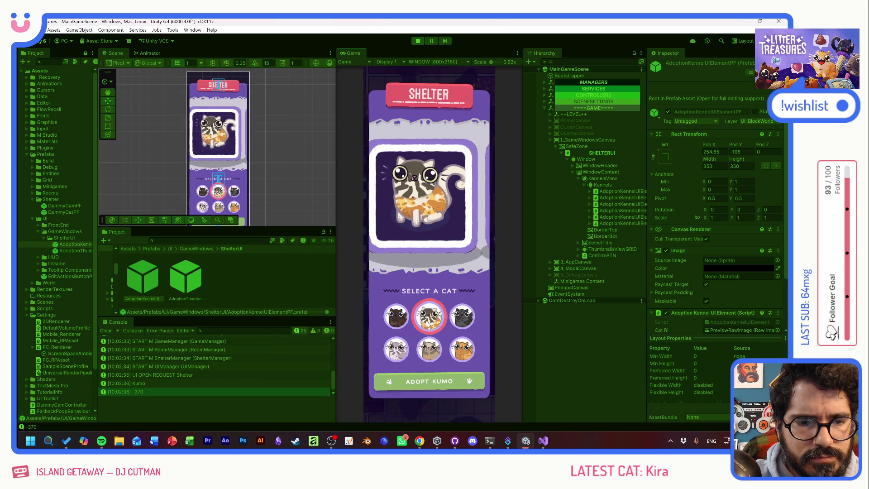
pyautogui.click(402, 319)
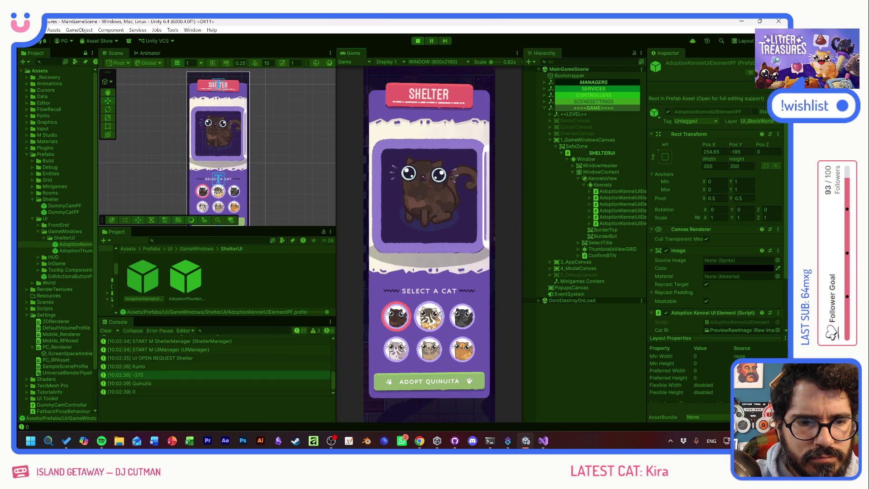
pyautogui.click(429, 319)
pyautogui.click(458, 323)
pyautogui.click(429, 317)
pyautogui.click(396, 317)
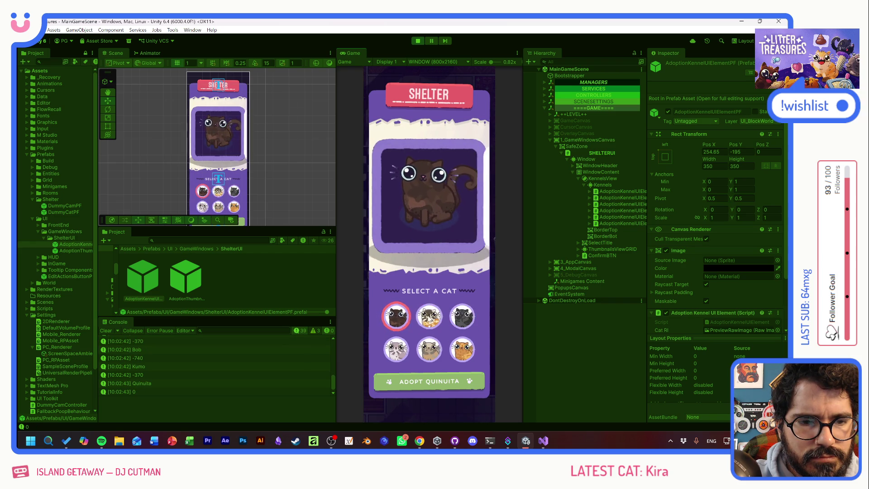
pyautogui.click(429, 317)
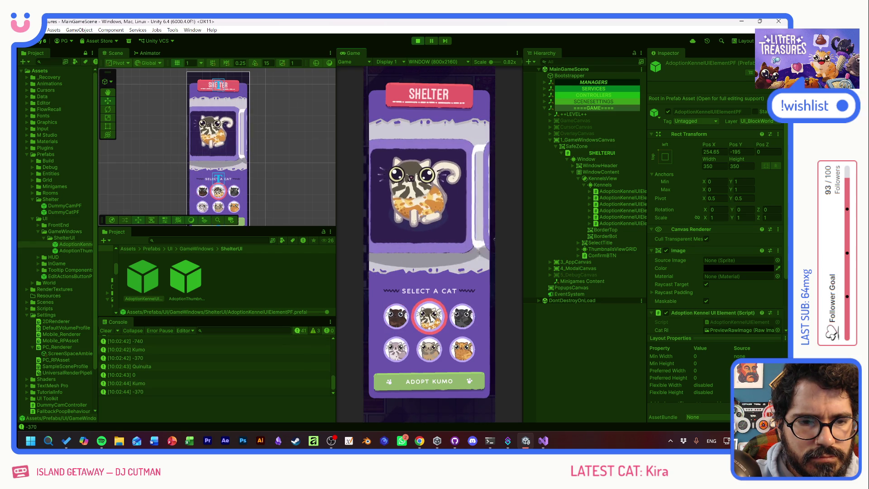
pyautogui.click(401, 321)
# Step: Rapidly switch among Kumo, Bob, Quinuita and Cojín mid-animation
pyautogui.click(430, 322)
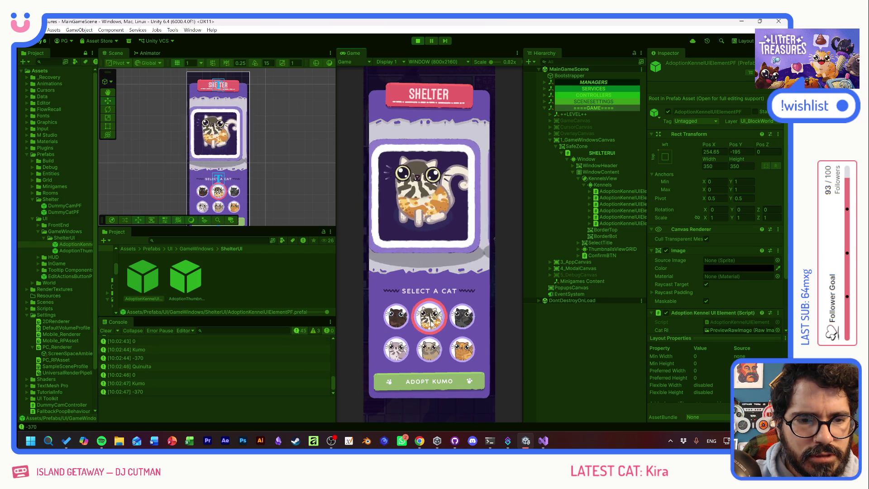
pyautogui.click(462, 316)
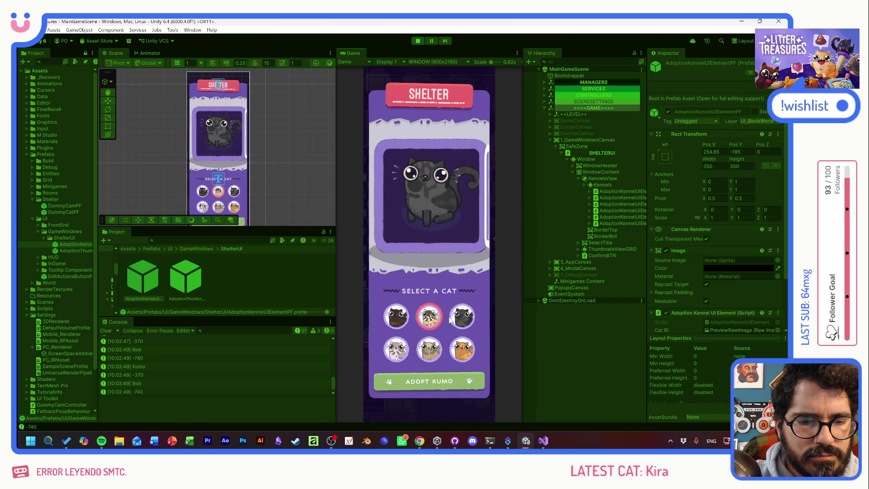
pyautogui.click(429, 317)
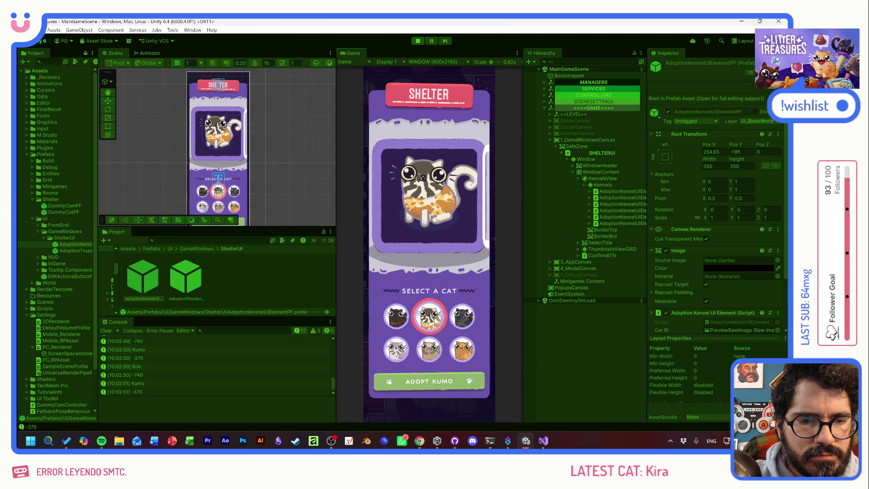
pyautogui.click(452, 317)
pyautogui.click(429, 317)
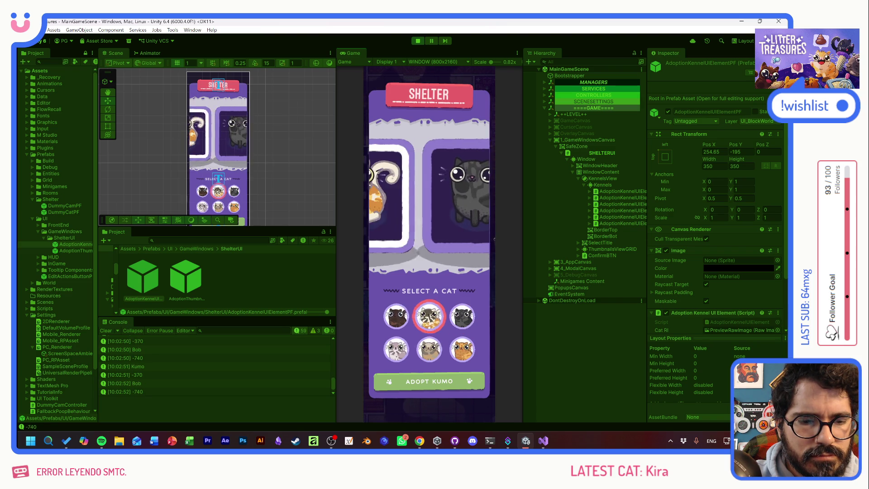
pyautogui.click(396, 317)
pyautogui.click(435, 354)
pyautogui.click(450, 340)
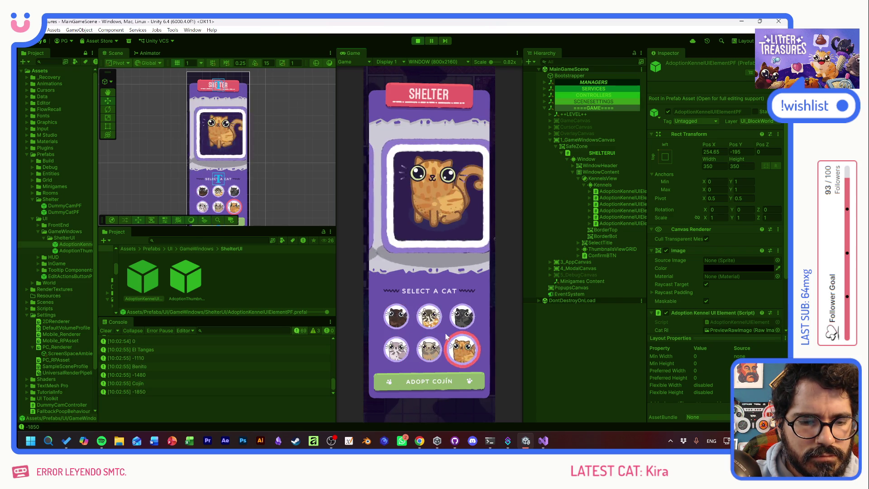
pyautogui.click(436, 325)
pyautogui.click(396, 317)
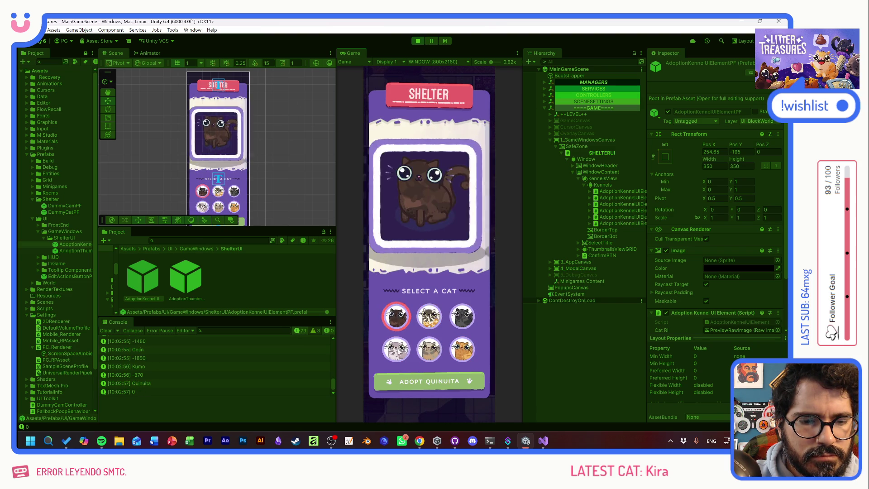
# Step: Rapidly cycle through El Tangas, Benito, Quinuita, Kumo and Bob
pyautogui.click(398, 355)
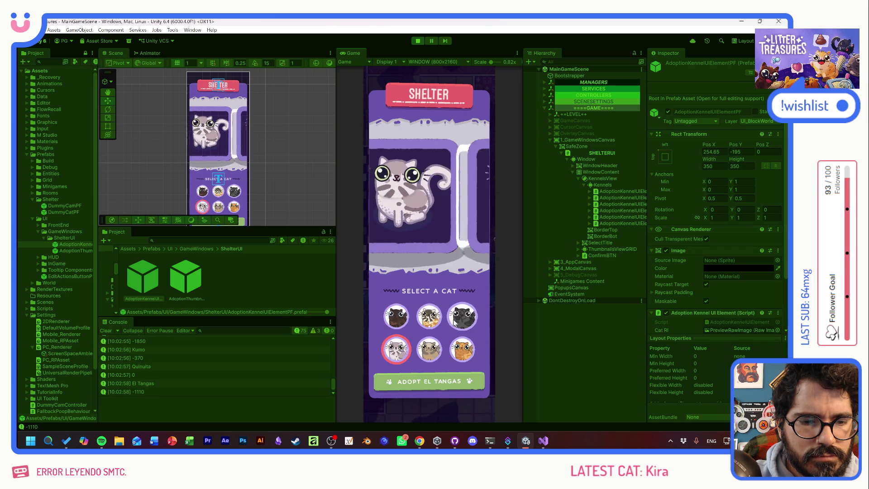
pyautogui.click(462, 317)
pyautogui.click(461, 349)
pyautogui.click(428, 350)
pyautogui.click(397, 349)
pyautogui.click(429, 317)
pyautogui.click(462, 316)
pyautogui.click(396, 317)
pyautogui.click(429, 317)
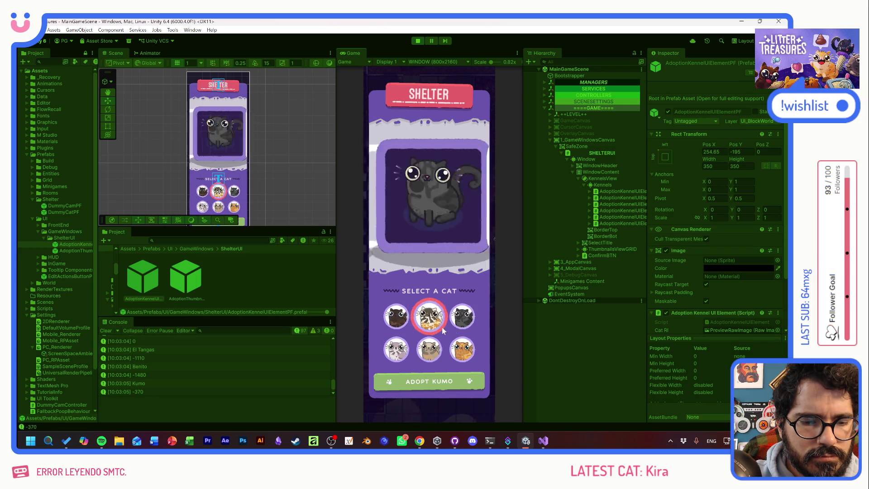
pyautogui.click(468, 328)
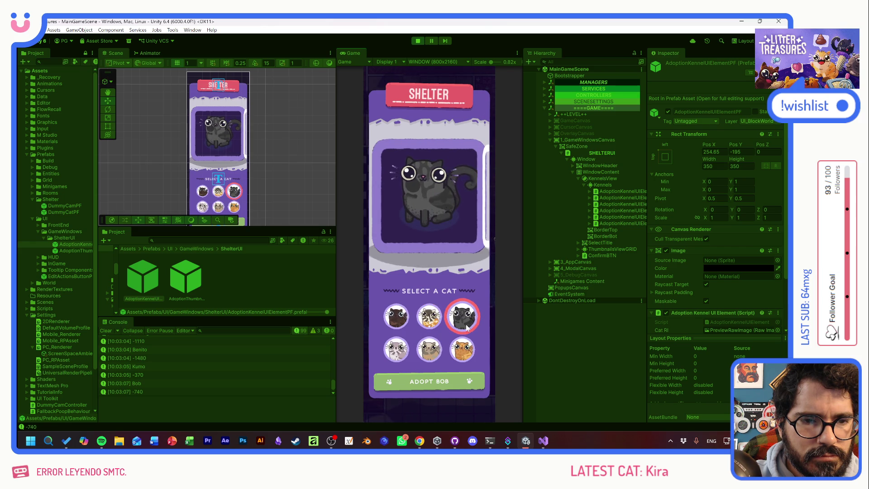
pyautogui.click(433, 323)
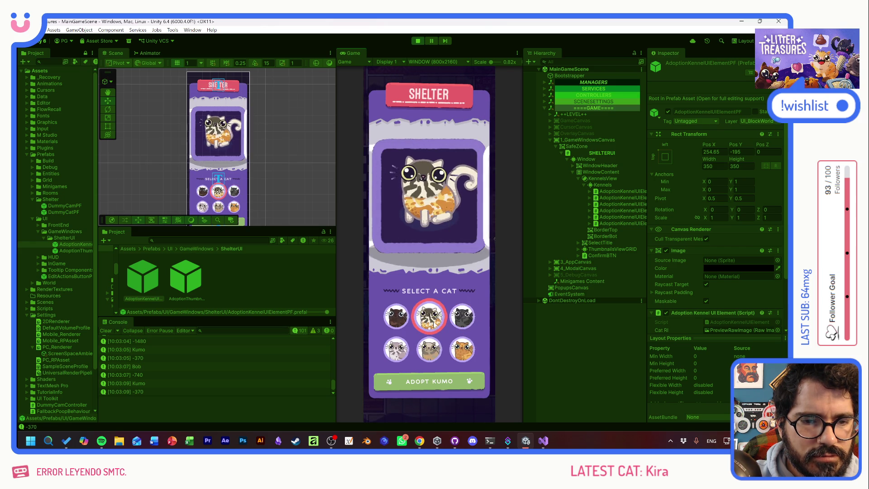
pyautogui.click(406, 326)
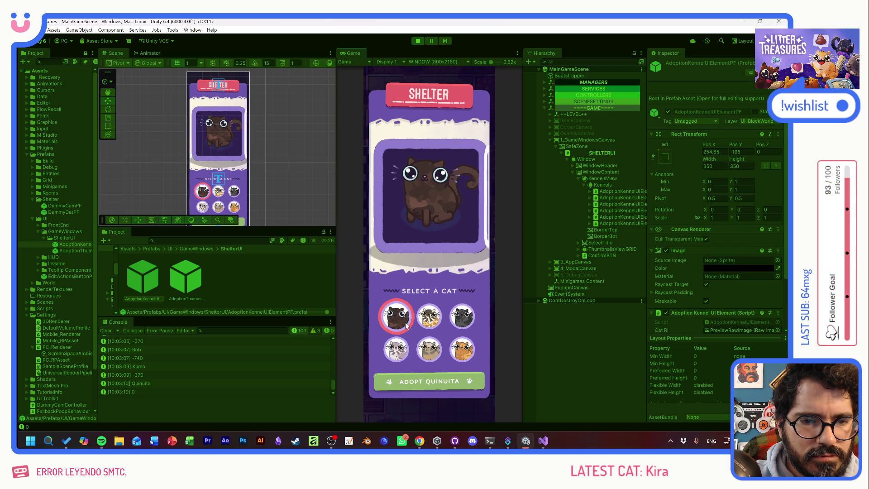
# Step: Flick quickly between Benito, El Tangas, Cojín, Bob and Kumo, ending on Bob
pyautogui.click(430, 350)
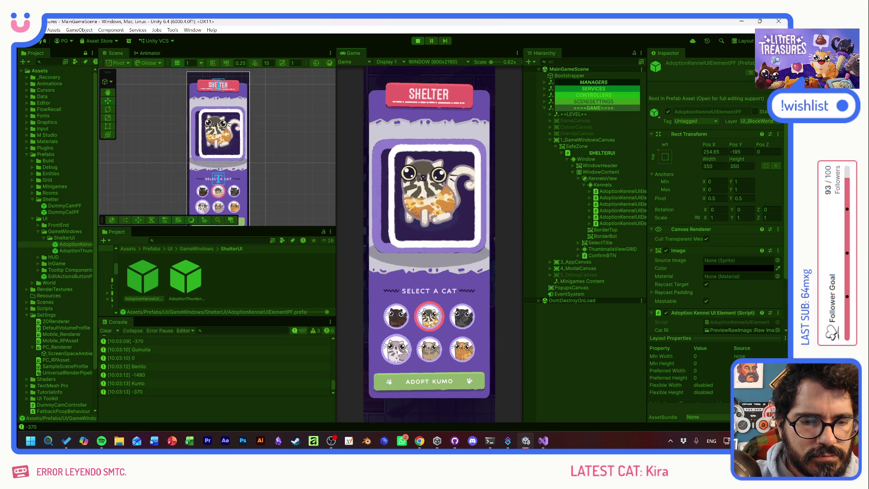
pyautogui.click(396, 349)
pyautogui.click(461, 354)
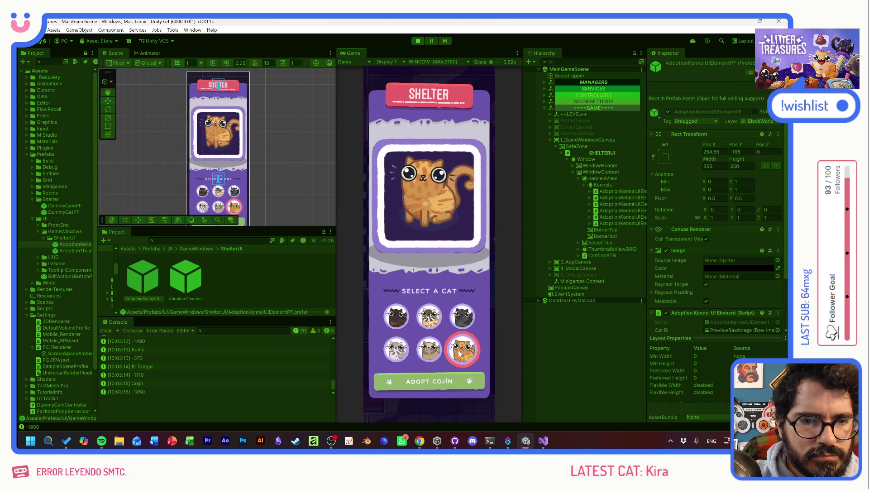
pyautogui.click(405, 355)
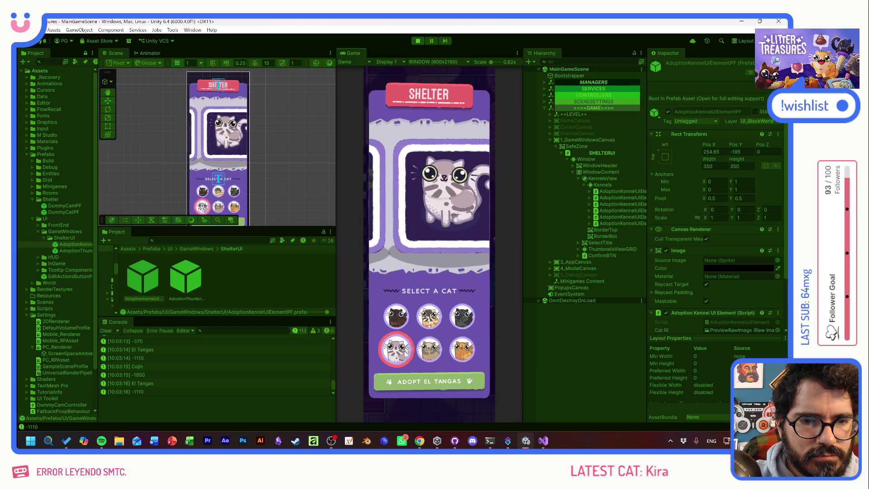
pyautogui.click(459, 321)
pyautogui.click(430, 319)
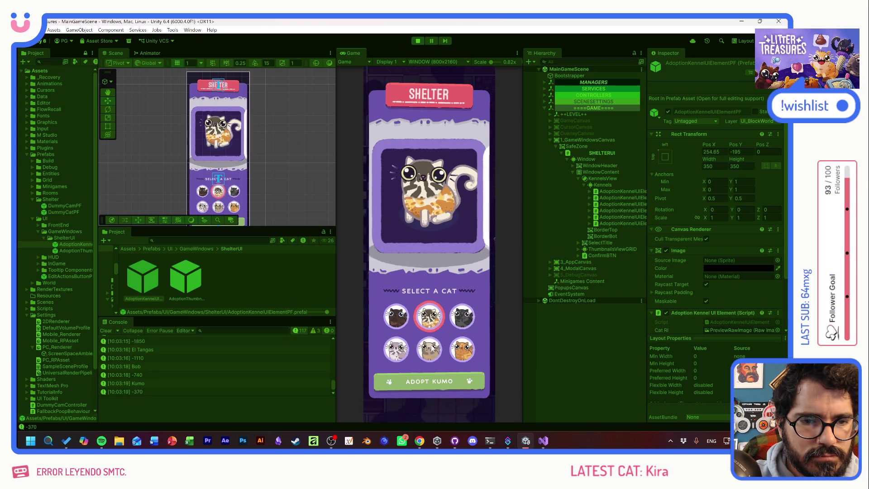
pyautogui.click(434, 357)
pyautogui.click(460, 355)
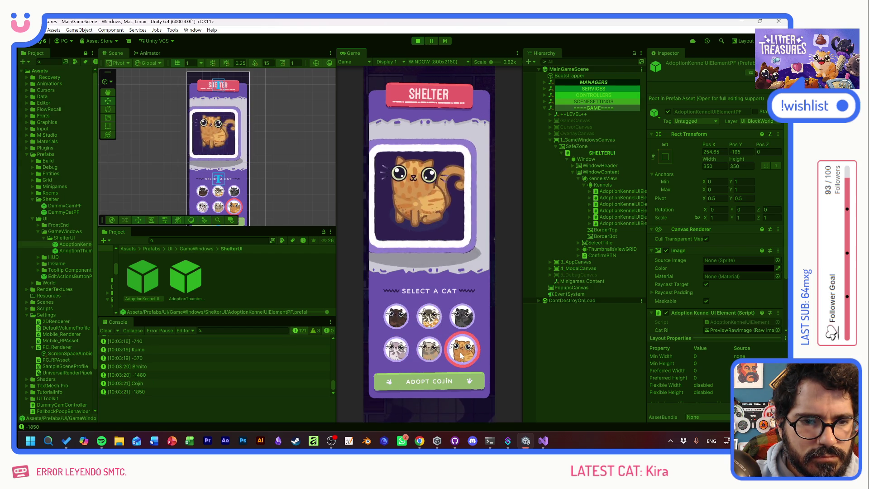
pyautogui.click(462, 317)
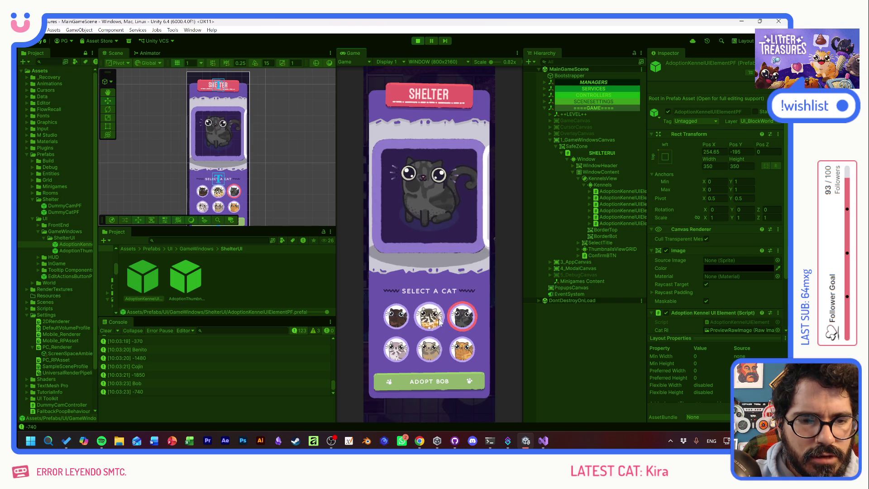
# Step: Stop Play mode and bring up the references to Close() in Visual Studio
pyautogui.click(416, 41)
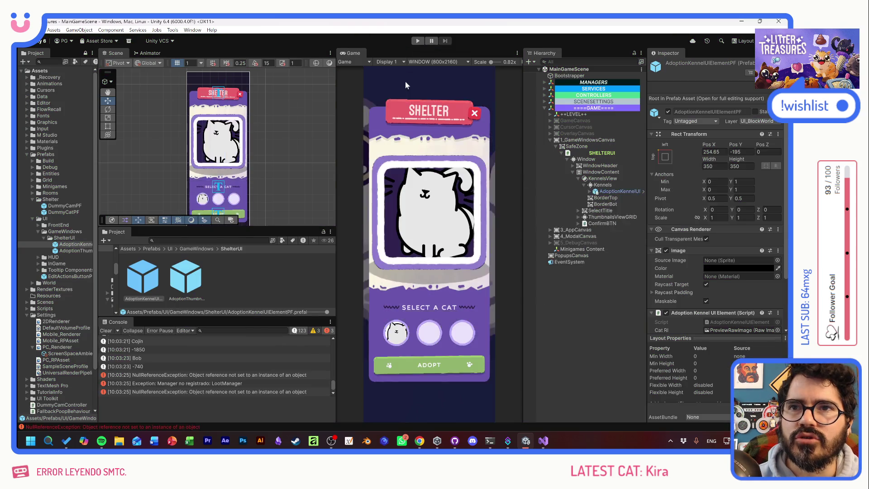
pyautogui.hotkey('alt', 'Tab')
pyautogui.click(318, 222)
# Step: Jump from Close()'s references to the selectedKennel.Close() call in SelectNewCat and review it
pyautogui.click(249, 164)
pyautogui.click(294, 142)
pyautogui.press('Up')
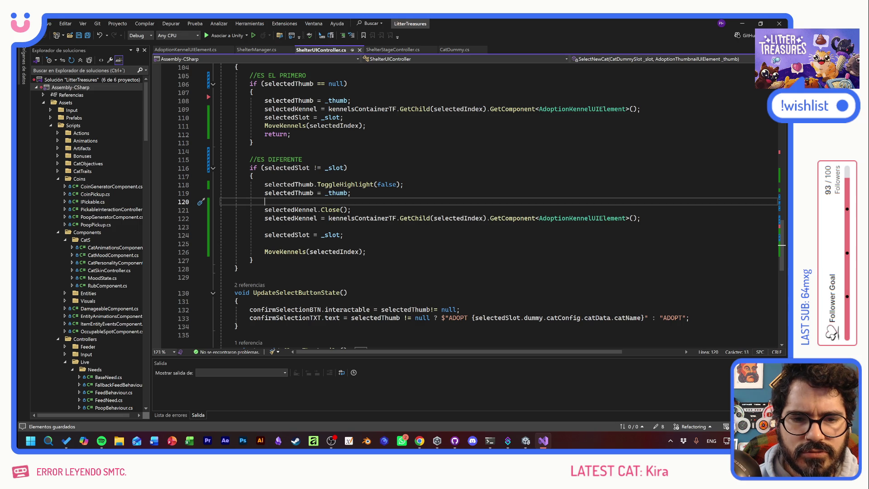
pyautogui.moveTo(389, 218)
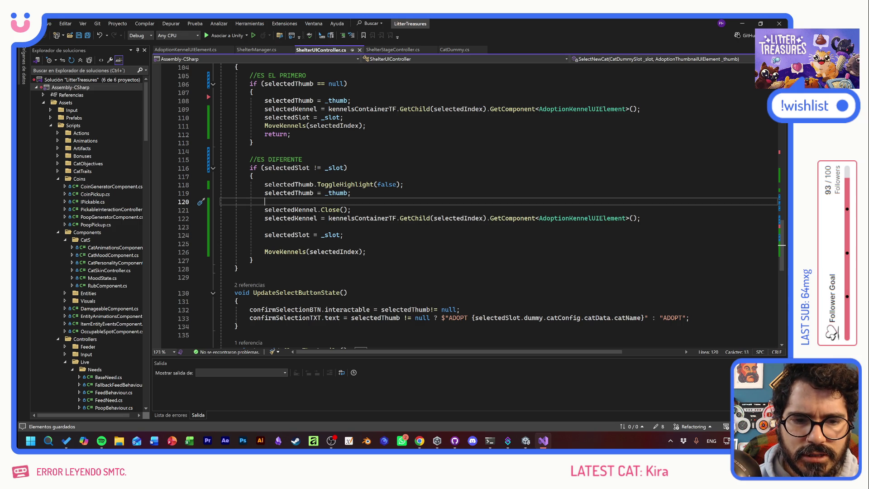
pyautogui.moveTo(335, 210)
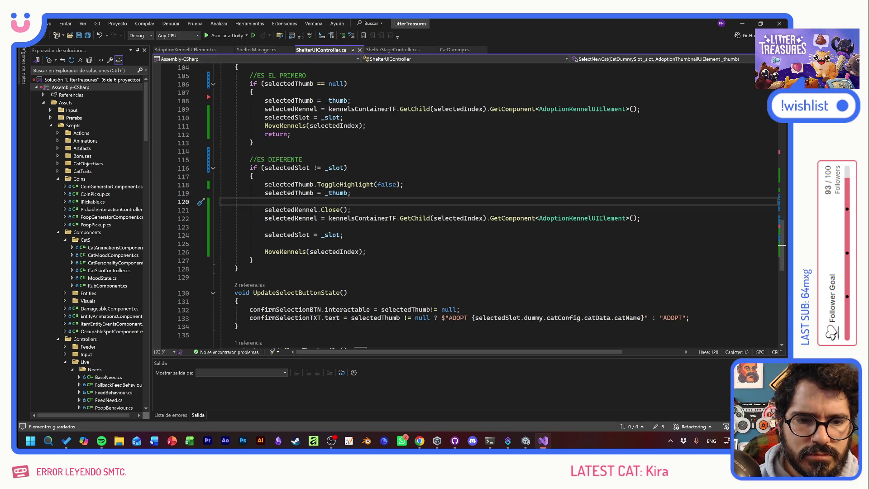
pyautogui.click(351, 210)
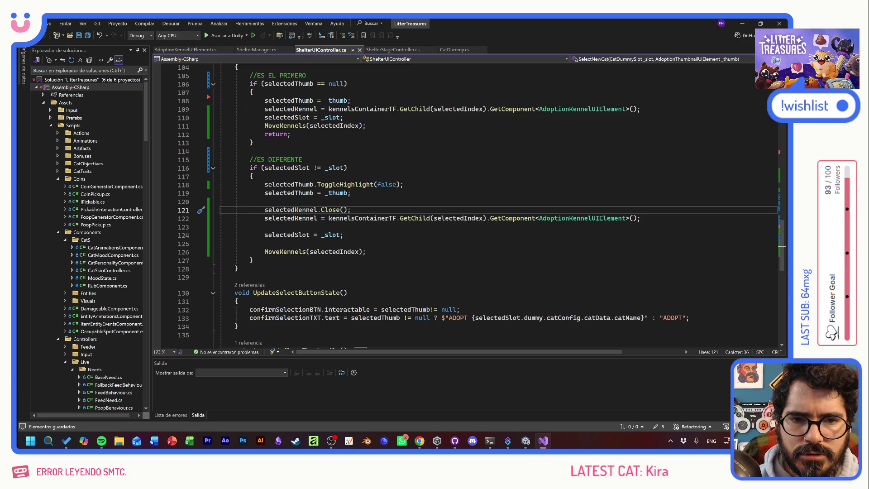
pyautogui.scroll(1, 478, 207)
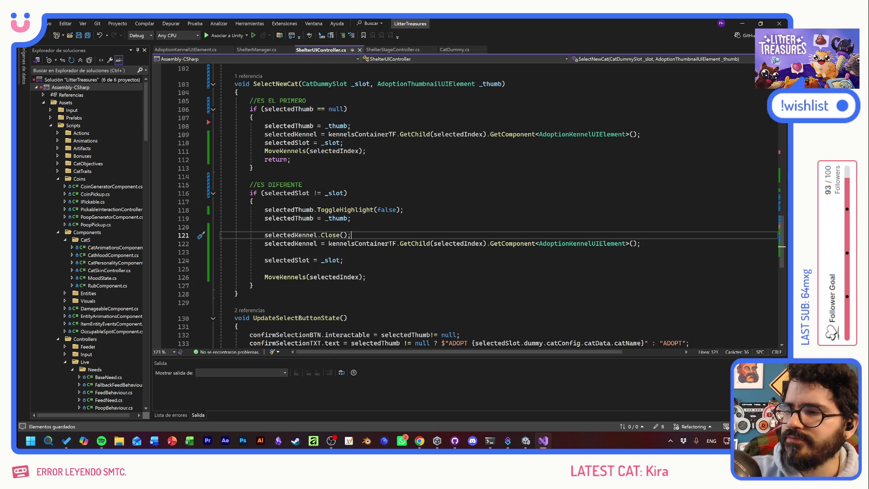
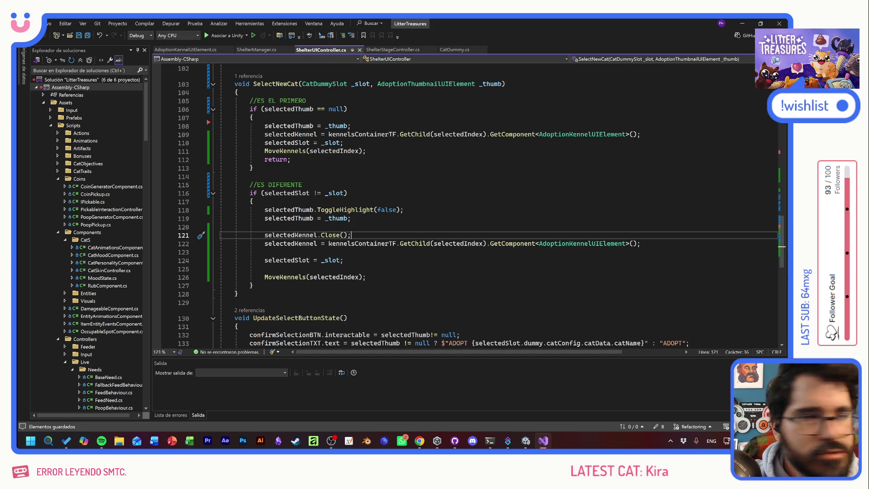
# Step: Bring up the AdoptionKennelUIElement.cs script in Visual Studio
pyautogui.scroll(7, 430, 260)
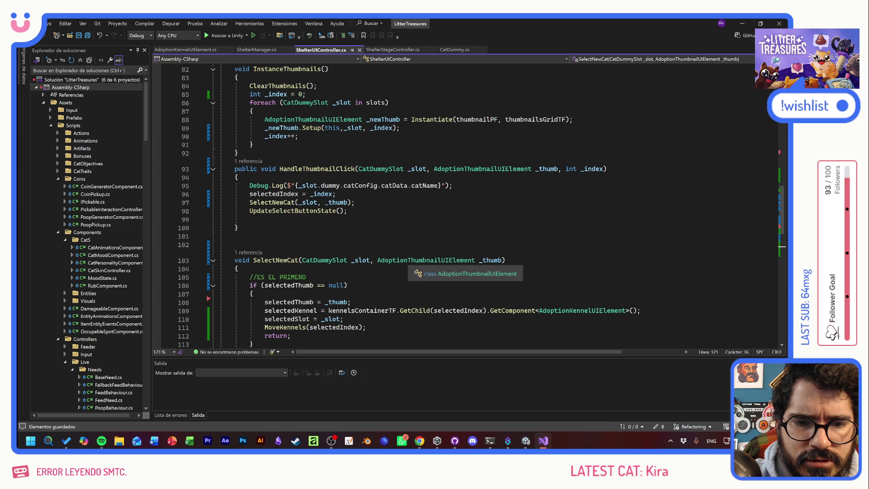
pyautogui.scroll(-5, 453, 260)
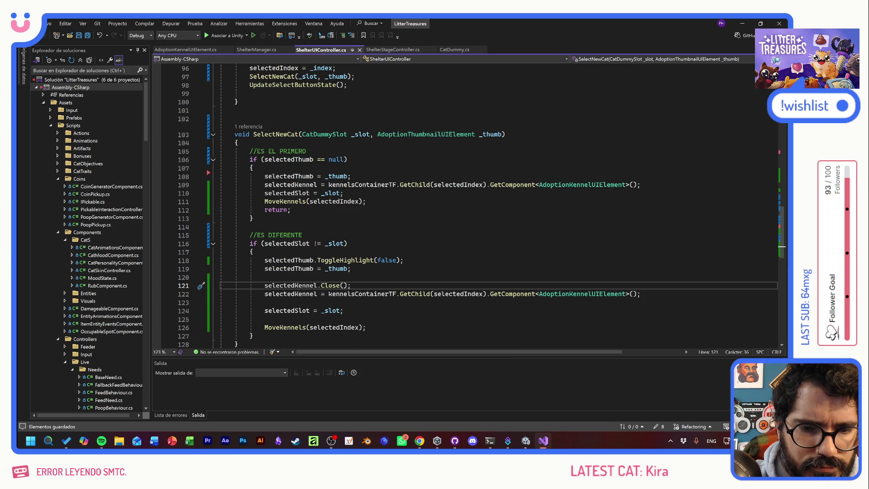
pyautogui.scroll(7, 453, 203)
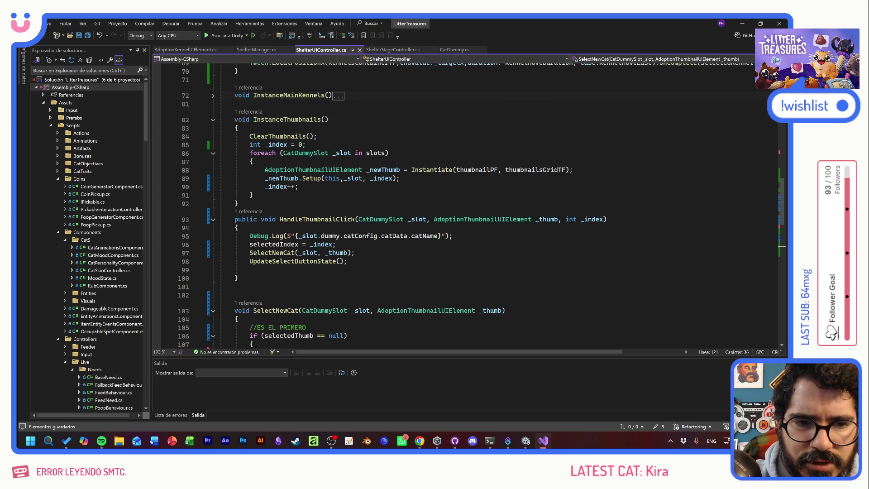
pyautogui.scroll(4, 452, 203)
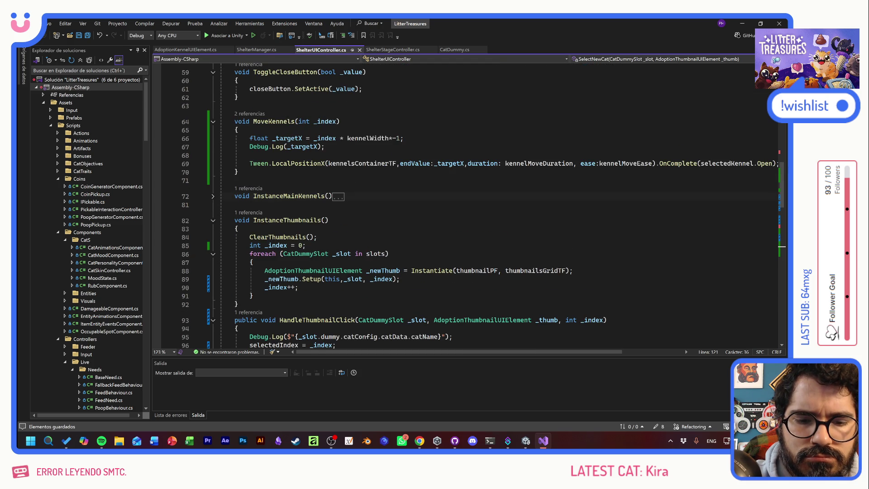
pyautogui.scroll(-10, 453, 204)
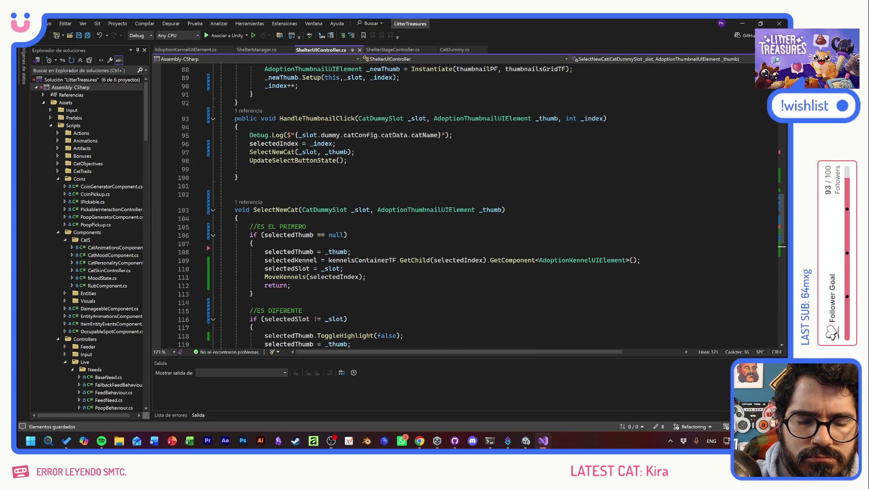
pyautogui.click(185, 49)
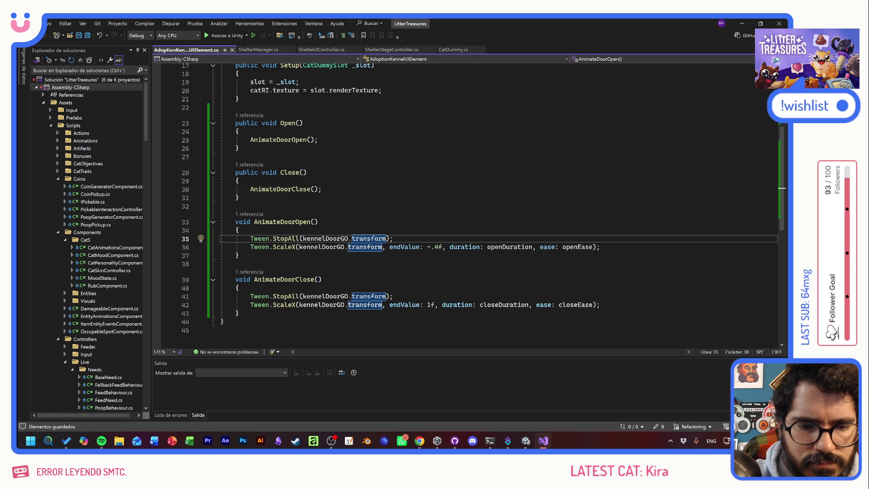
# Step: Change both door-animation calls to Tween.StopAll(kennelDoorGO), dropping '.transform', and save
pyautogui.click(348, 239)
pyautogui.press('Delete')
pyautogui.press('Delete')
pyautogui.press('Delete')
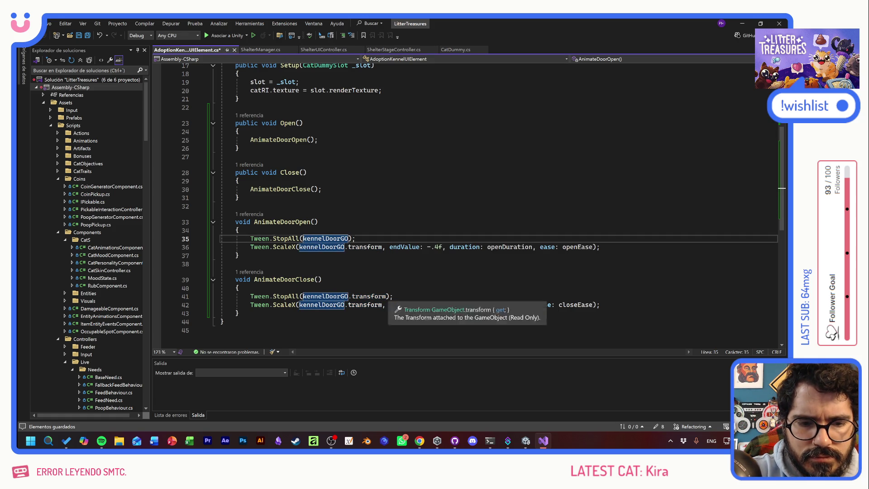
pyautogui.press('Down')
pyautogui.press('Down')
pyautogui.press('Down')
pyautogui.press('Delete')
pyautogui.press('Delete')
pyautogui.press('Delete')
pyautogui.press('Up')
pyautogui.press('Up')
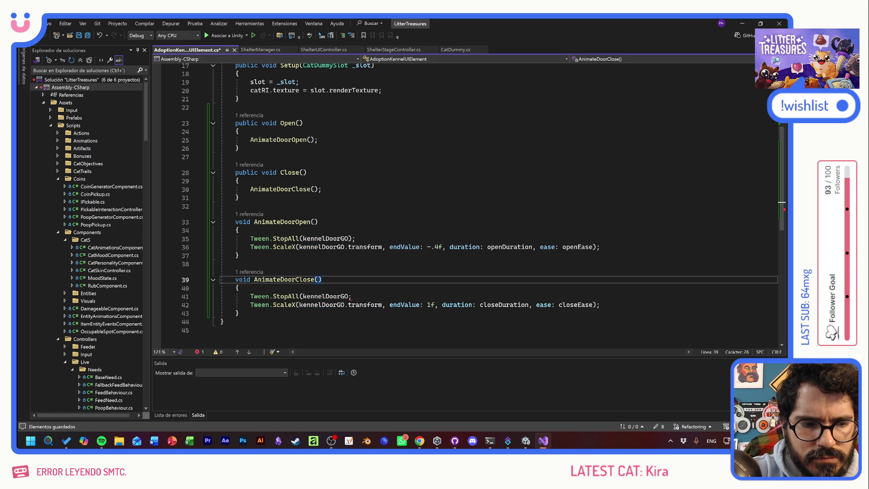
pyautogui.click(351, 296)
pyautogui.write(')')
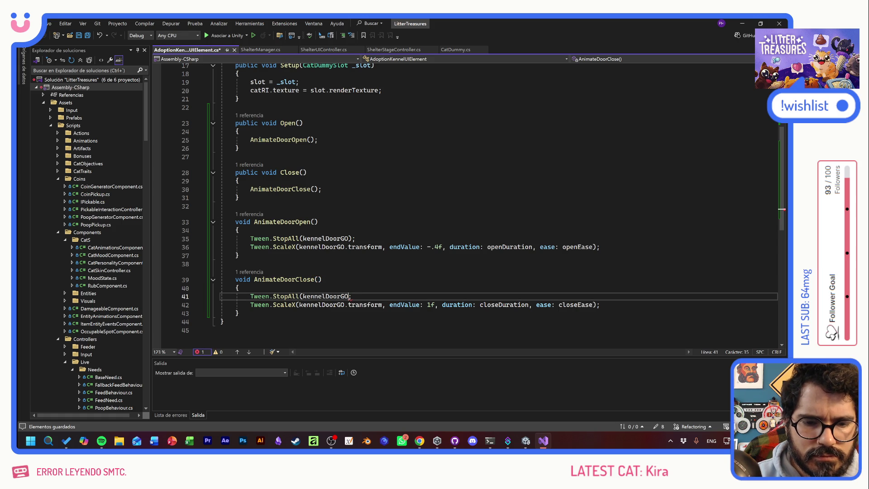
pyautogui.hotkey('ctrl', 's')
pyautogui.hotkey('alt', 'Tab')
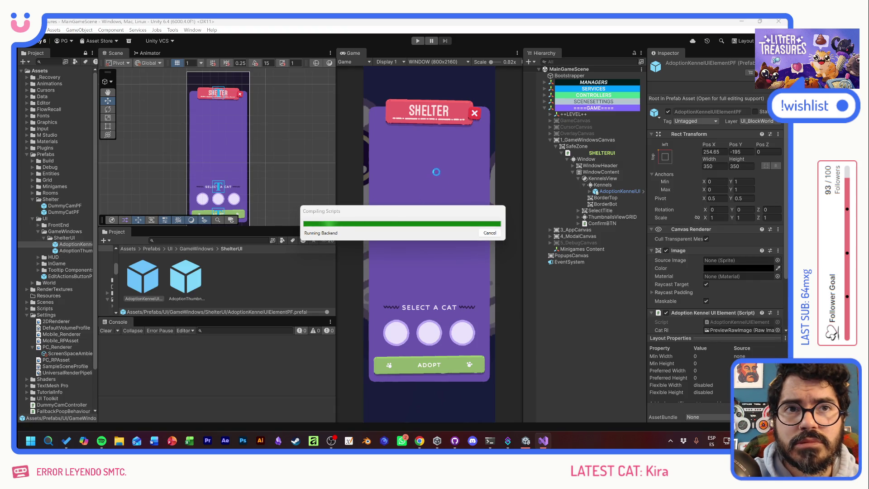
# Step: Start Play mode and pick Quinuita, Kumo and Bob to watch their kennel previews slide in
pyautogui.click(418, 41)
pyautogui.click(400, 318)
pyautogui.click(431, 320)
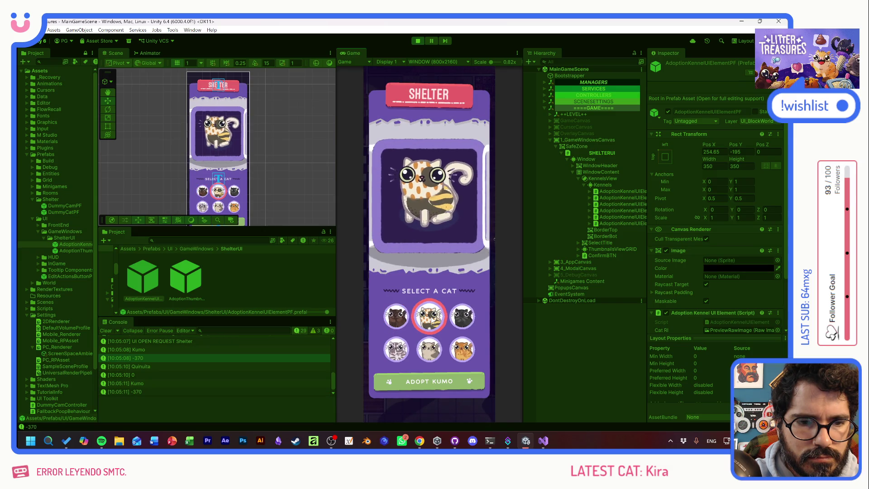
pyautogui.click(397, 317)
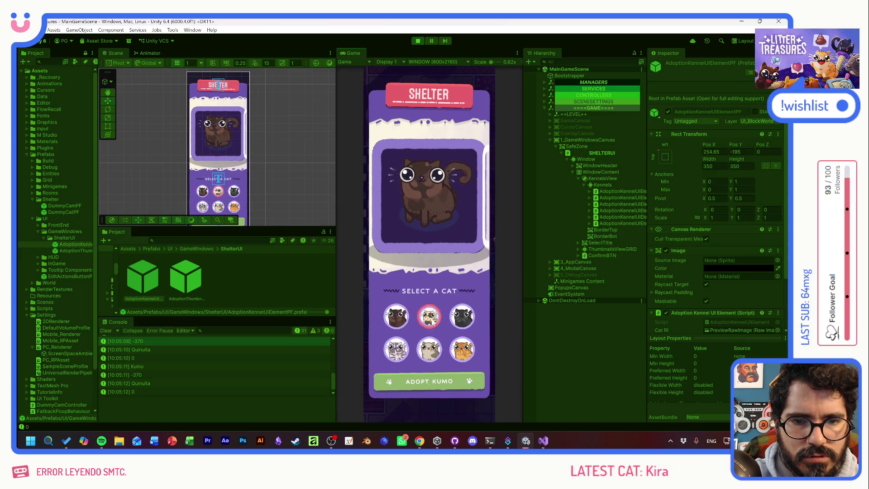
pyautogui.click(432, 323)
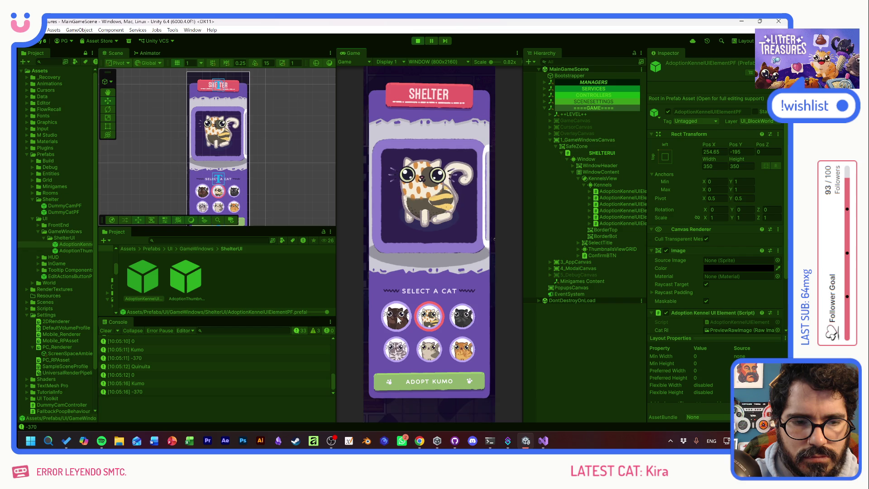
pyautogui.click(458, 319)
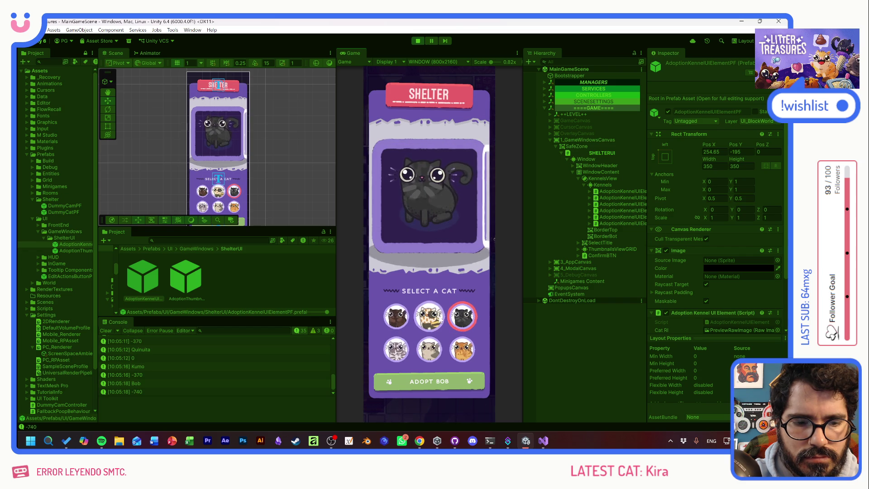
pyautogui.click(429, 316)
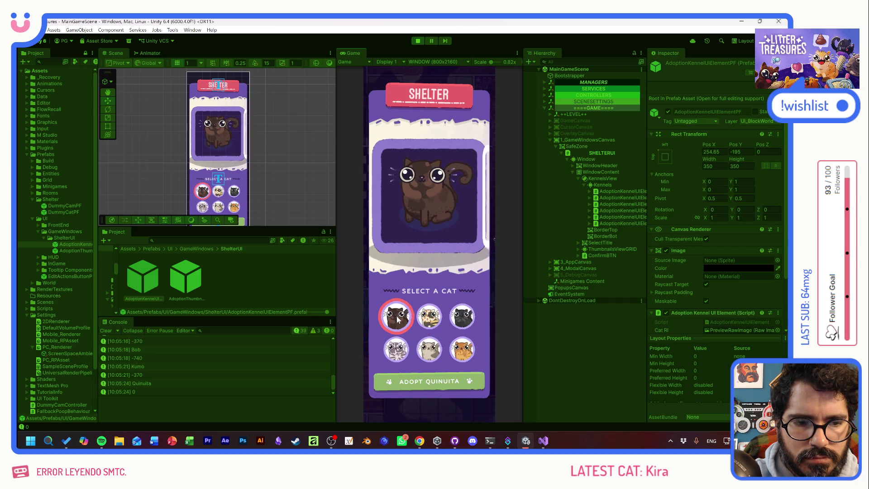
pyautogui.click(462, 318)
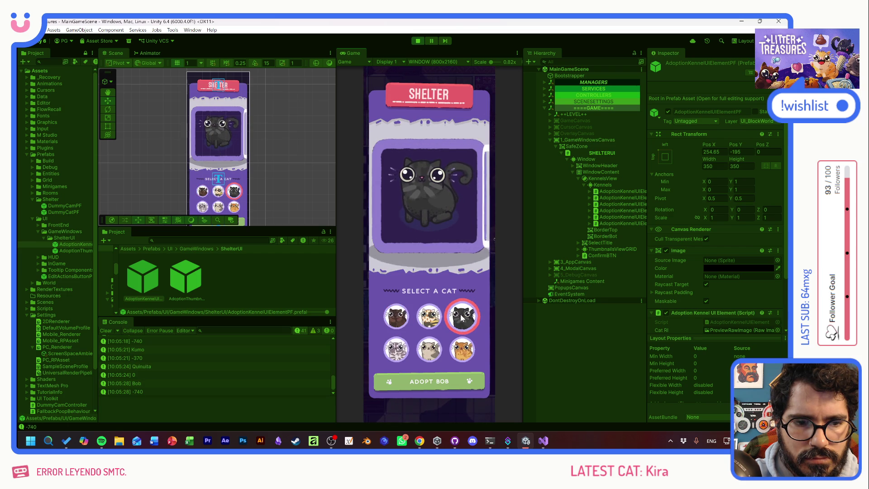
# Step: Keep alternating Quinuita and Kumo, then stop the game and go back to the AnimateDoorOpen StopAll code
pyautogui.click(402, 318)
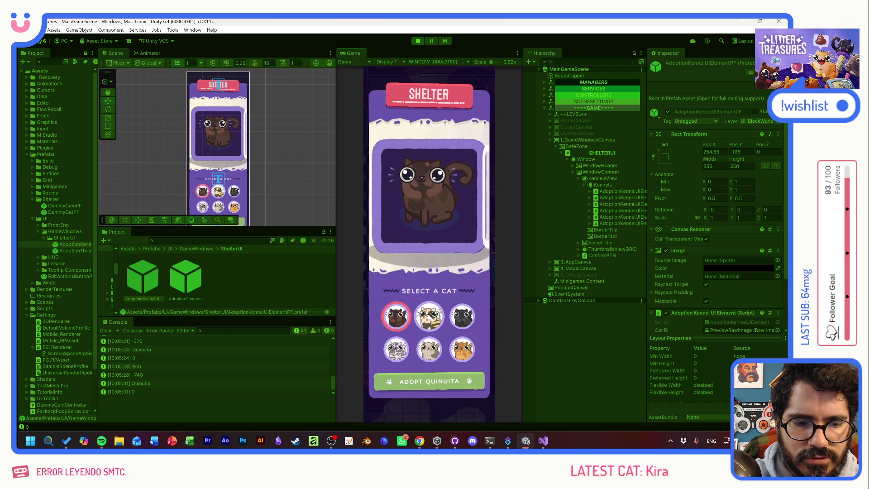
pyautogui.click(430, 317)
pyautogui.click(398, 320)
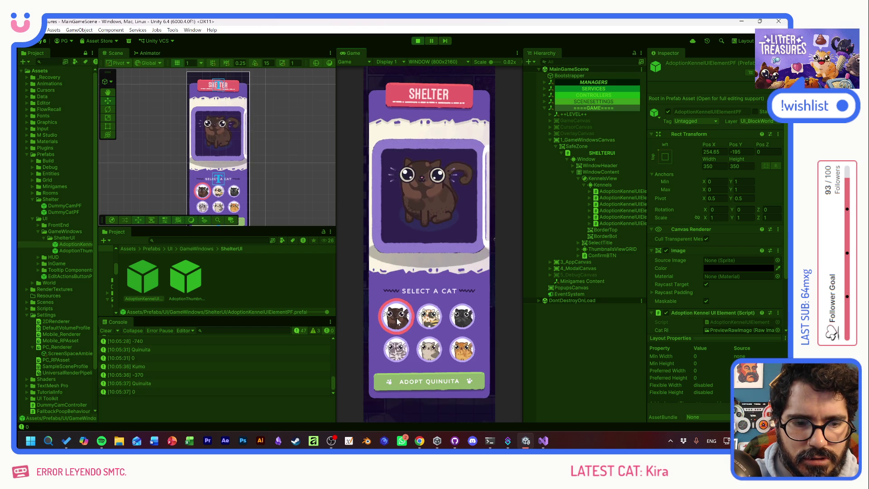
pyautogui.click(429, 317)
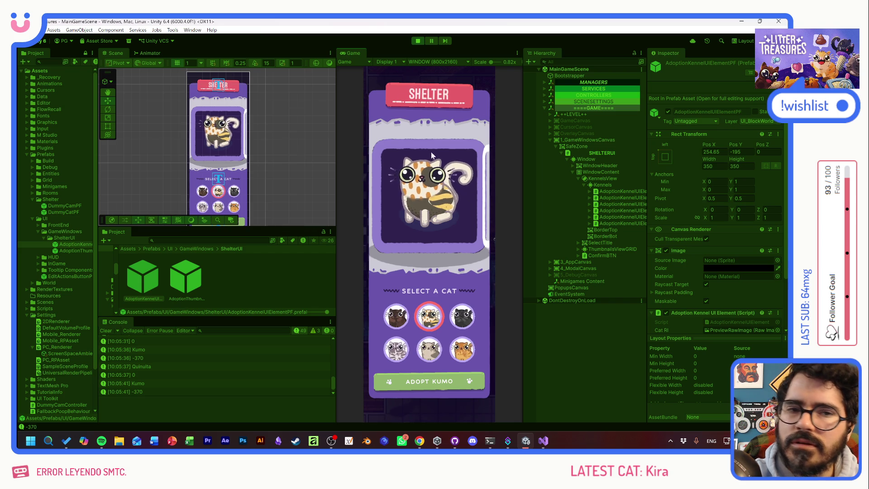
pyautogui.click(418, 41)
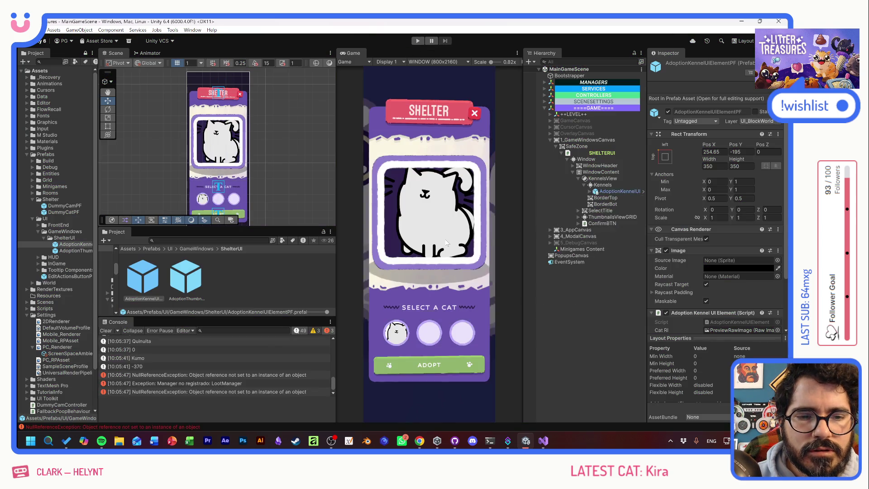
pyautogui.hotkey('alt', 'Tab')
pyautogui.click(356, 239)
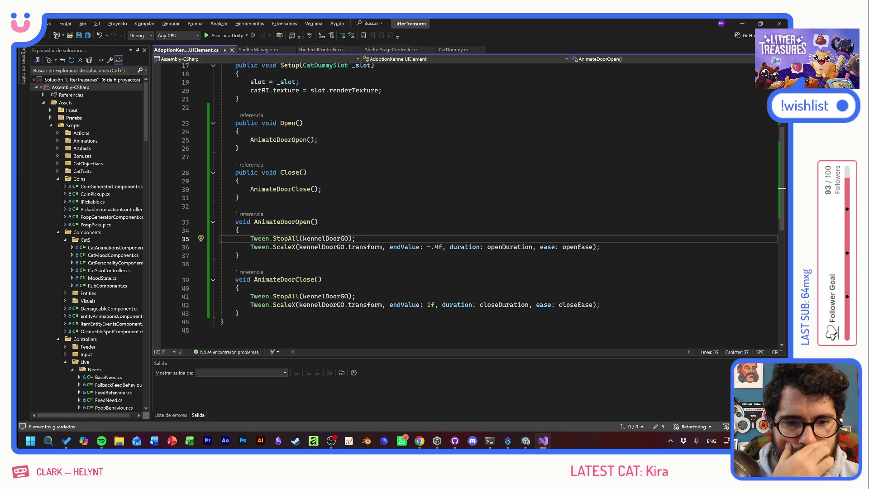
# Step: Insert Debug.Log("CLOSING") as the first line of AnimateDoorClose and save the script
pyautogui.click(239, 288)
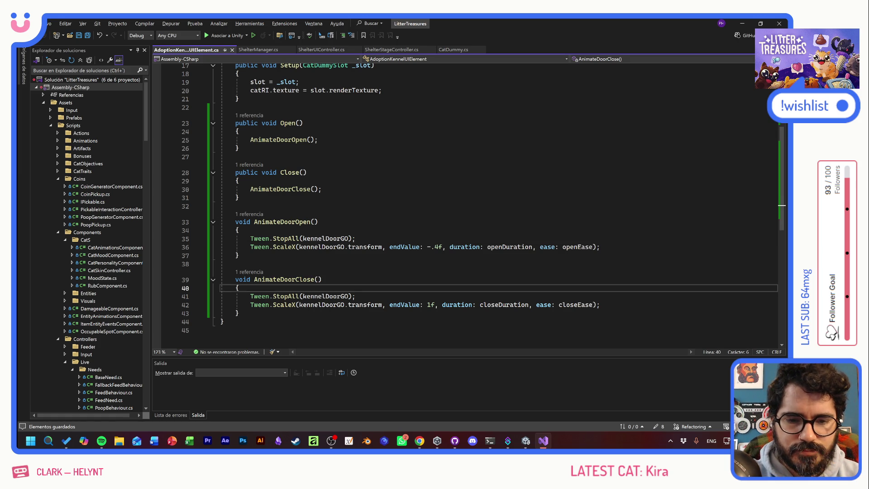
pyautogui.press('Return')
pyautogui.write('Debug.Lo')
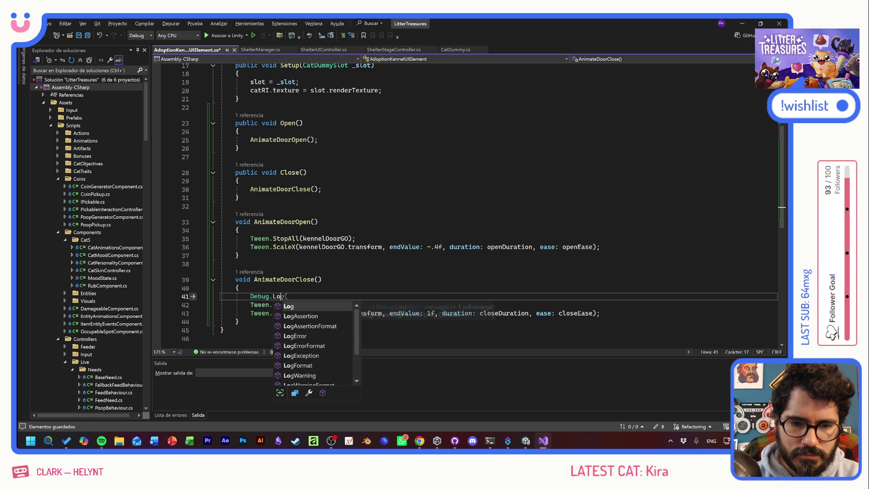
pyautogui.write('g()')
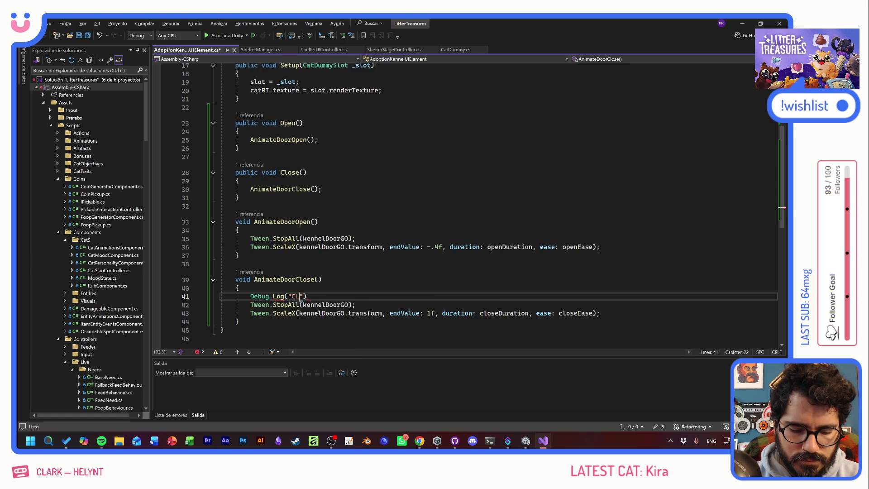
pyautogui.hotkey('ctrl', 's')
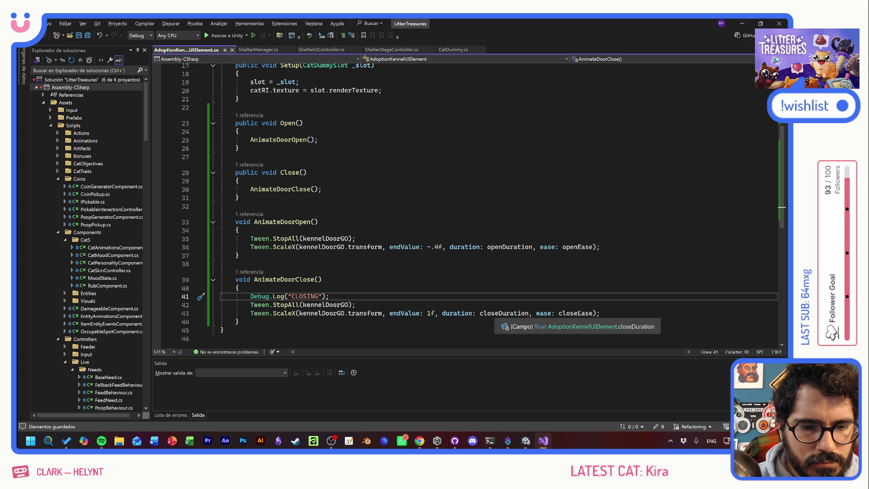
pyautogui.hotkey('alt', 'Tab')
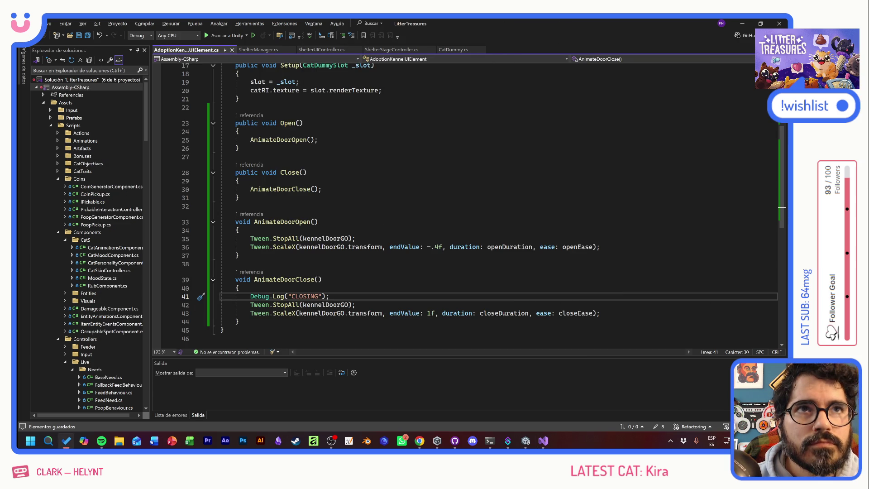
pyautogui.click(365, 230)
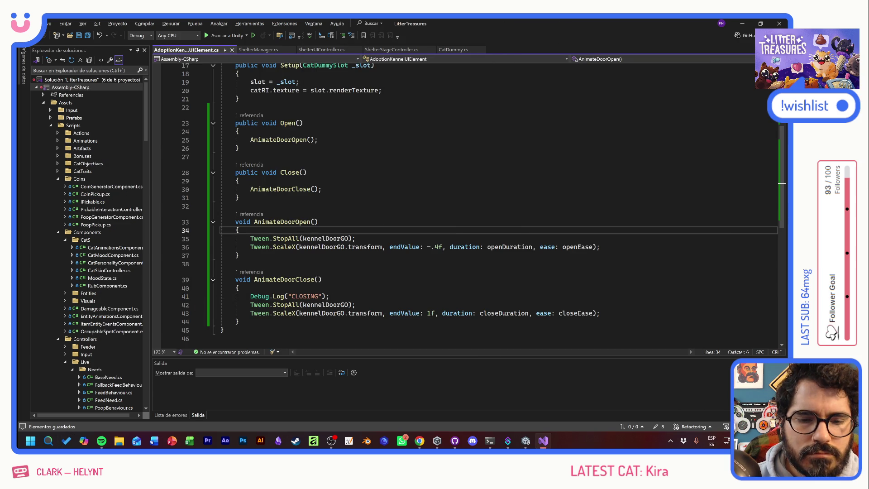
pyautogui.hotkey('alt', 'Tab')
pyautogui.hotkey('alt', 'Tab')
pyautogui.hotkey('alt', 'Tab')
pyautogui.hotkey('alt', 'Tab')
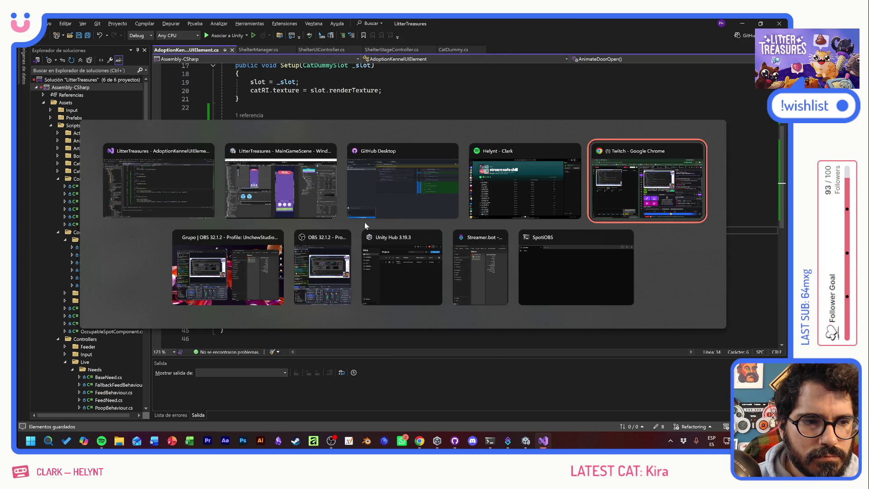
# Step: Run the game, open the Shelter, toggle between Quinuita and Kumo to compare previews, then stop
pyautogui.click(279, 195)
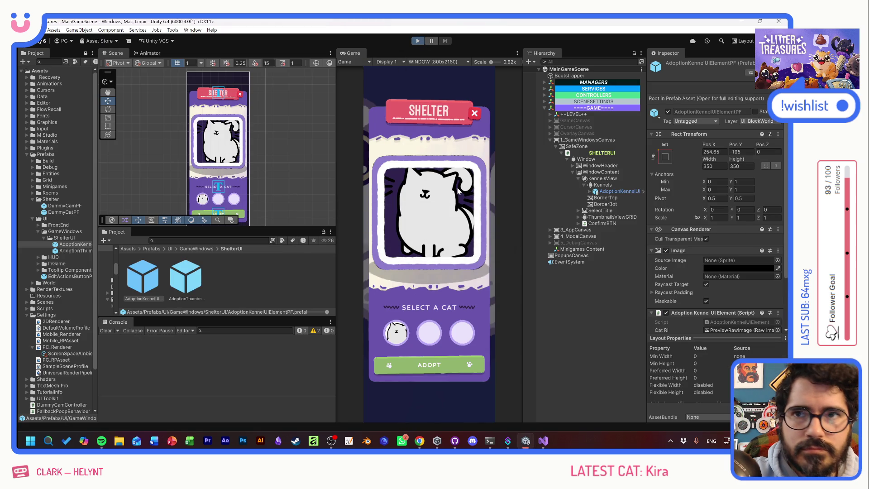
pyautogui.click(436, 248)
pyautogui.click(400, 318)
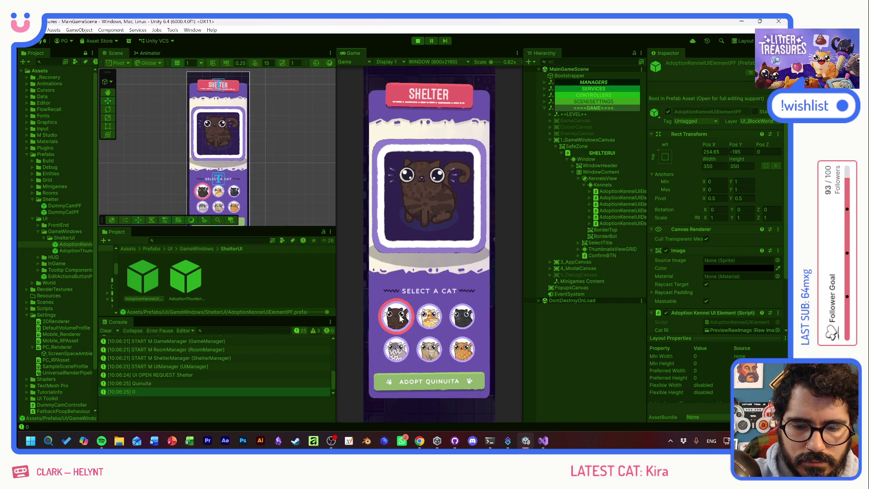
pyautogui.click(432, 318)
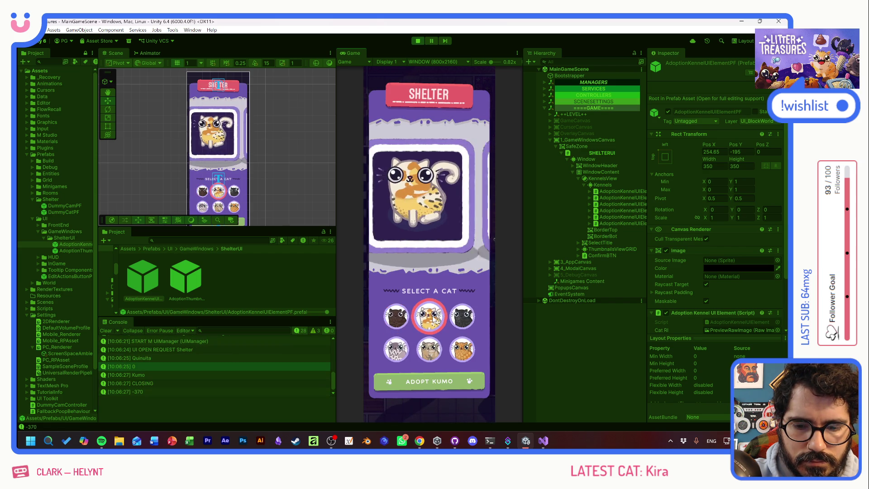
pyautogui.click(403, 320)
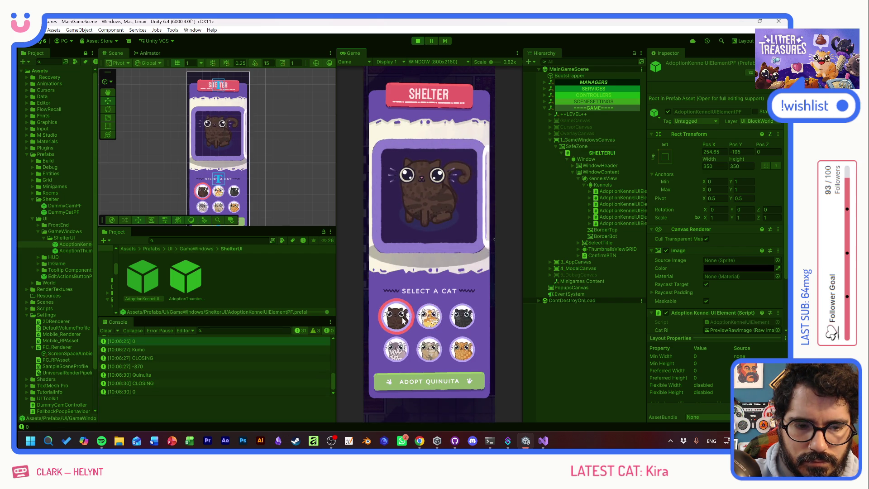
pyautogui.click(401, 320)
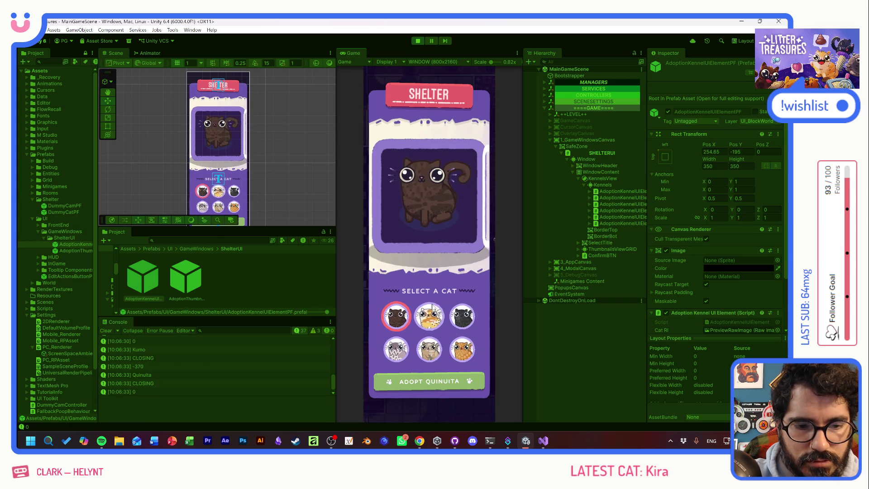
pyautogui.click(429, 316)
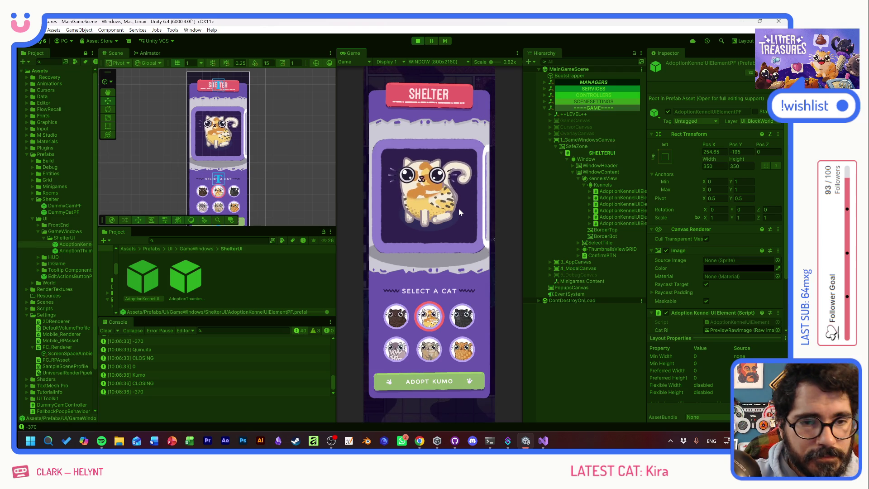
pyautogui.click(402, 320)
pyautogui.click(434, 320)
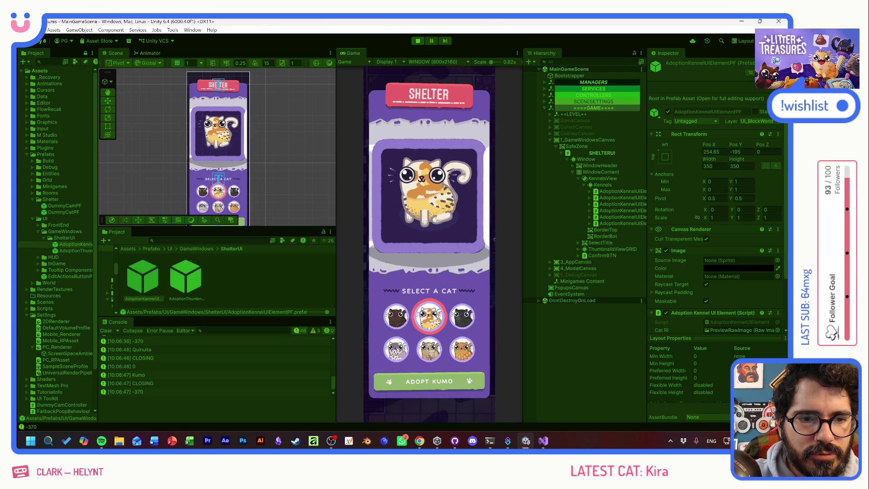
pyautogui.click(419, 41)
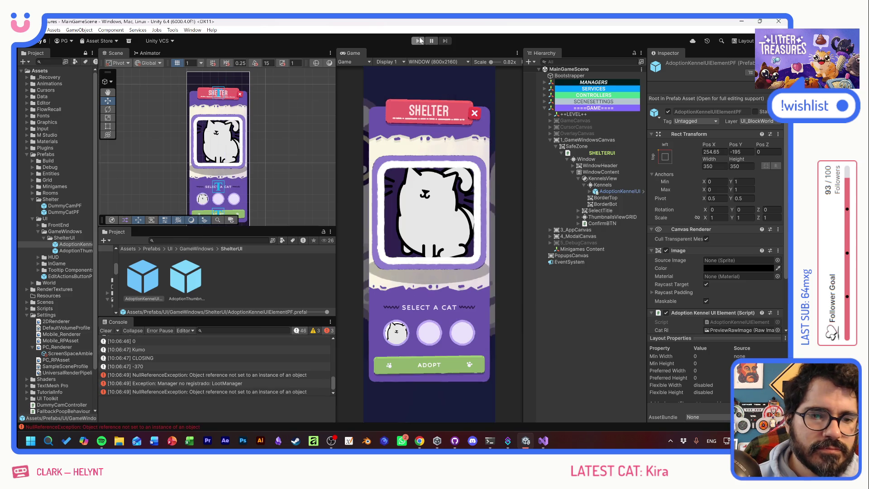
pyautogui.hotkey('alt', 'Tab')
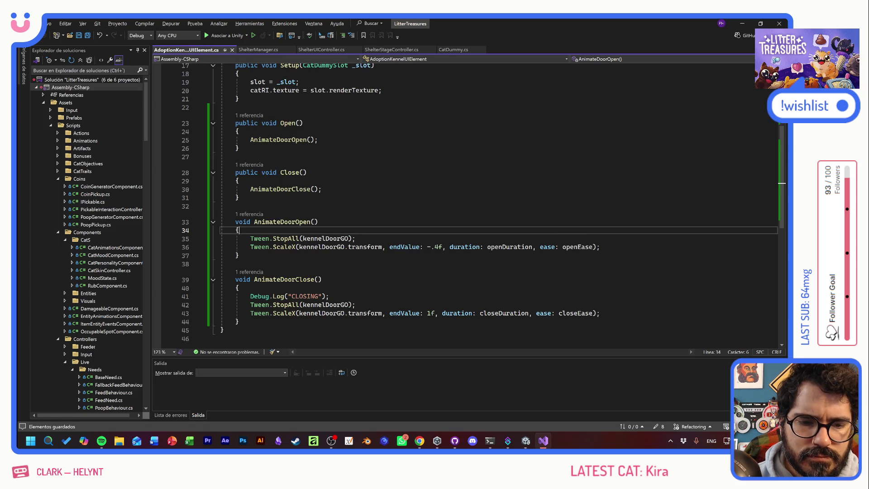
# Step: Replace closeDuration with 0 in AnimateDoorClose's Tween.ScaleX on line 43 and save
pyautogui.click(356, 304)
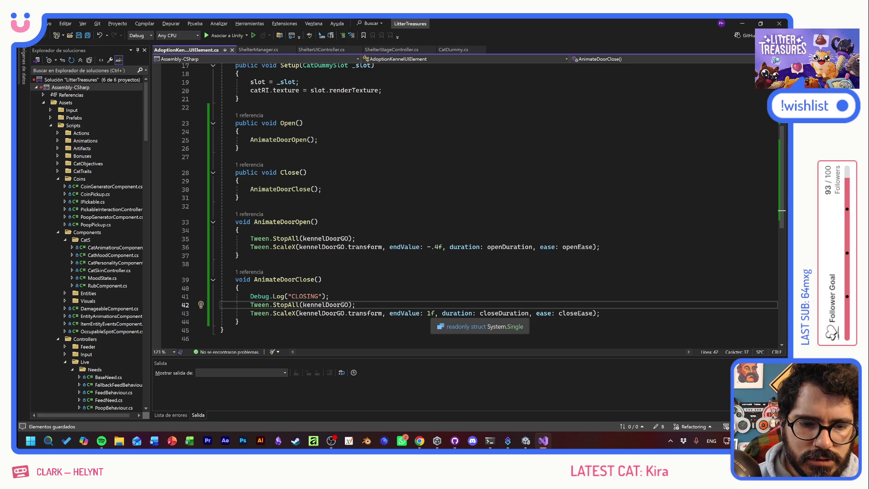
pyautogui.click(479, 313)
pyautogui.moveTo(480, 314); pyautogui.dragTo(526, 313)
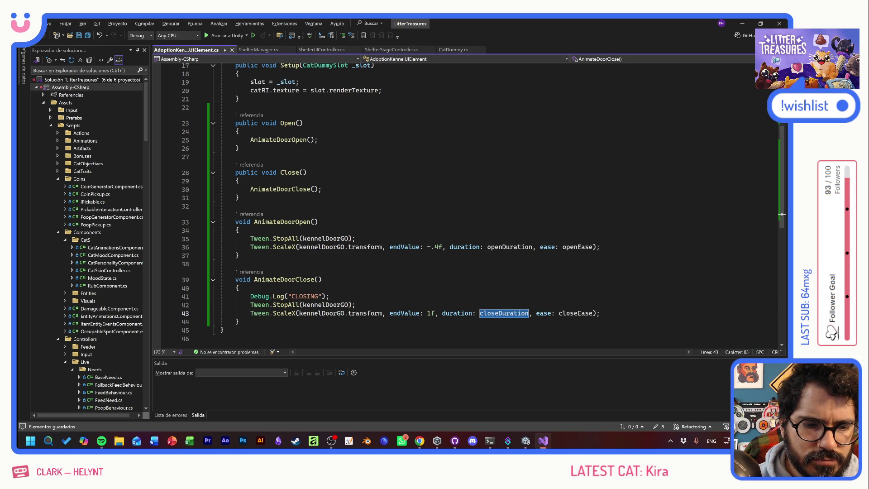
pyautogui.write('0')
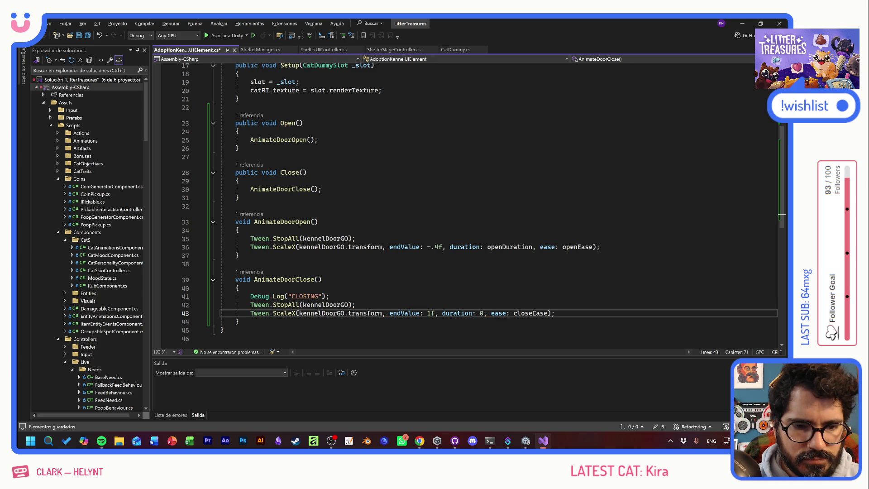
pyautogui.hotkey('ctrl', 's')
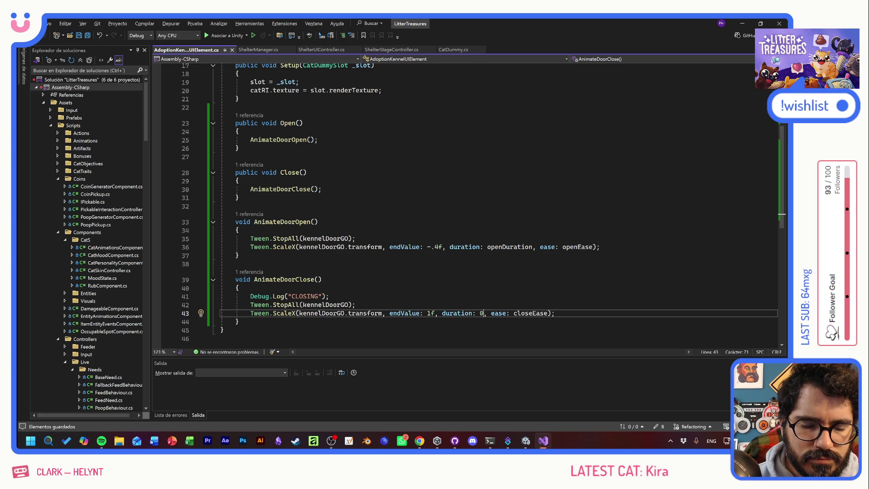
pyautogui.hotkey('alt', 'shift')
pyautogui.hotkey('alt', 'Tab')
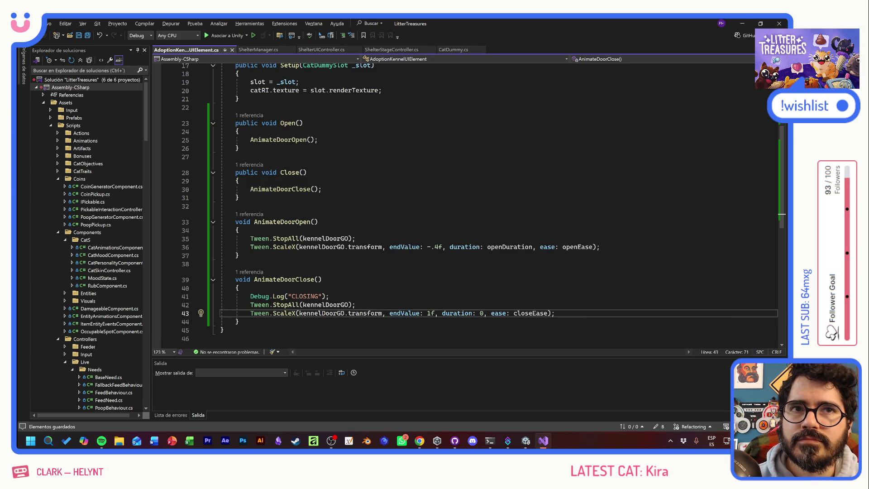
pyautogui.hotkey('alt', 'Tab')
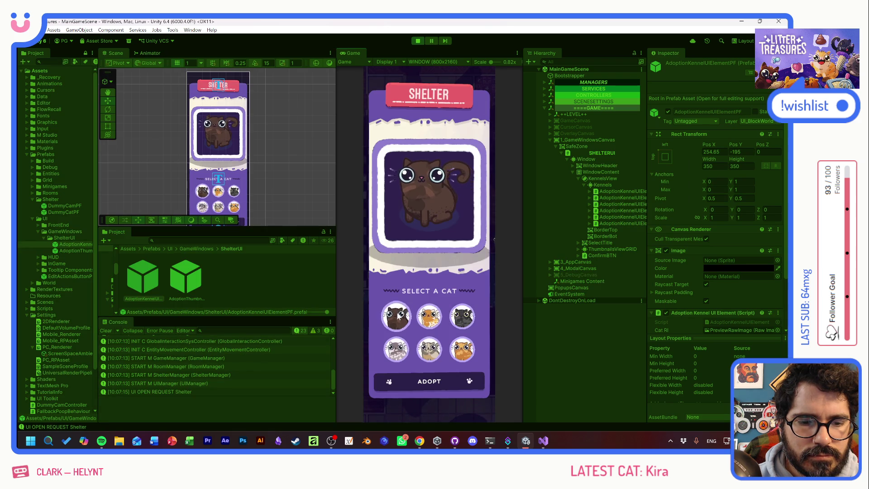
# Step: Switch among Quinuita, Kumo and Bob with clicks and arrow keys to test preview updates
pyautogui.click(399, 316)
pyautogui.click(429, 317)
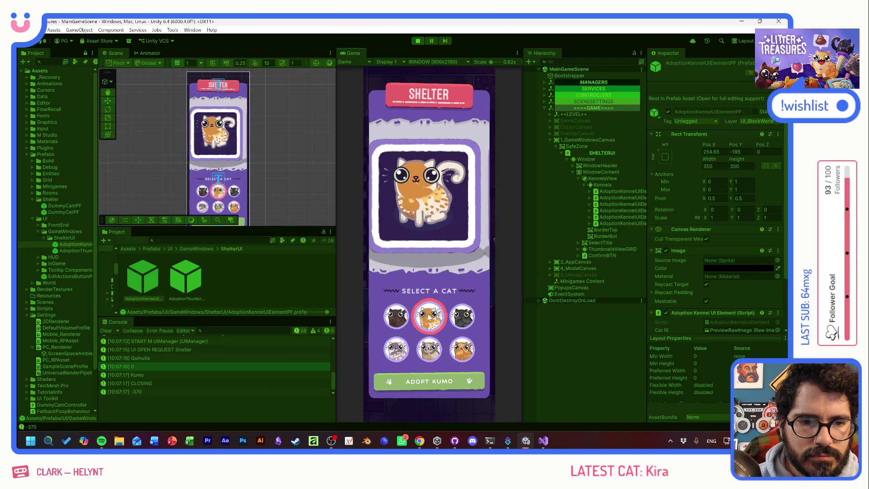
pyautogui.press('Left')
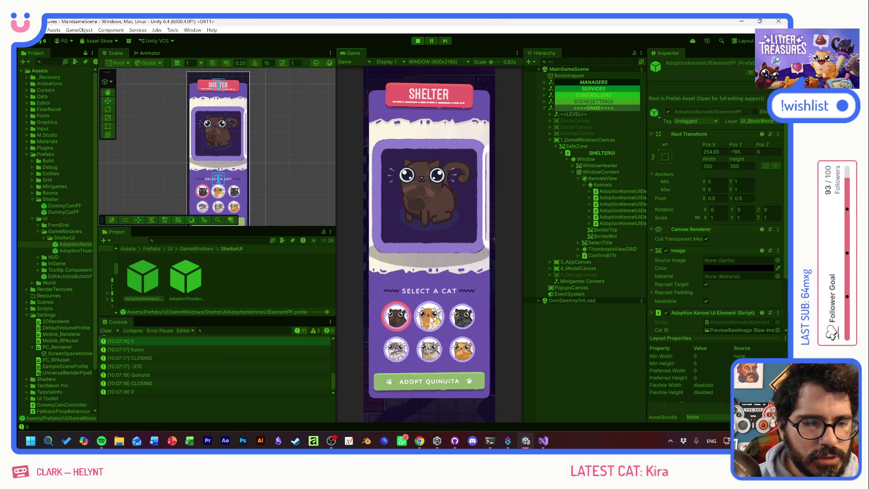
pyautogui.click(433, 319)
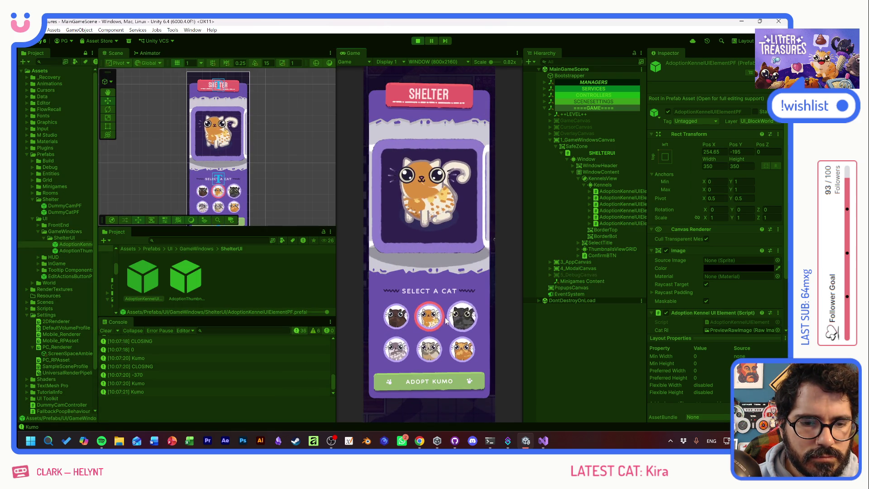
pyautogui.press('Right')
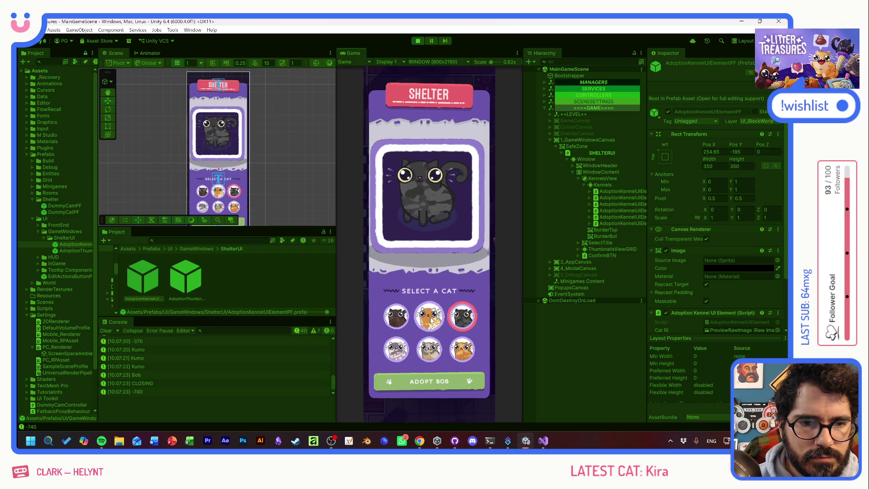
pyautogui.press('Left')
pyautogui.click(461, 319)
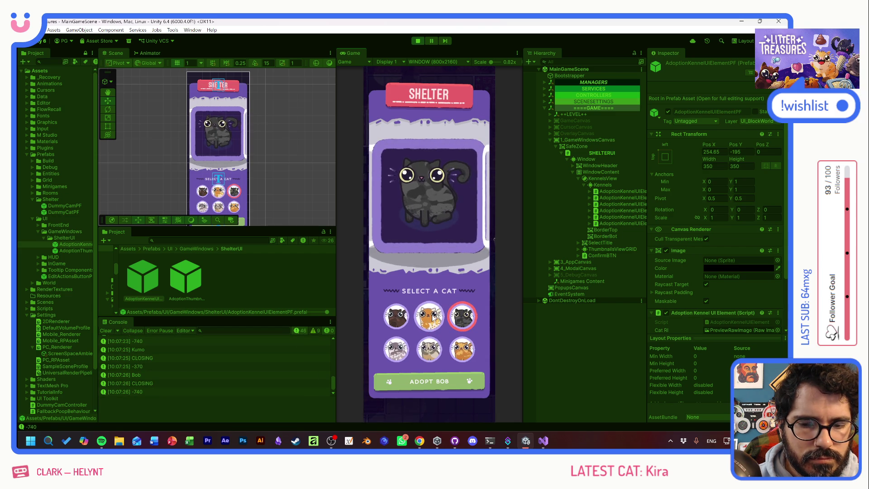
pyautogui.click(433, 318)
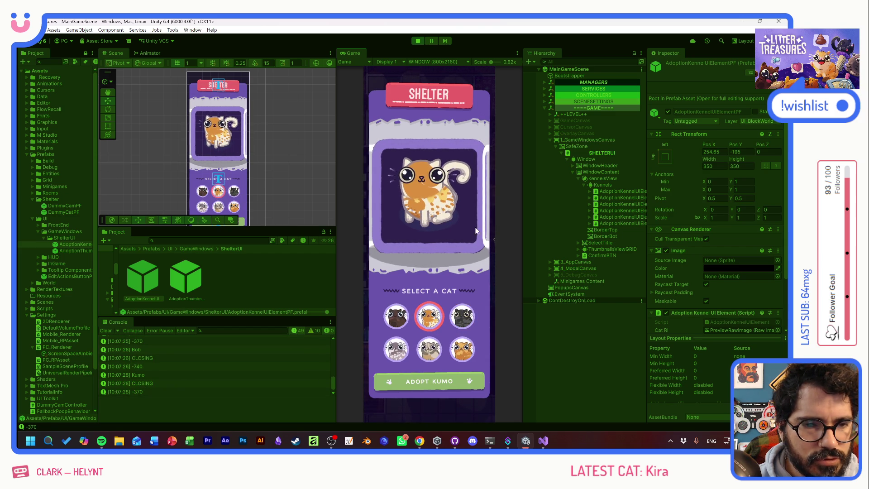
pyautogui.press('Right')
pyautogui.click(439, 323)
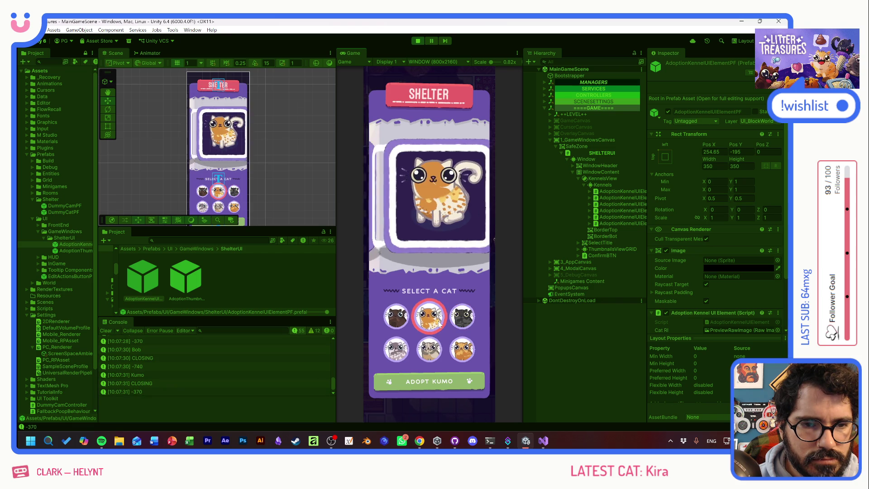
pyautogui.click(401, 321)
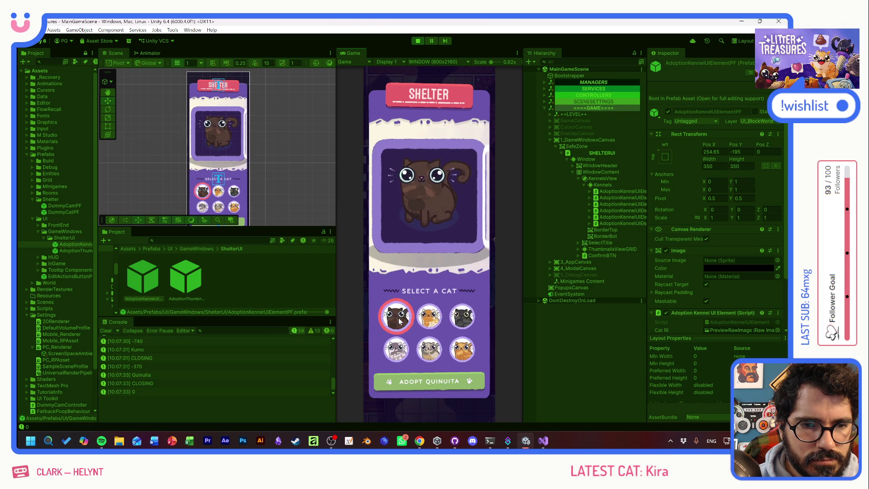
pyautogui.click(435, 319)
pyautogui.click(399, 319)
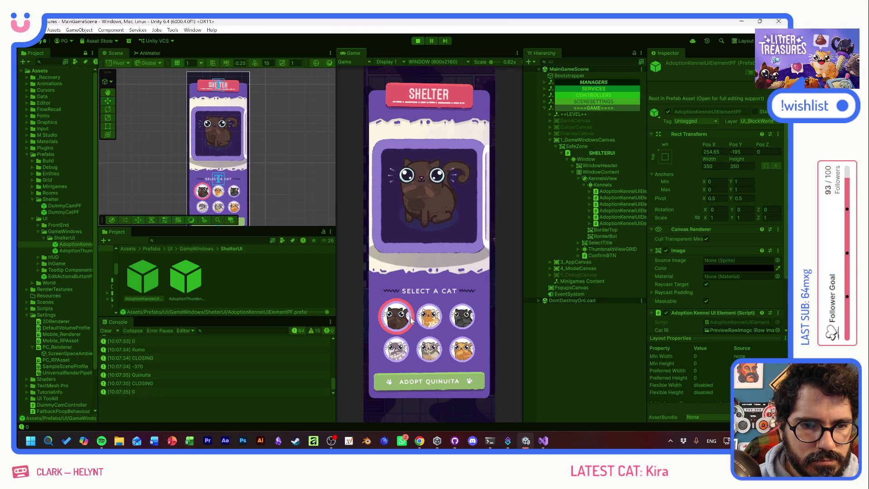
pyautogui.click(446, 319)
pyautogui.click(460, 319)
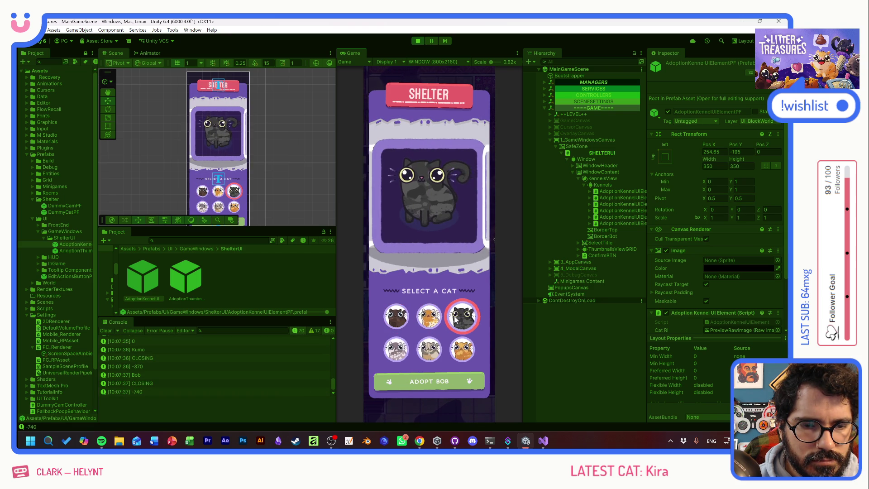
# Step: Also try El Tangas, Cojín and Benito in the bottom row, ending with Quinuita selected
pyautogui.click(400, 319)
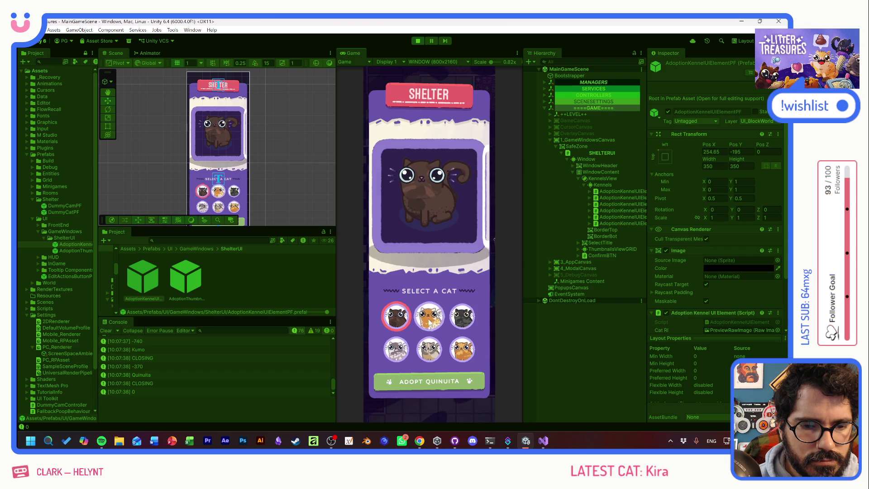
pyautogui.click(428, 323)
pyautogui.click(399, 320)
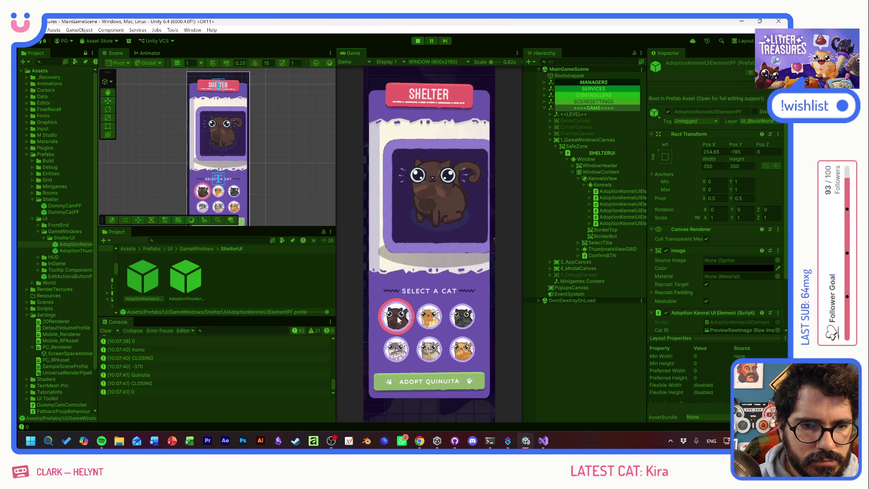
pyautogui.click(429, 317)
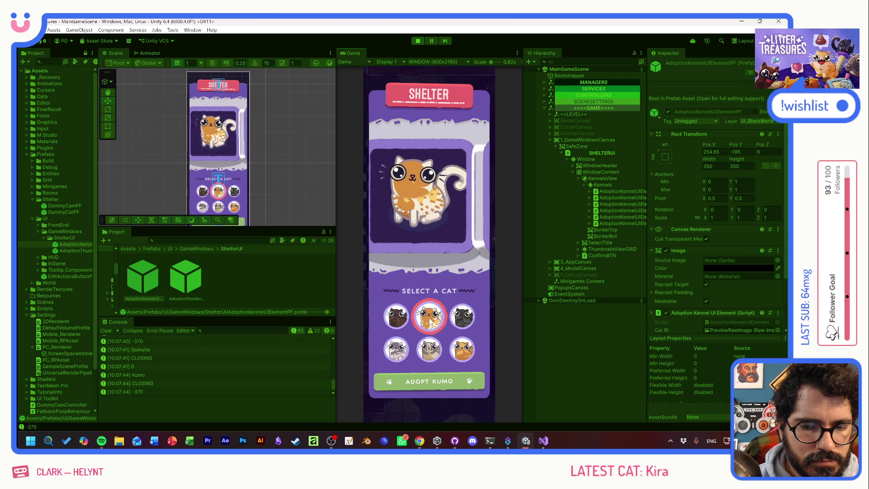
pyautogui.click(403, 320)
pyautogui.press('Down')
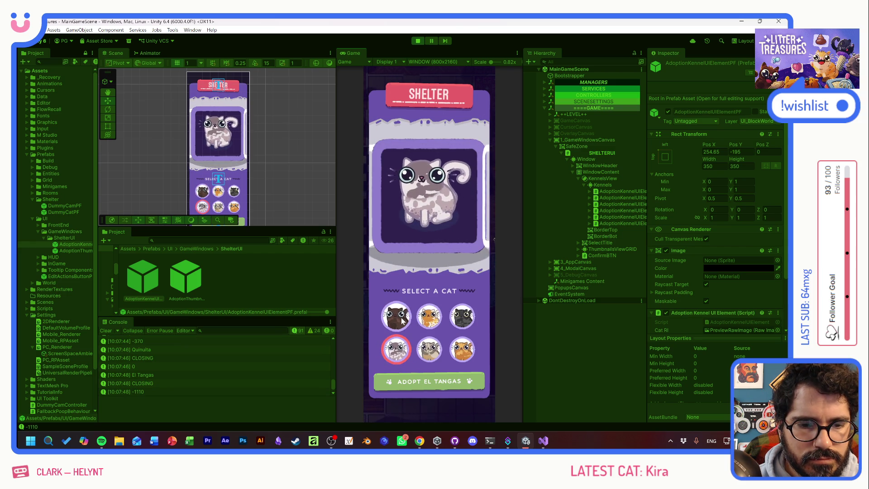
pyautogui.click(429, 320)
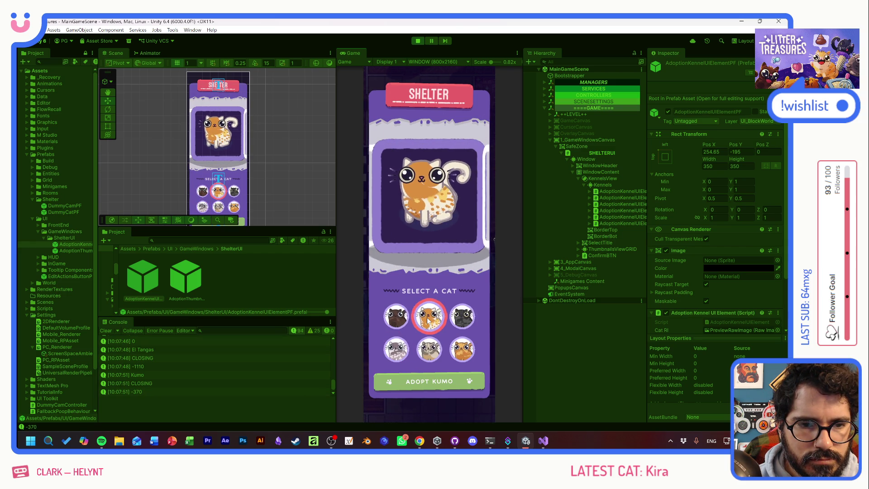
pyautogui.click(397, 318)
pyautogui.click(429, 318)
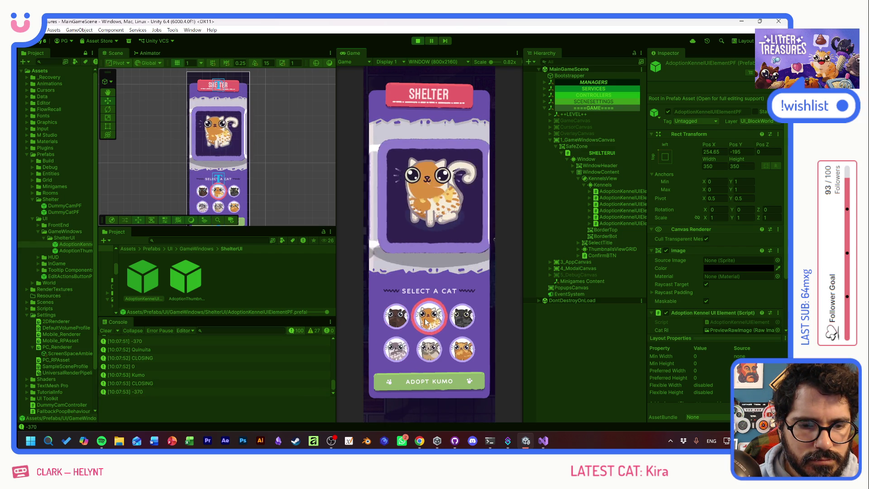
pyautogui.click(466, 320)
pyautogui.click(462, 350)
pyautogui.click(429, 350)
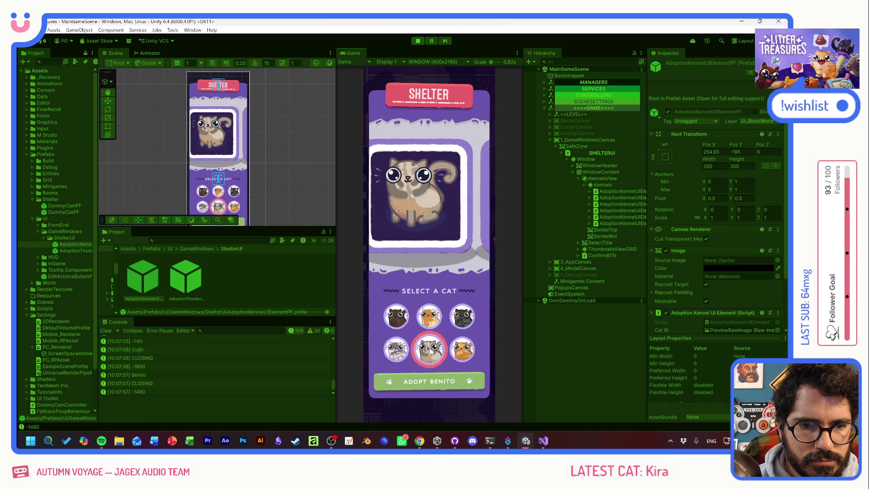
pyautogui.click(396, 349)
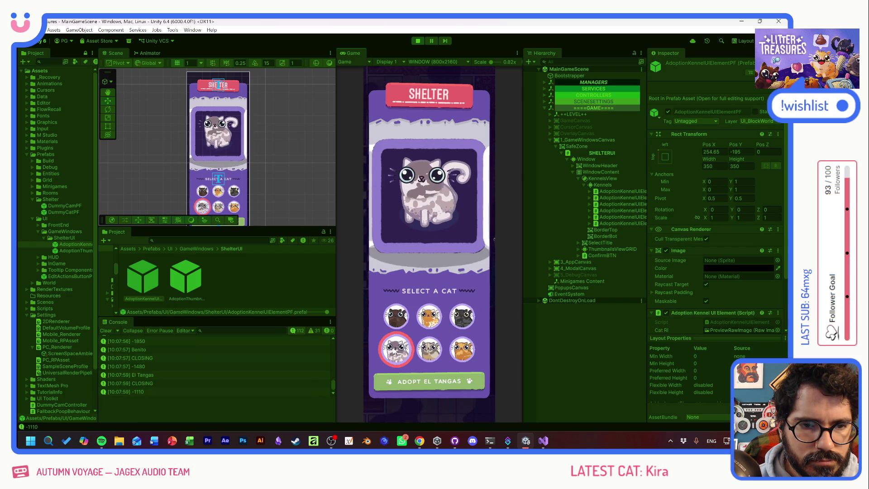
pyautogui.click(428, 317)
pyautogui.click(402, 319)
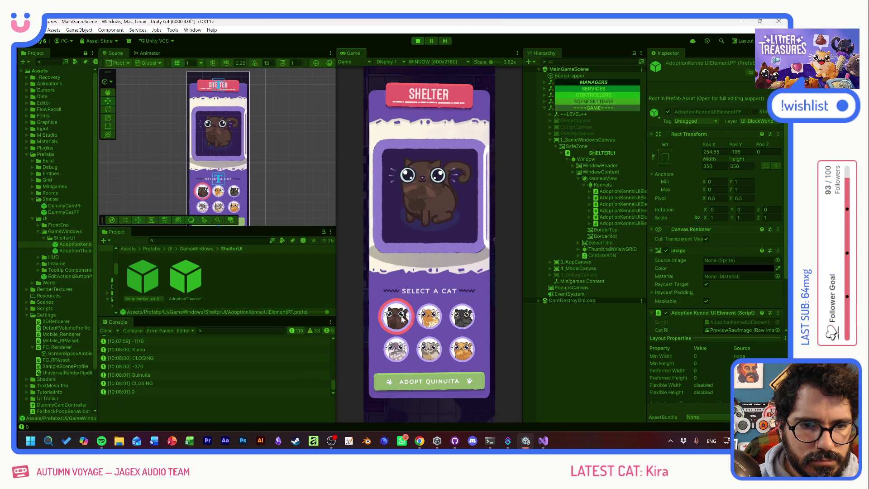
# Step: Stop the game, delete the Tween.StopAll(kennelDoorGO) line from AnimateDoorClose, and save
pyautogui.hotkey('ctrl', 'p')
pyautogui.hotkey('alt', 'Tab')
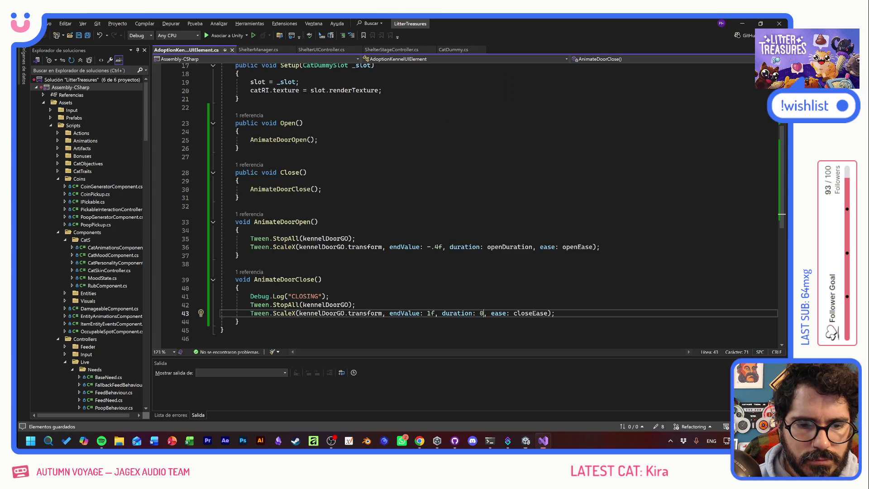
pyautogui.press('Up')
pyautogui.hotkey('shift', 'Home')
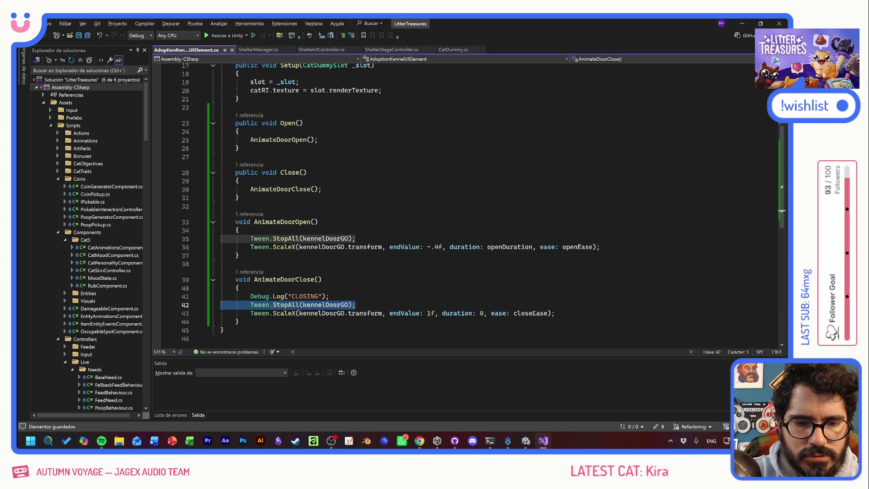
pyautogui.press('BackSpace')
pyautogui.press('BackSpace')
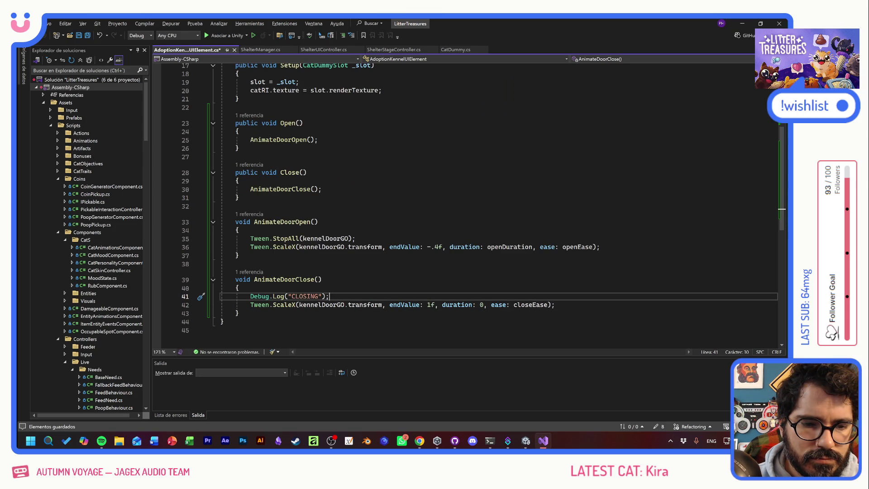
pyautogui.hotkey('ctrl', 's')
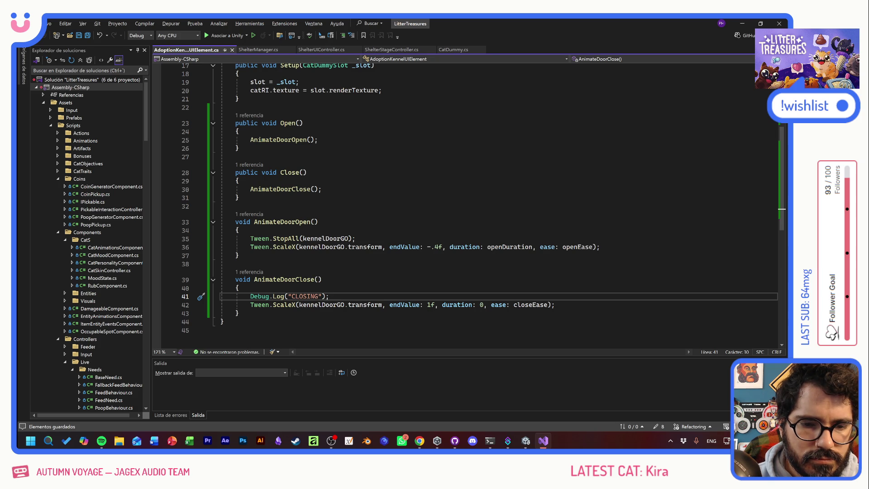
# Step: Return to Unity and start Play mode again
pyautogui.hotkey('alt', 'Tab')
pyautogui.hotkey('alt', 'Tab')
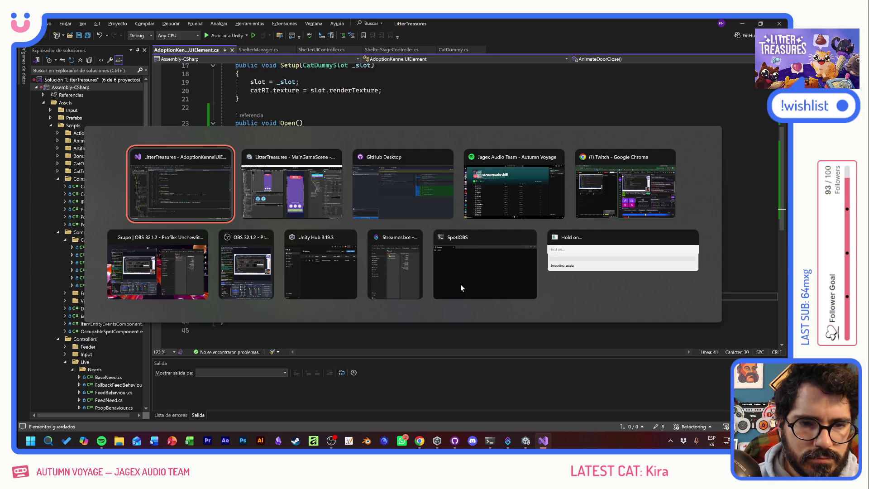
pyautogui.press('Escape')
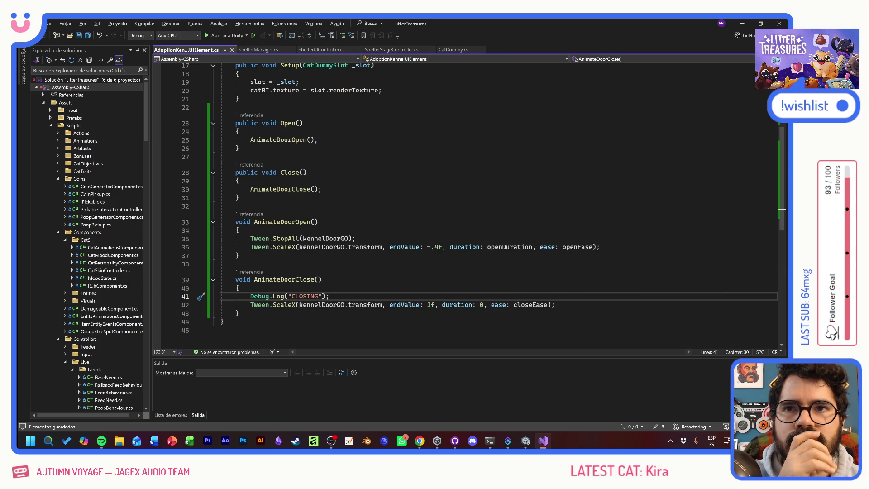
pyautogui.hotkey('alt', 'Tab')
pyautogui.click(418, 41)
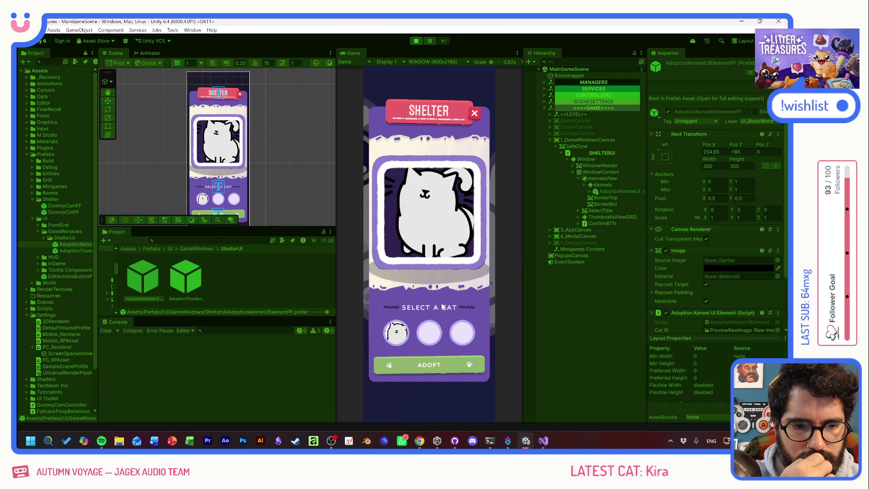
# Step: Open the Shelter screen and select Kumo repeatedly to test reselection
pyautogui.click(433, 246)
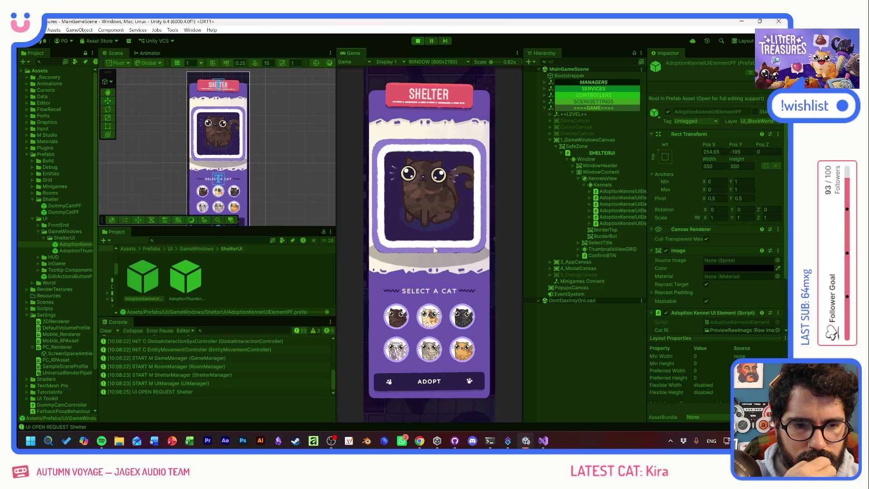
pyautogui.click(432, 317)
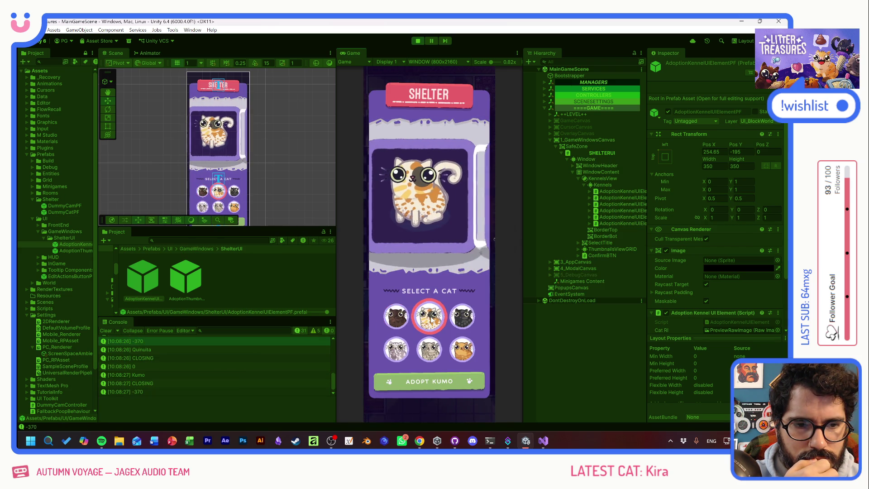
pyautogui.click(432, 320)
pyautogui.click(431, 319)
pyautogui.click(431, 320)
pyautogui.click(430, 319)
pyautogui.click(429, 319)
pyautogui.click(429, 319)
pyautogui.click(429, 319)
# Step: Cycle through Quinuita, Kumo, Bob, Benito and El Tangas, then stop the game
pyautogui.click(396, 317)
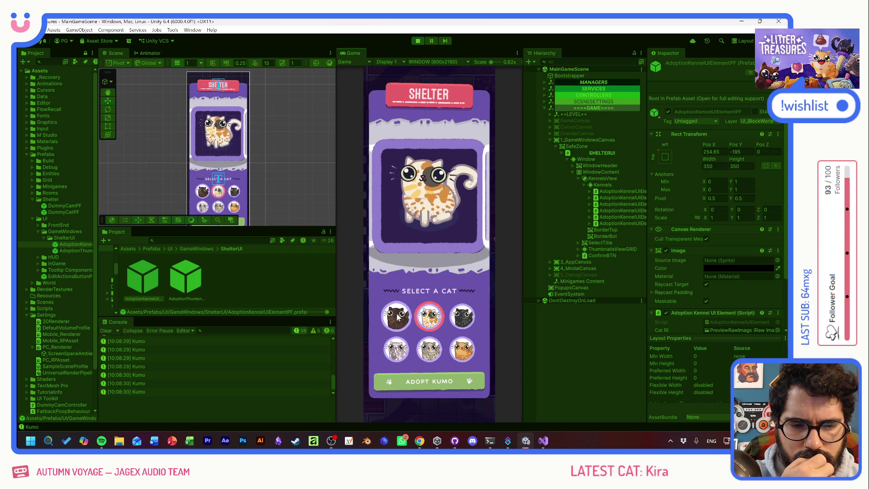
pyautogui.click(427, 318)
pyautogui.click(458, 319)
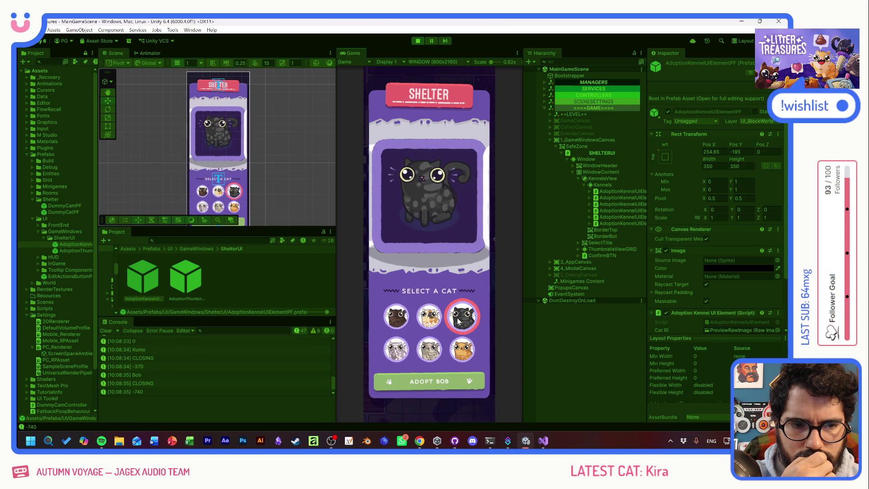
pyautogui.click(429, 319)
pyautogui.click(396, 318)
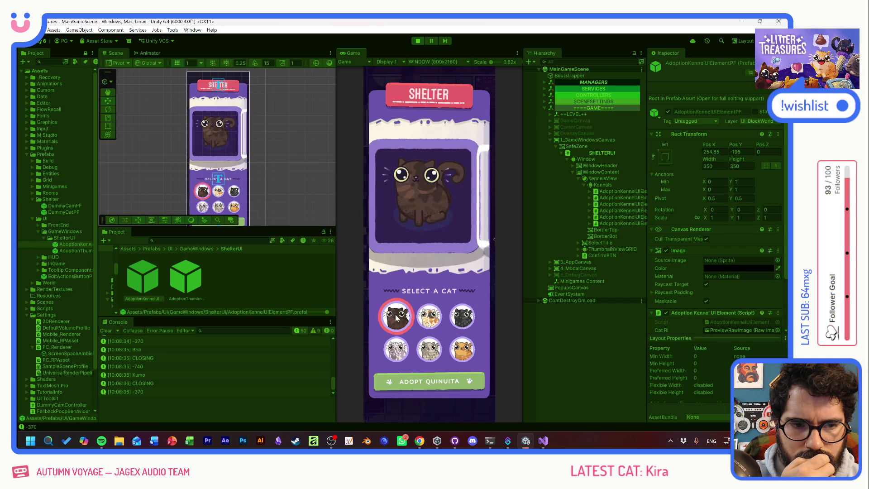
pyautogui.click(430, 350)
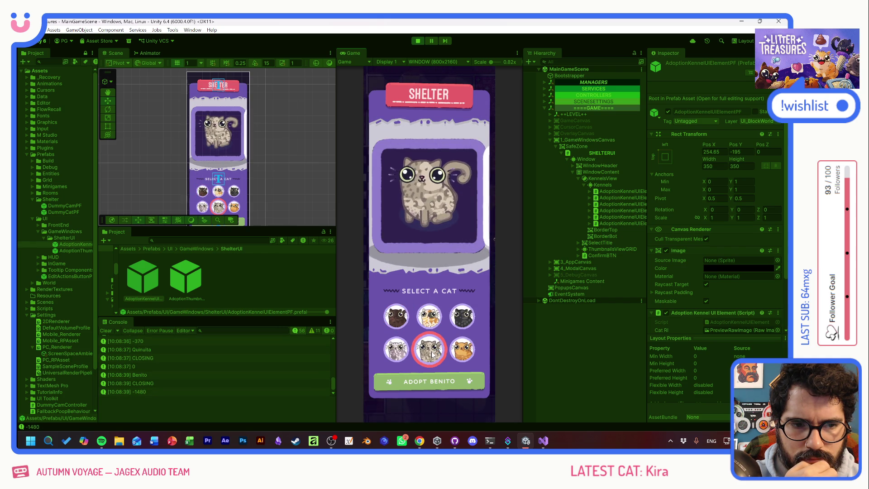
pyautogui.click(401, 320)
pyautogui.click(397, 348)
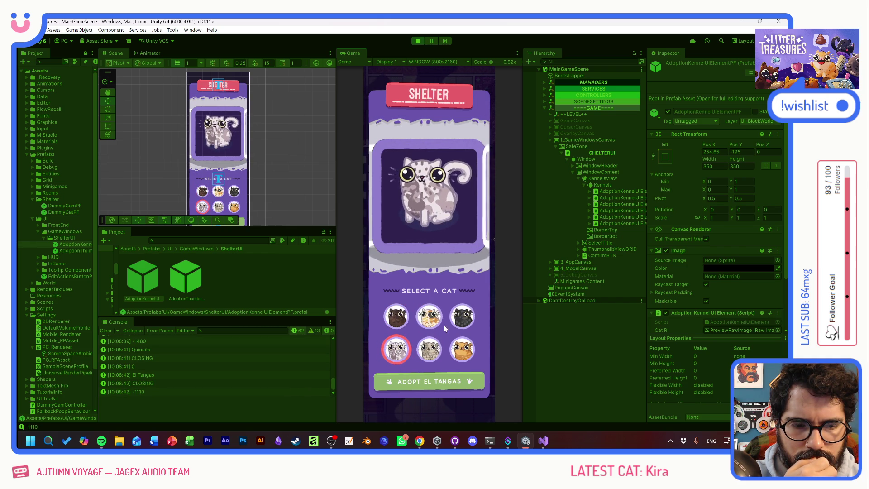
pyautogui.click(462, 317)
pyautogui.click(428, 317)
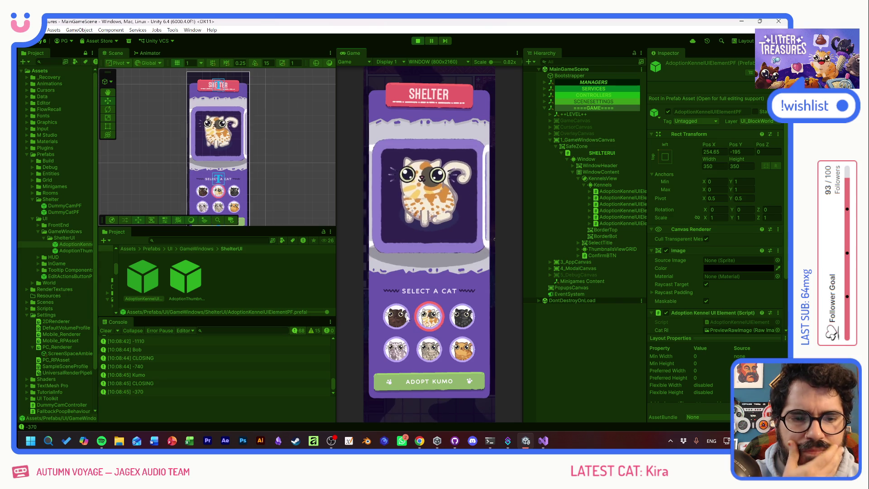
pyautogui.click(398, 318)
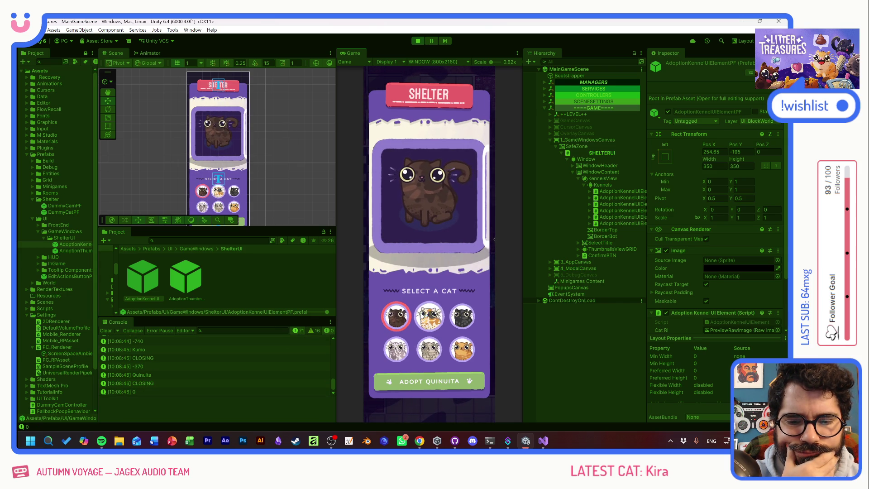
pyautogui.click(419, 41)
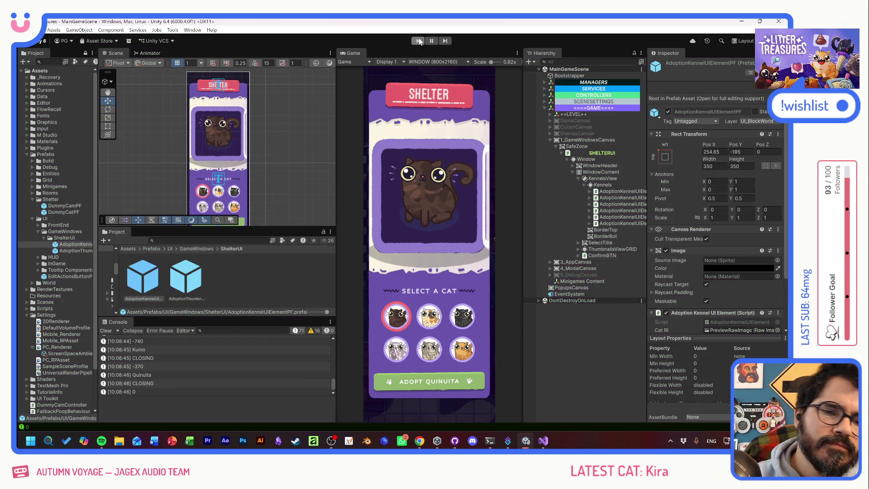
# Step: Switch from Unity back to Visual Studio showing AdoptionKennelUIElement.cs
pyautogui.hotkey('alt', 'Tab')
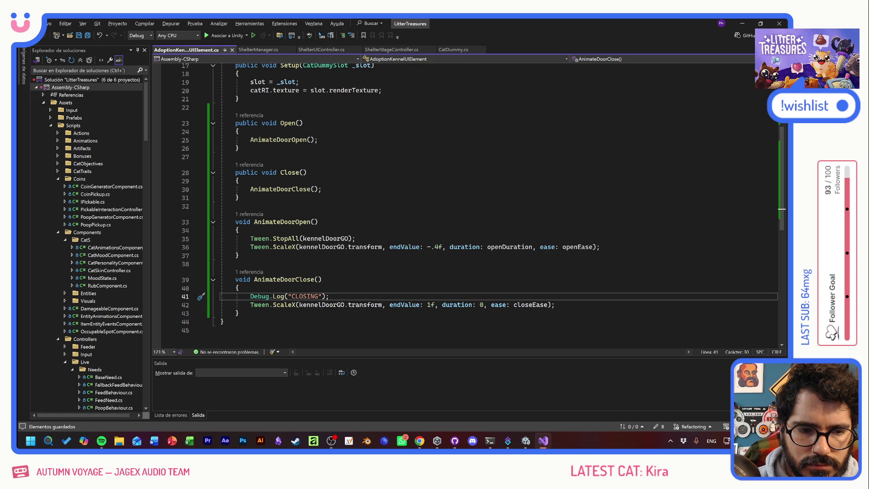
# Step: Delete the Debug.Log(_targetX) line, reached from its Unity Console entry
pyautogui.hotkey('alt', 'Tab')
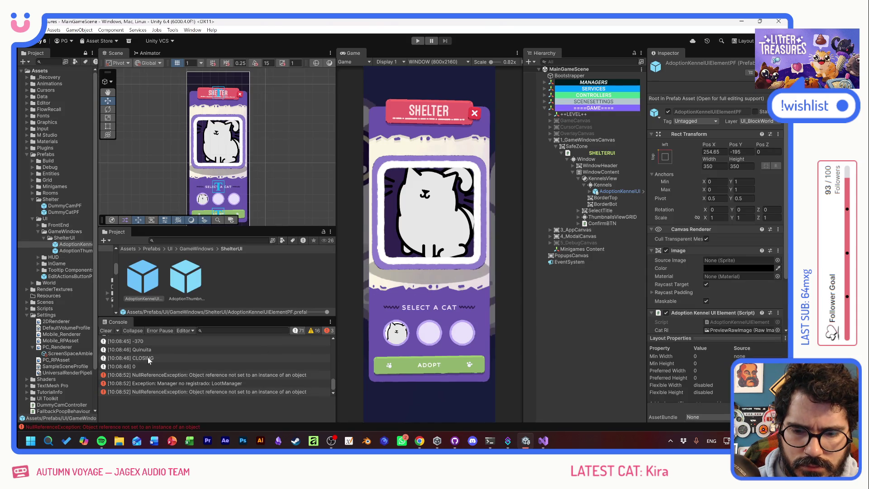
pyautogui.doubleClick(138, 366)
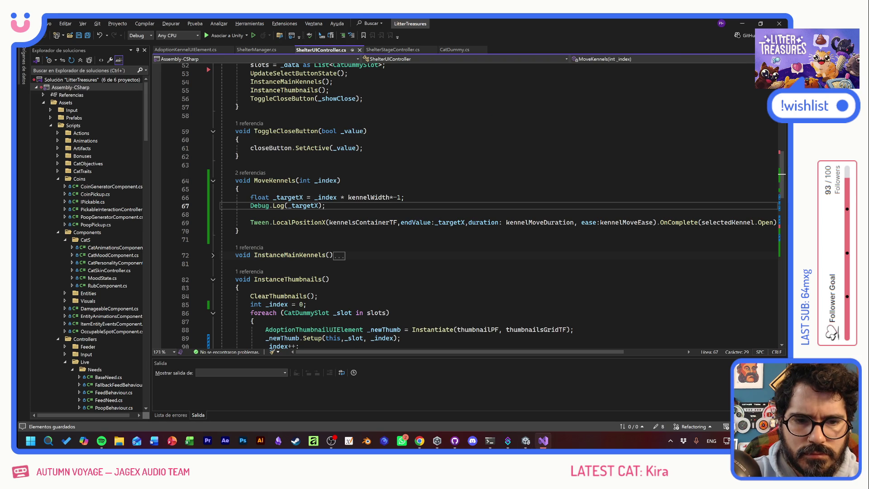
pyautogui.moveTo(328, 206); pyautogui.dragTo(199, 208)
pyautogui.press('BackSpace')
pyautogui.press('BackSpace')
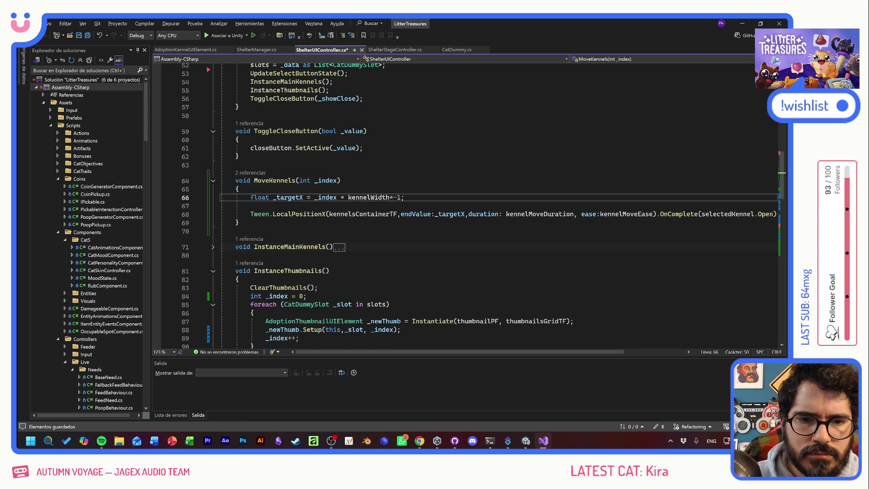
# Step: Jump from the cat-name Console log to the MoveKennels code in ShelterUIController.cs
pyautogui.hotkey('alt', 'Tab')
pyautogui.doubleClick(151, 350)
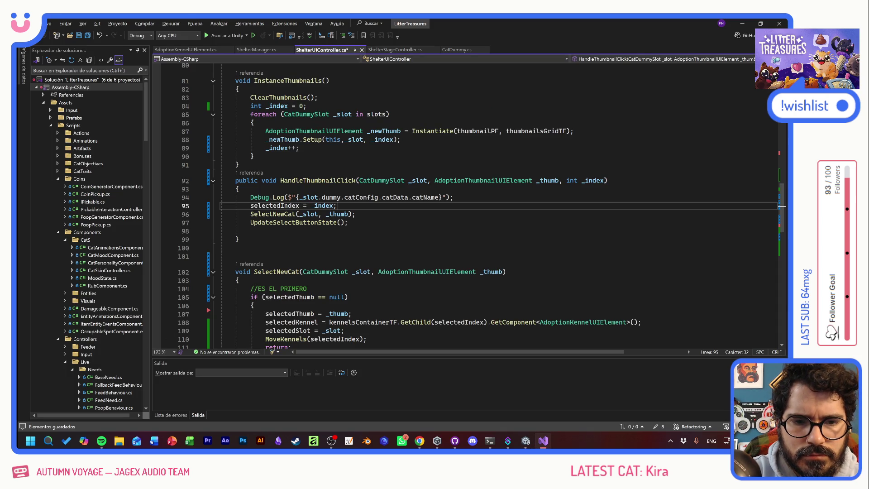
pyautogui.hotkey('shift', 'Home')
pyautogui.hotkey('shift', 'Home')
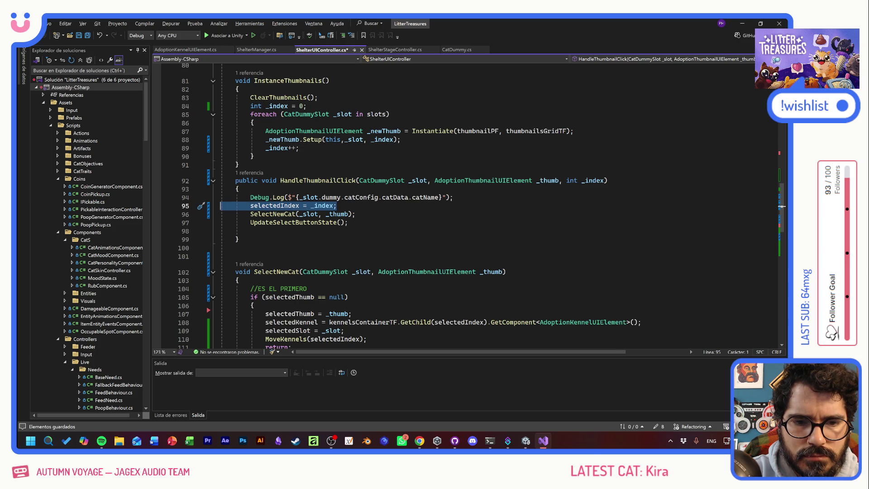
pyautogui.press('End')
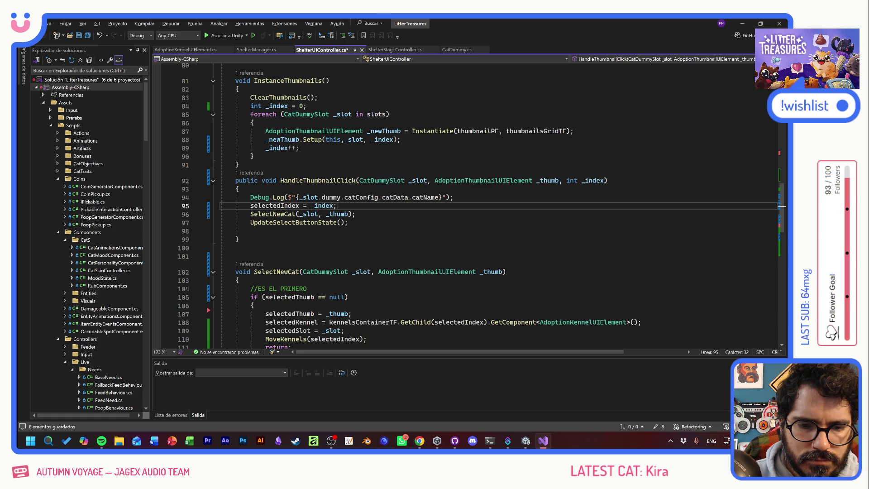
pyautogui.scroll(-4, 480, 206)
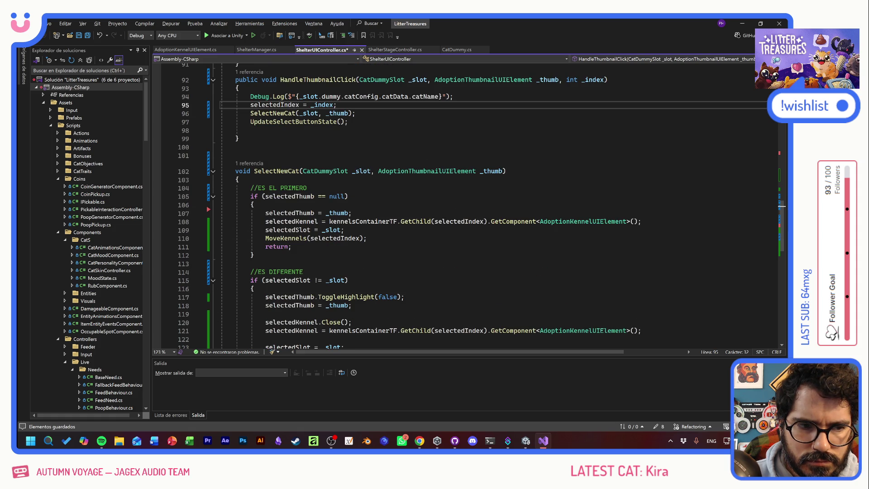
pyautogui.scroll(-4, 480, 206)
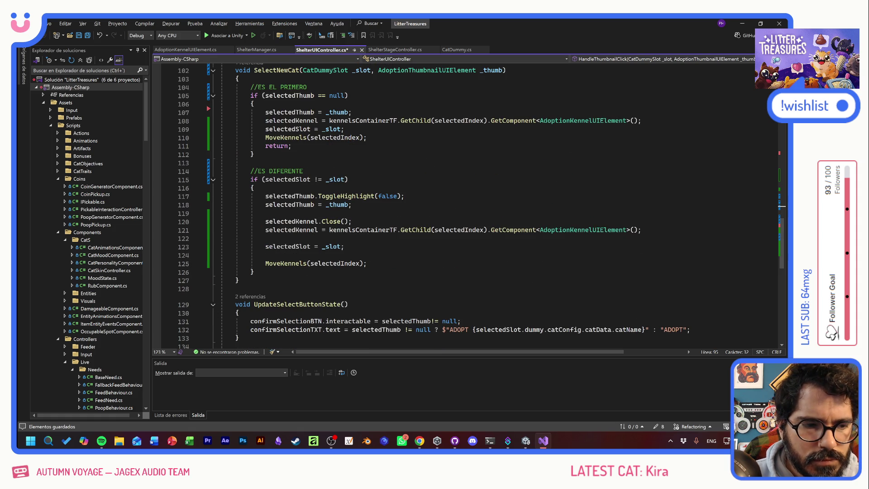
pyautogui.scroll(15, 480, 206)
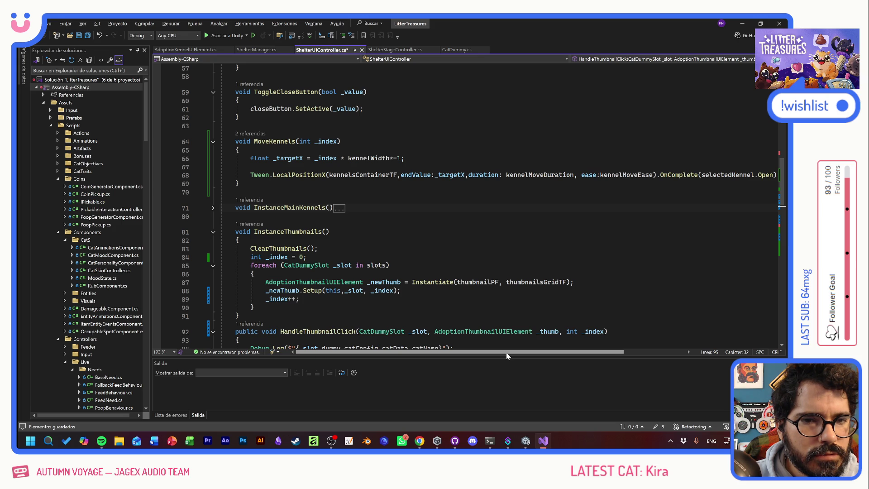
pyautogui.moveTo(506, 352); pyautogui.dragTo(523, 352)
# Step: Move selectedKennel.Open() out of OnComplete onto its own line after the slide tween
pyautogui.moveTo(745, 176); pyautogui.dragTo(673, 175)
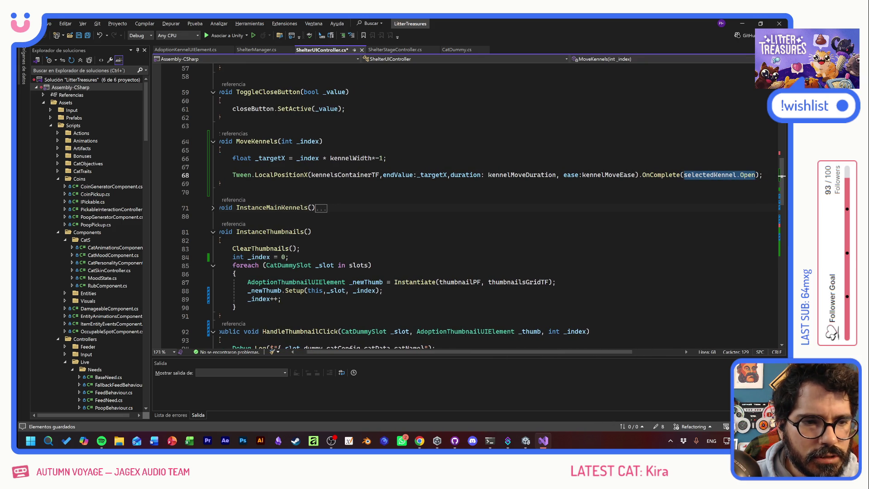
pyautogui.press('BackSpace')
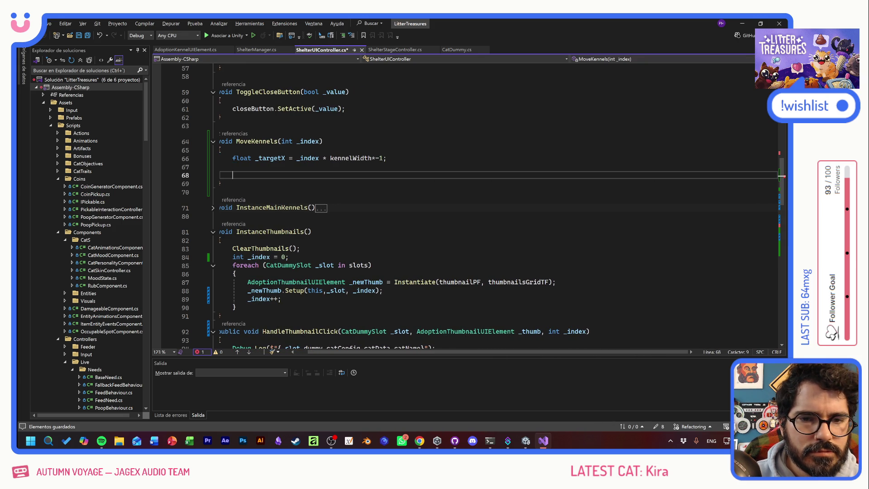
pyautogui.press('Return')
pyautogui.write('selectedKennel.Open')
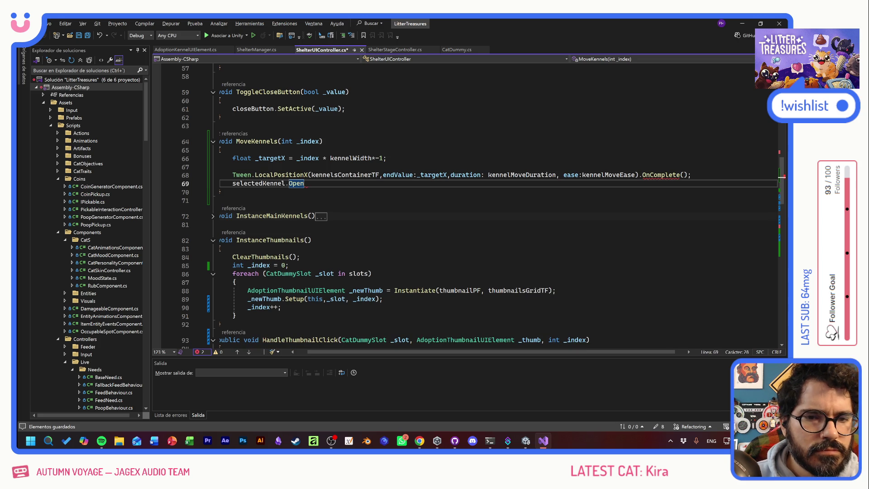
pyautogui.write(';')
pyautogui.moveTo(691, 175); pyautogui.dragTo(637, 175)
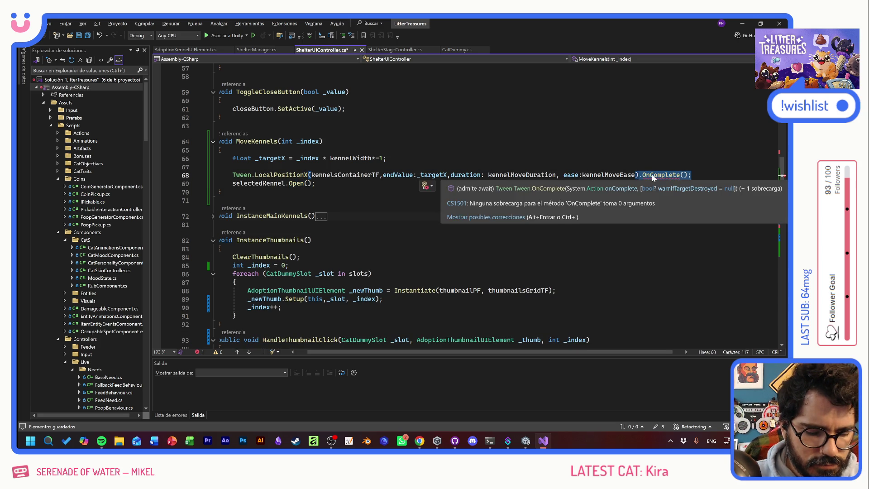
pyautogui.write(');')
pyautogui.hotkey('alt', 'Tab')
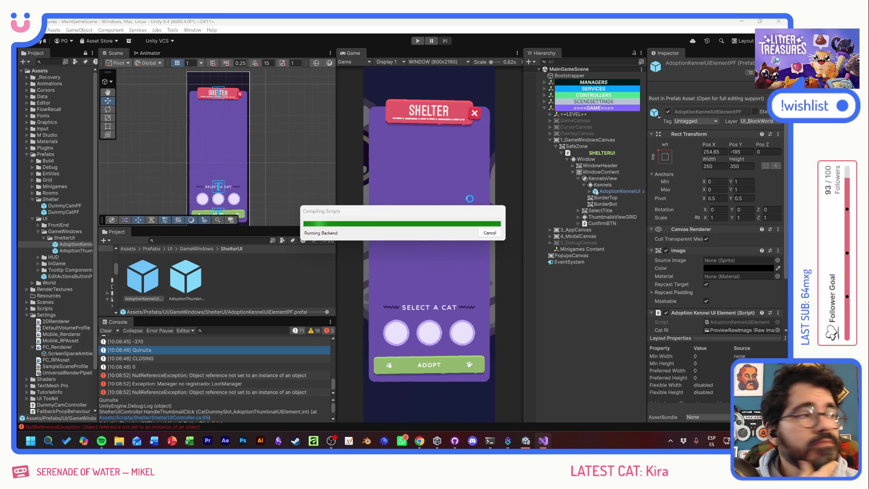
# Step: Start Play, open the Shelter, and preview Kumo, Bob, Quinuita and El Tangas in the kennel
pyautogui.hotkey('ctrl', 'p')
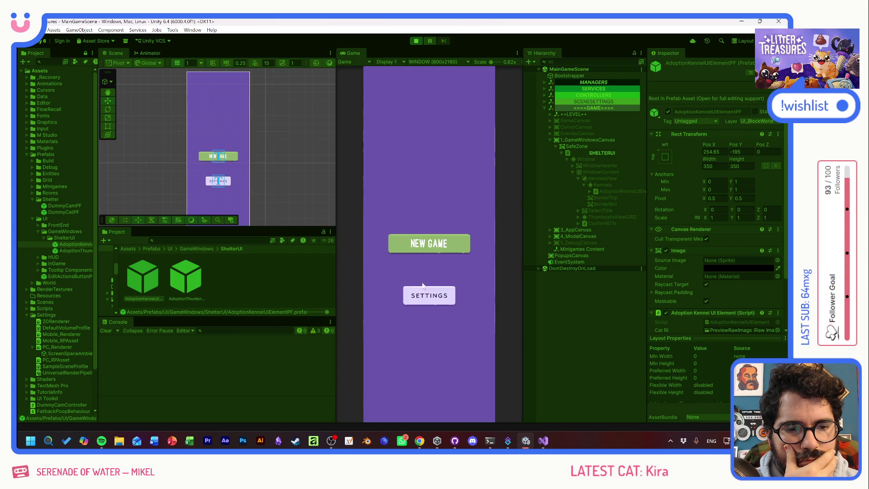
pyautogui.click(429, 244)
pyautogui.click(429, 316)
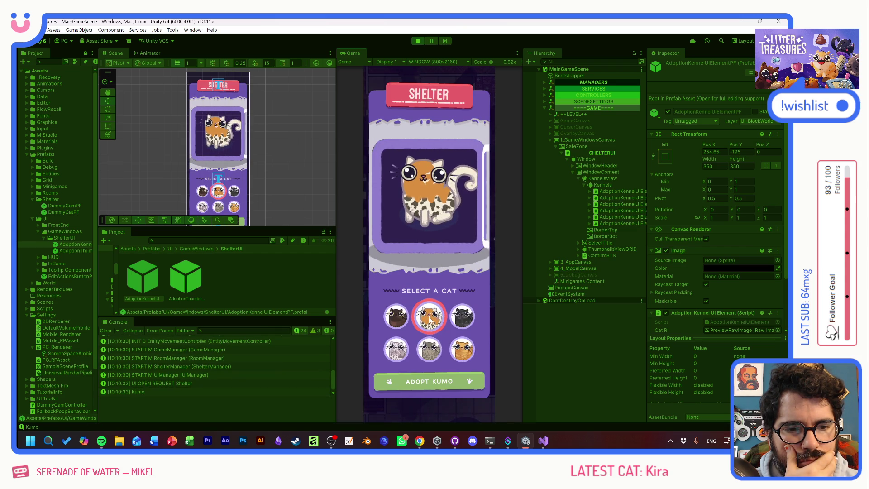
pyautogui.click(397, 319)
pyautogui.click(429, 317)
pyautogui.click(430, 317)
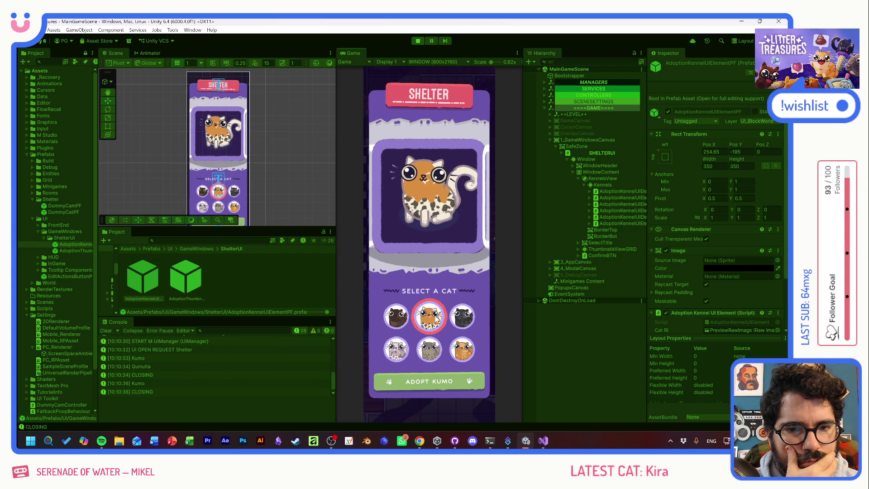
pyautogui.click(434, 320)
pyautogui.click(462, 317)
pyautogui.click(430, 317)
pyautogui.click(397, 317)
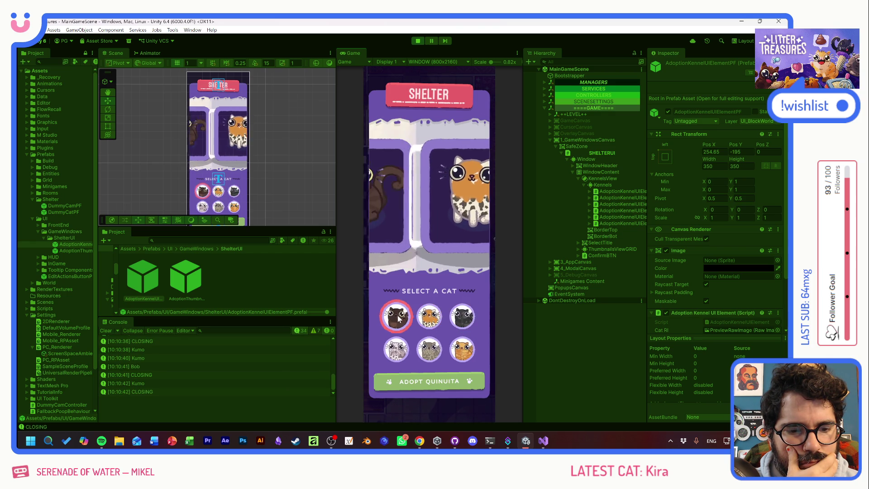
pyautogui.click(410, 356)
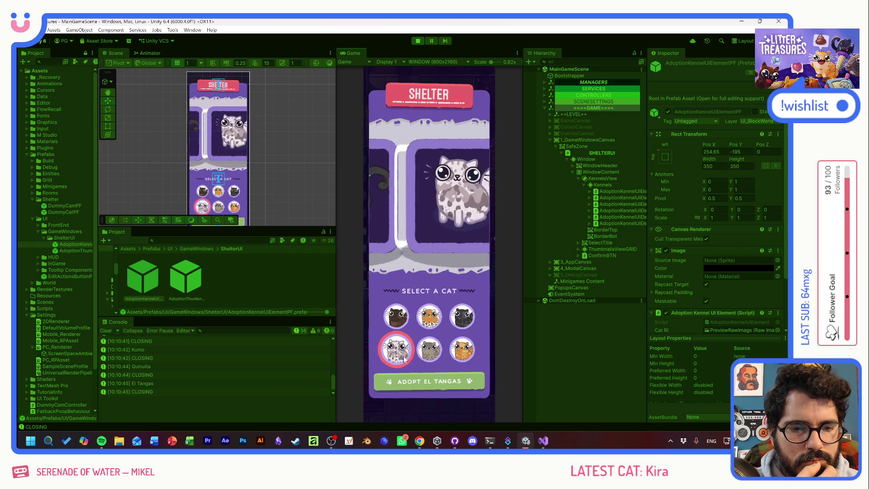
pyautogui.click(399, 319)
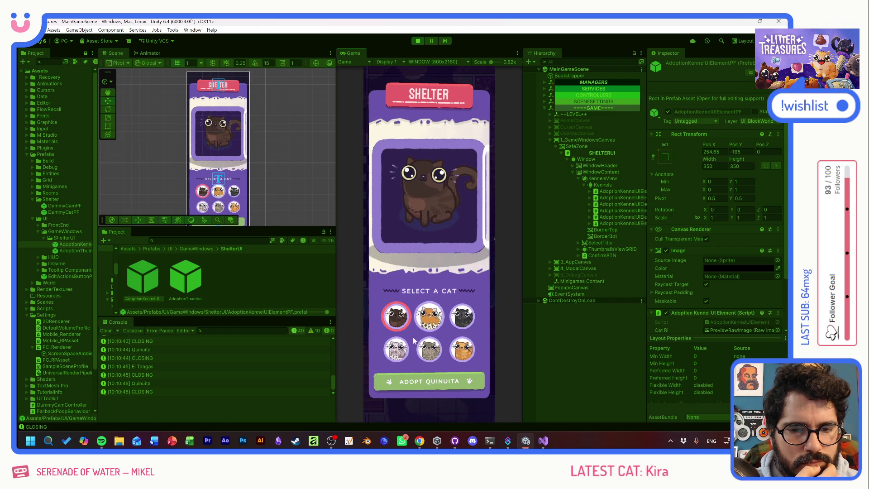
pyautogui.click(396, 349)
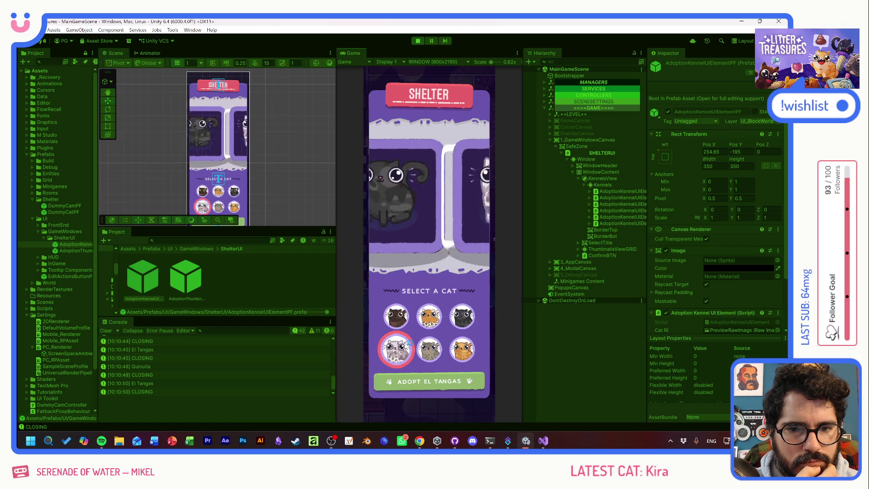
# Step: Expand the first kennel element in the Hierarchy and select KennelDoorIMG
pyautogui.click(601, 192)
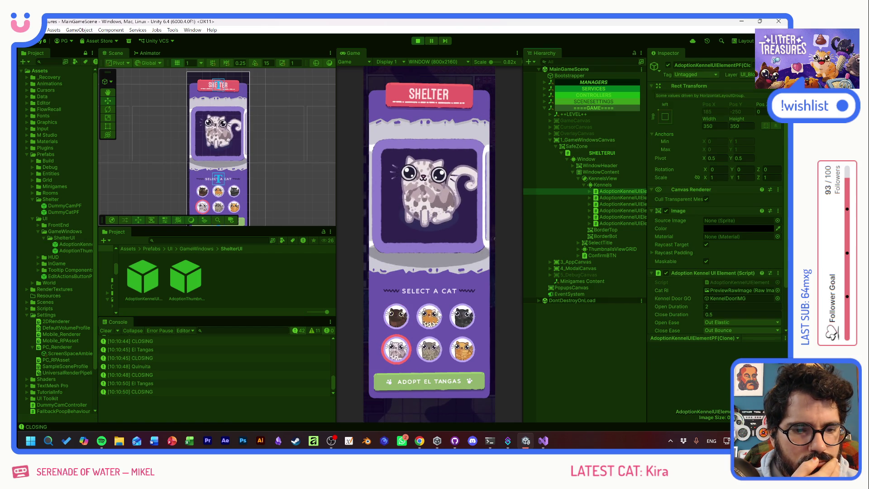
pyautogui.click(429, 316)
pyautogui.click(398, 317)
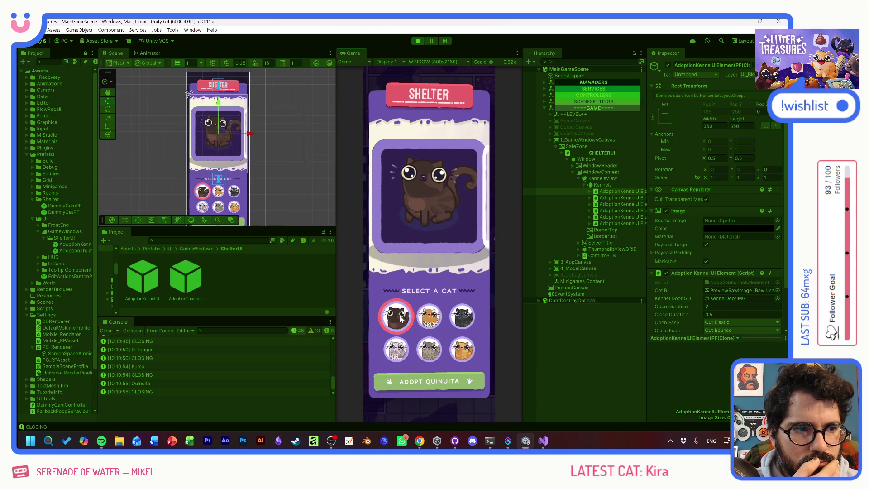
pyautogui.click(590, 192)
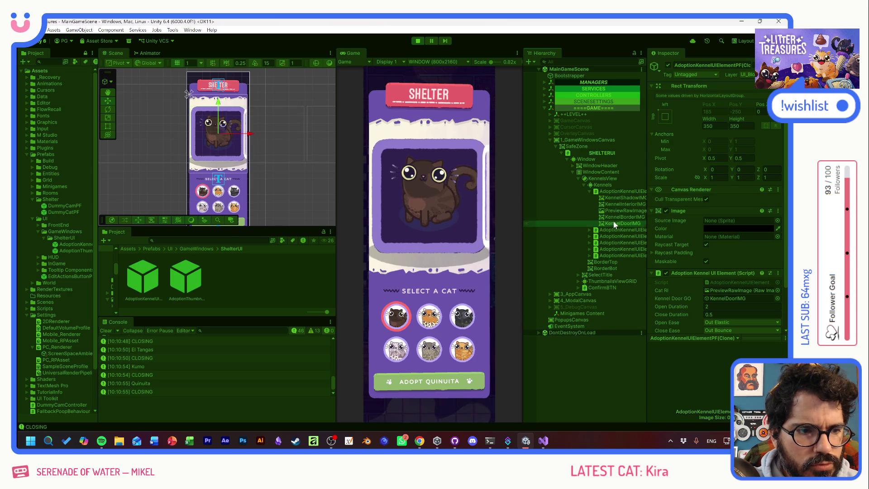
pyautogui.click(613, 222)
# Step: Switch the preview repeatedly between Kumo, Bob and Quinuita, then stop Play and return to Visual Studio
pyautogui.click(431, 318)
pyautogui.click(462, 319)
pyautogui.click(396, 317)
pyautogui.click(430, 317)
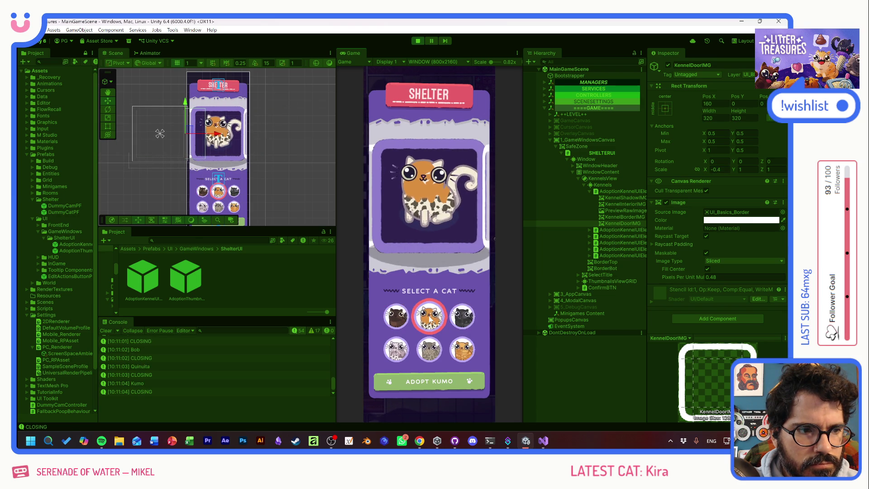
pyautogui.click(397, 317)
pyautogui.click(429, 316)
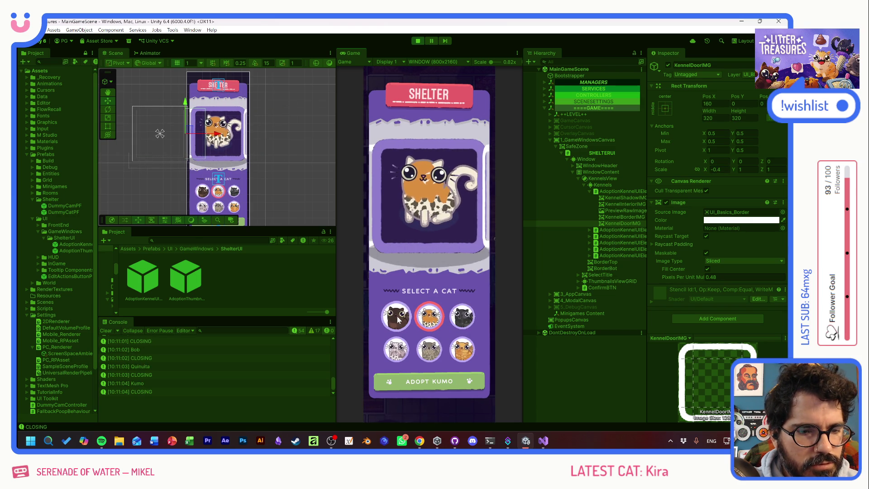
pyautogui.click(396, 317)
pyautogui.click(429, 317)
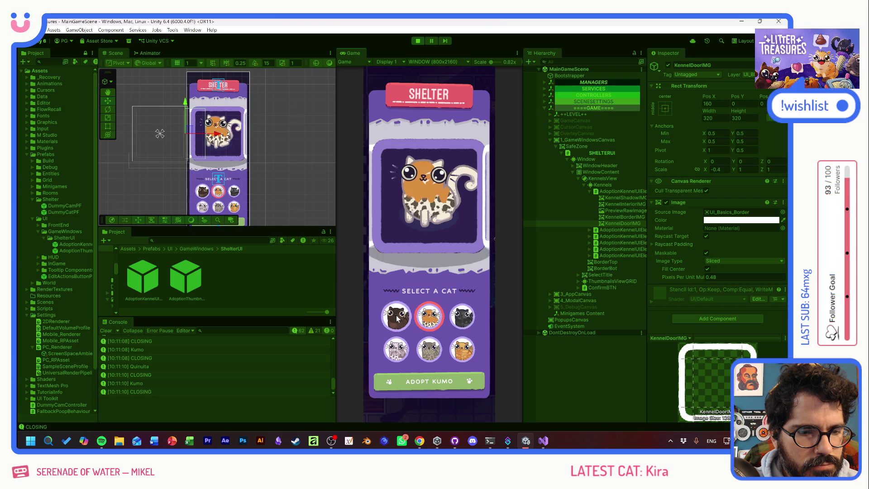
pyautogui.click(397, 317)
pyautogui.click(429, 316)
pyautogui.click(396, 317)
pyautogui.click(429, 317)
pyautogui.click(429, 317)
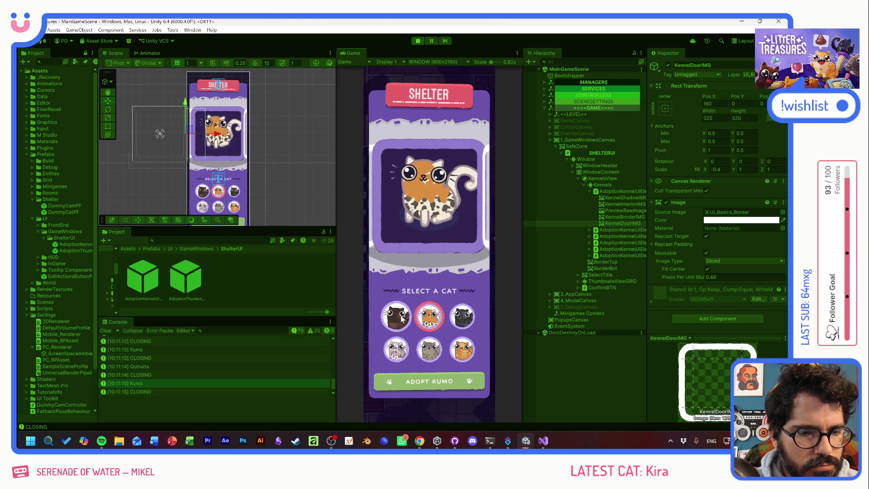
pyautogui.click(397, 317)
pyautogui.click(429, 316)
pyautogui.click(397, 317)
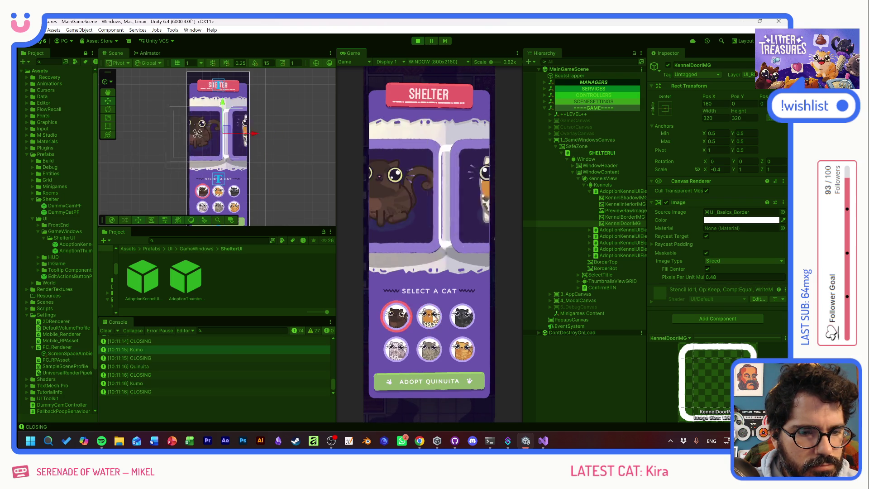
pyautogui.click(429, 317)
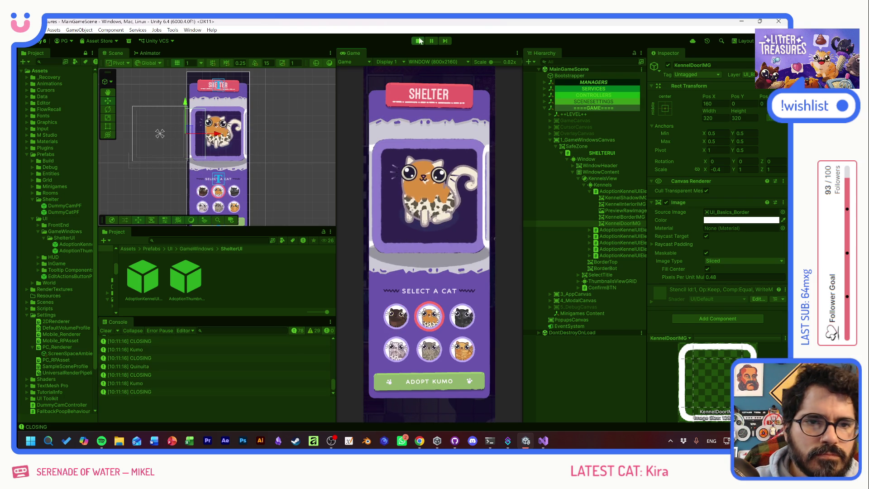
pyautogui.hotkey('ctrl', 'p')
pyautogui.hotkey('alt', 'Tab')
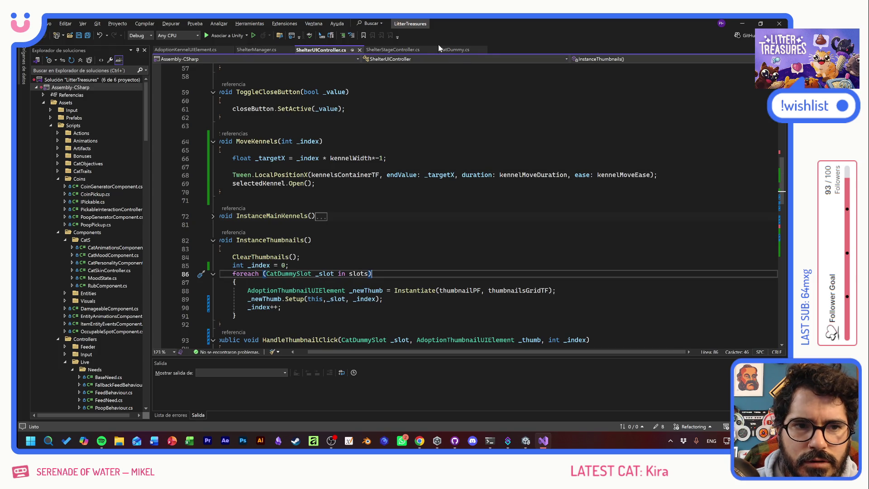
# Step: In AnimateDoorClose, add kennelDoorGO.transform.localScale = Vector3.one and save
pyautogui.click(203, 51)
pyautogui.press('Up')
pyautogui.press('Up')
pyautogui.press('Down')
pyautogui.press('Down')
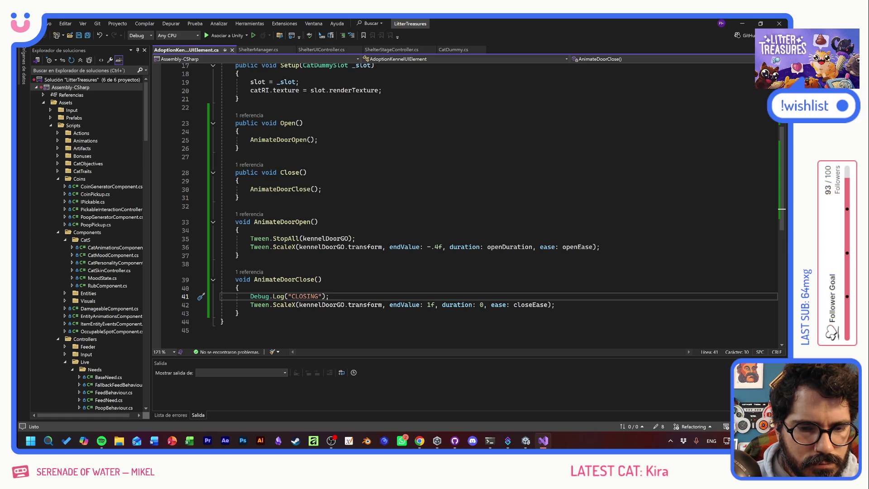
pyautogui.press('Return')
pyautogui.write('kennelDoorGO')
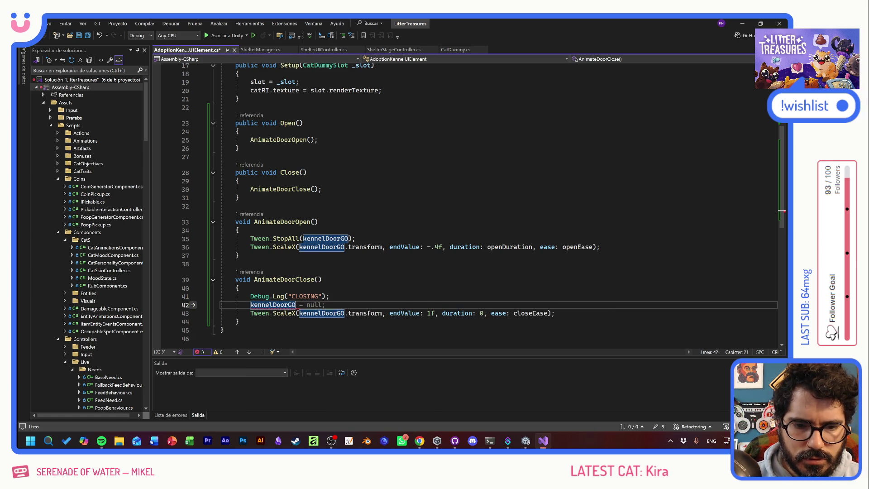
pyautogui.write('.transform.')
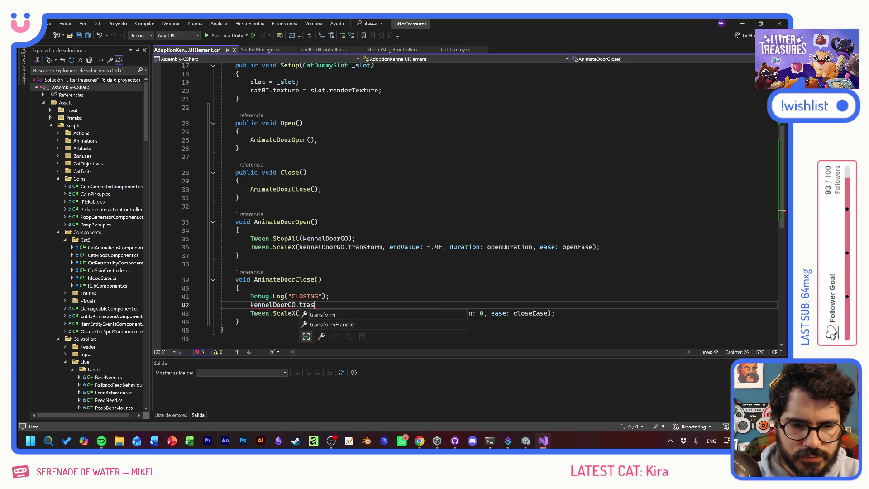
pyautogui.write('sca')
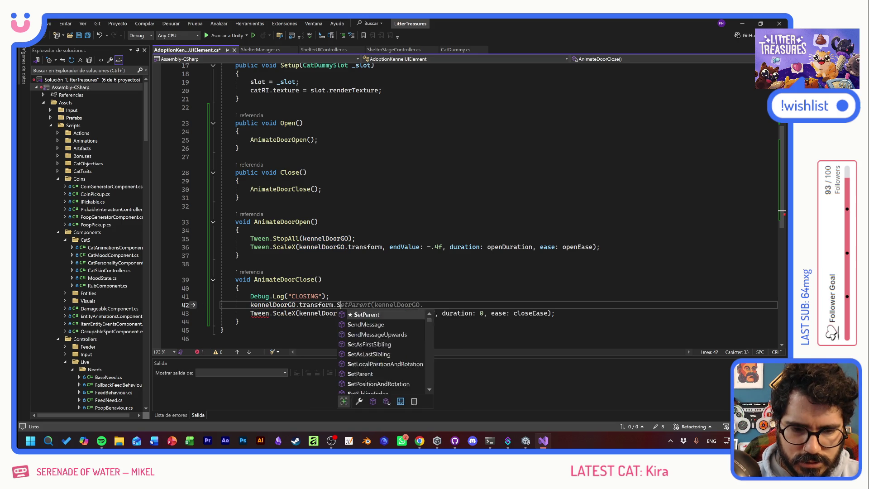
pyautogui.press('Tab')
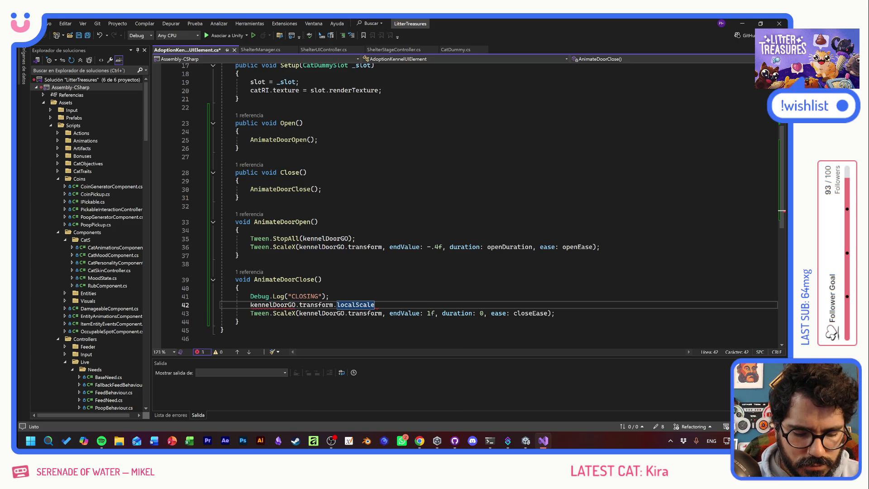
pyautogui.write(' = Vector3.one;')
pyautogui.hotkey('ctrl', 's')
# Step: Delete the Tween.ScaleX and CLOSING Debug.Log lines, save, and switch to Unity
pyautogui.moveTo(250, 313); pyautogui.dragTo(548, 313)
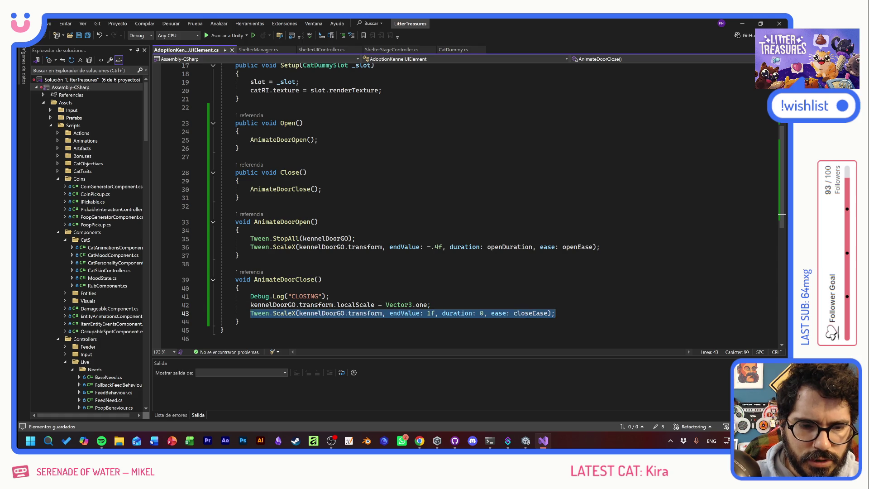
pyautogui.press('BackSpace')
pyautogui.press('BackSpace')
pyautogui.press('BackSpace')
pyautogui.click(181, 296)
pyautogui.press('BackSpace')
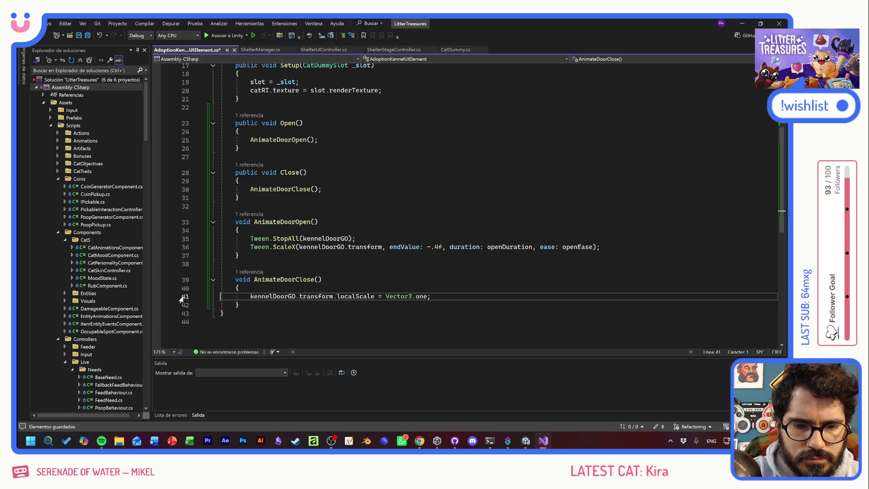
pyautogui.hotkey('ctrl', 's')
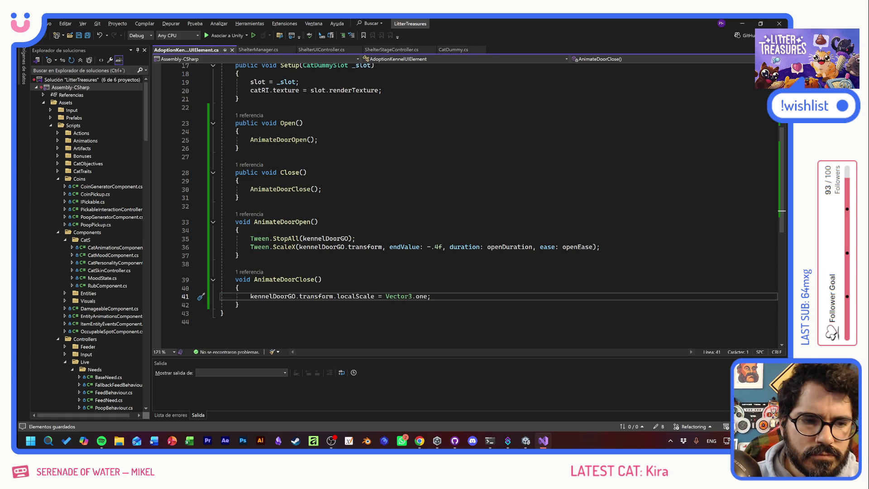
pyautogui.hotkey('alt', 'Tab')
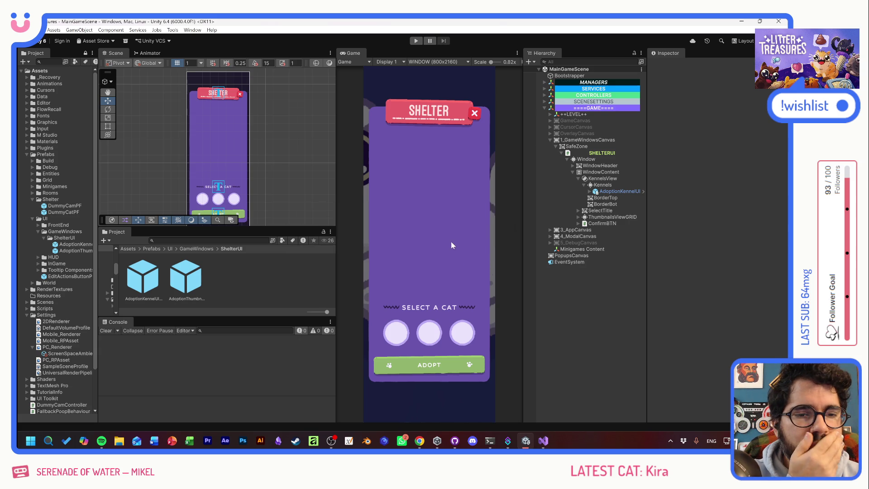
# Step: Start Play and select the first kennel element's KennelDoorIMG in the Hierarchy
pyautogui.click(417, 41)
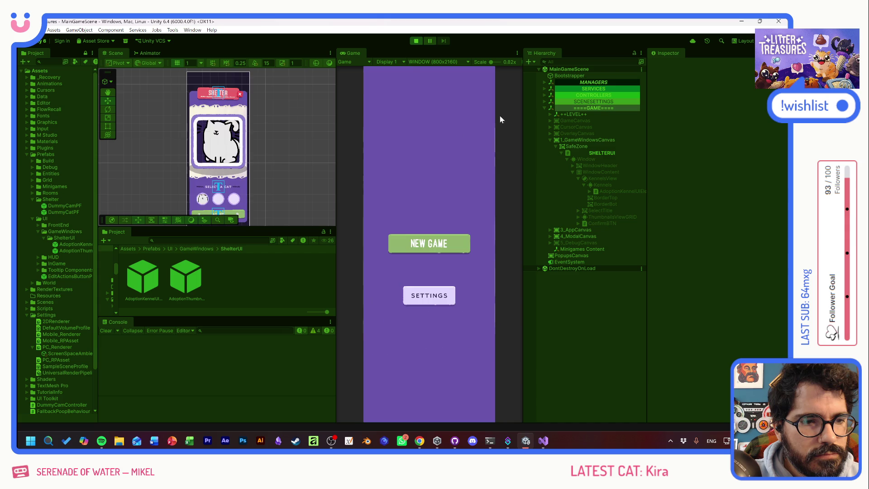
pyautogui.click(618, 191)
pyautogui.click(589, 191)
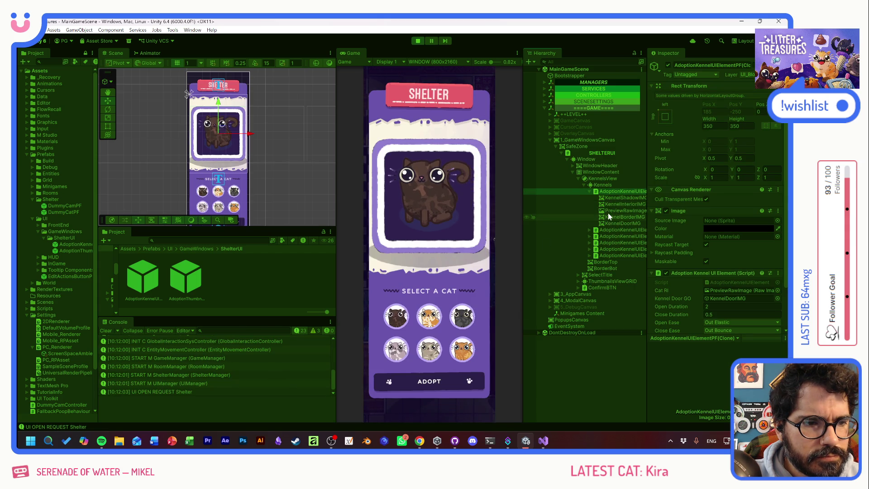
pyautogui.click(610, 223)
# Step: Switch the preview between Quinuita and Kumo, stop Play, and select AnimateDoorOpen's Tween.StopAll line
pyautogui.click(401, 315)
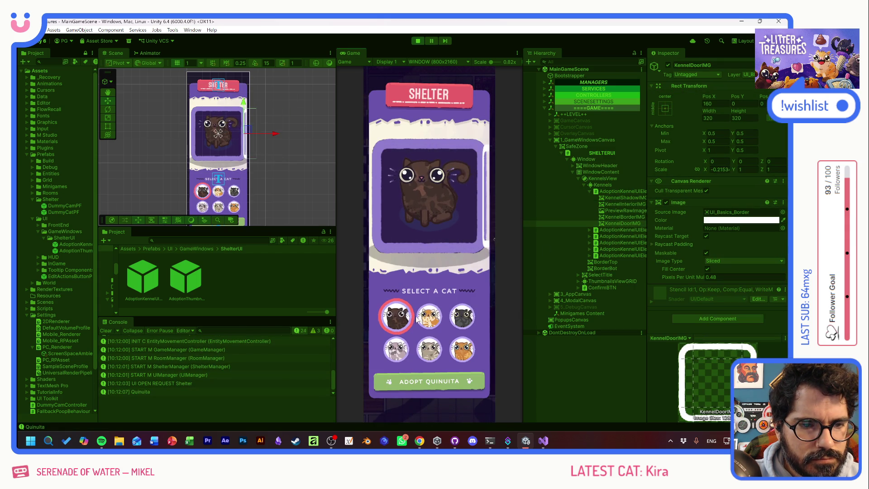
pyautogui.click(429, 315)
pyautogui.click(397, 316)
pyautogui.click(428, 318)
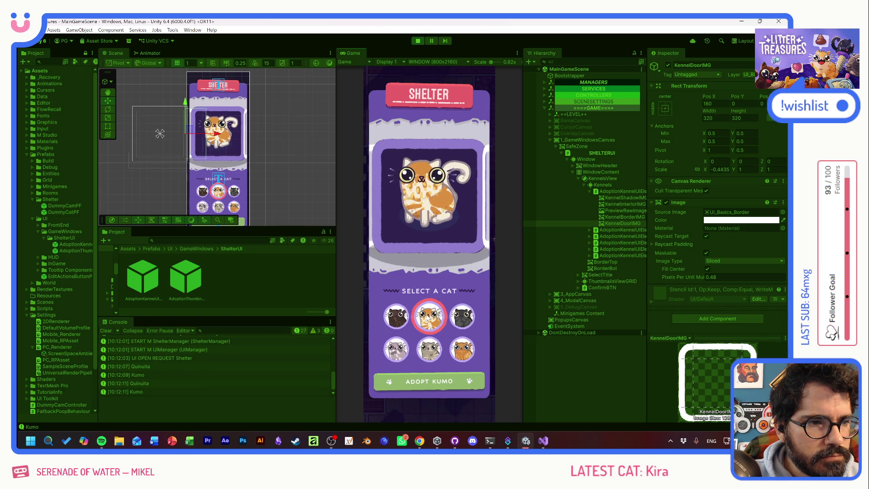
pyautogui.click(396, 315)
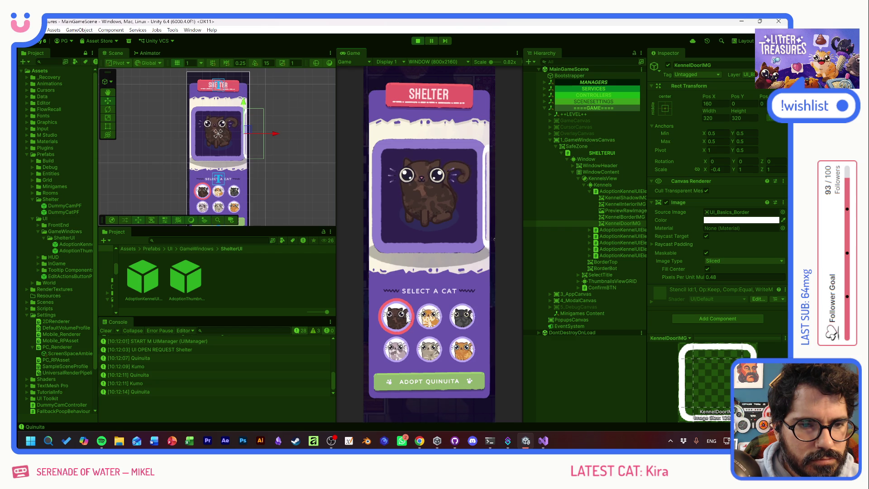
pyautogui.hotkey('ctrl', 'p')
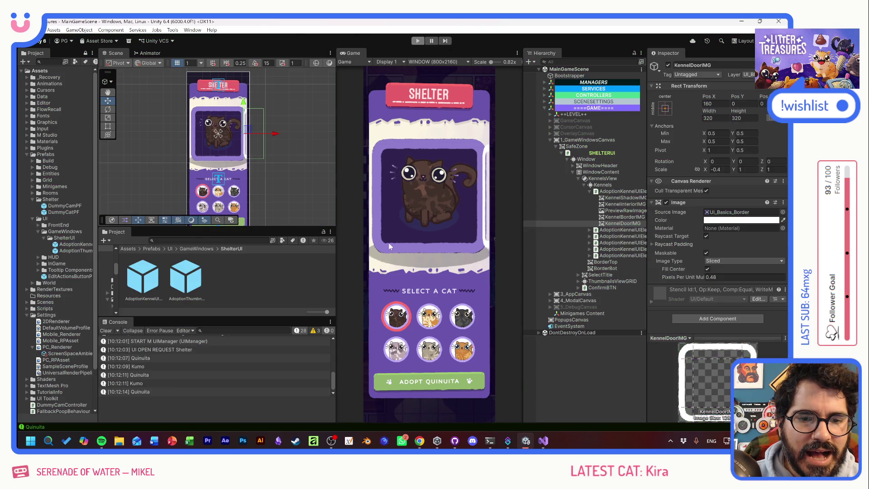
pyautogui.hotkey('alt', 'Tab')
pyautogui.moveTo(356, 238); pyautogui.dragTo(220, 238)
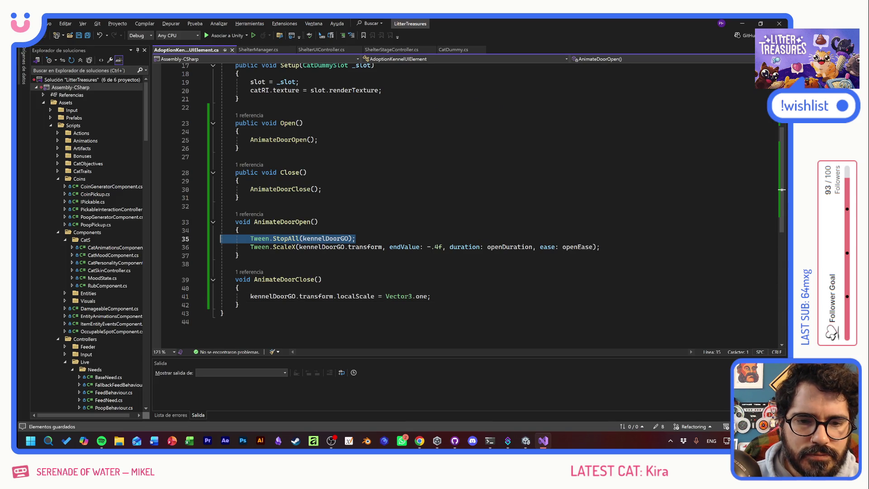
# Step: Paste Tween.StopAll(kennelDoorGO); into AnimateDoorClose, then relaunch the game in Unity
pyautogui.hotkey('ctrl', 'c')
pyautogui.click(240, 288)
pyautogui.press('Return')
pyautogui.hotkey('ctrl', 'v')
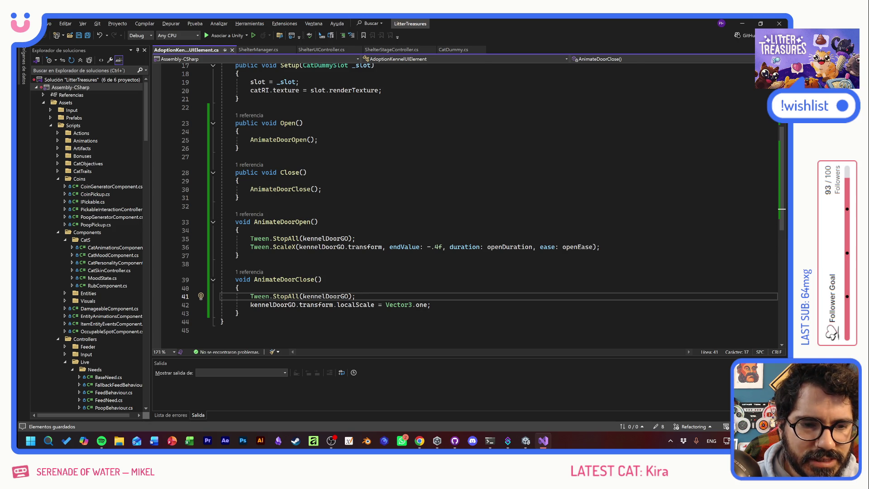
pyautogui.hotkey('alt', 'Tab')
pyautogui.click(421, 41)
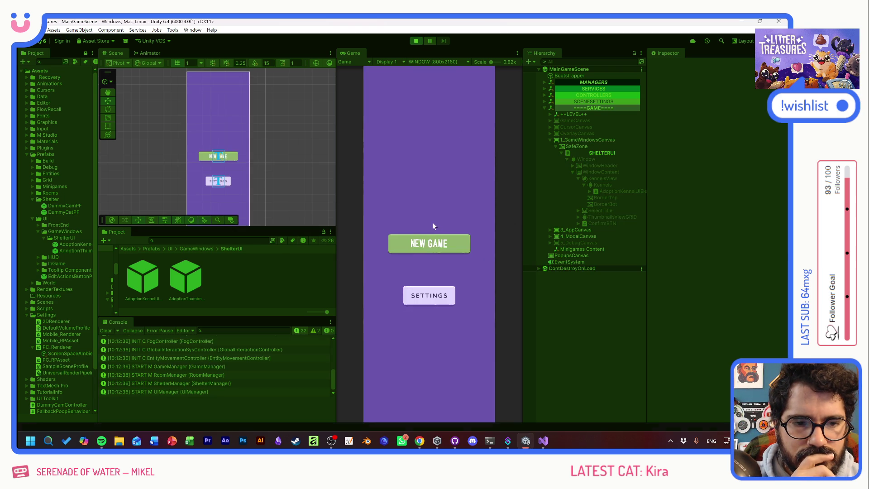
# Step: Select KennelDoorIMG and watch the door while switching between Quinuita and Kumo, then stop the game
pyautogui.click(398, 316)
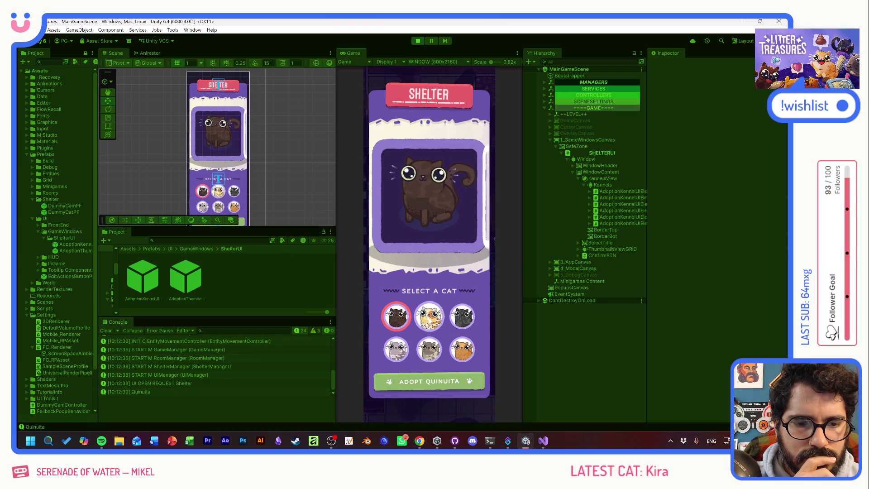
pyautogui.click(590, 191)
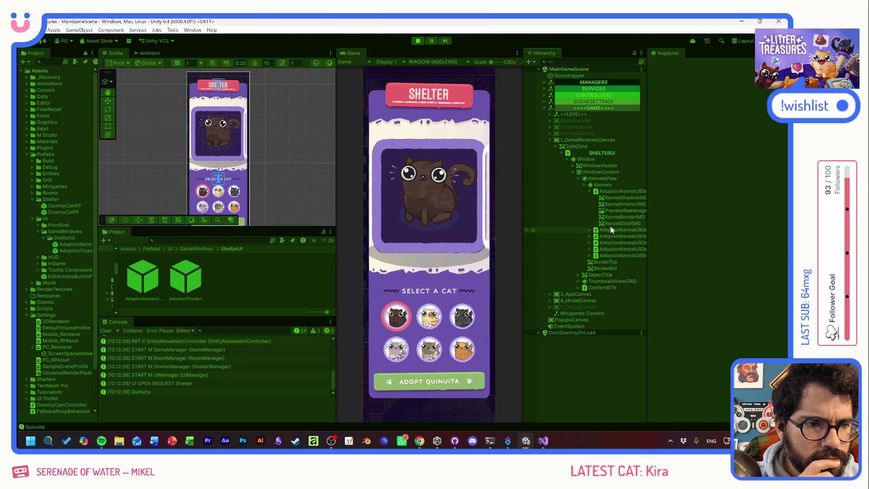
pyautogui.click(616, 223)
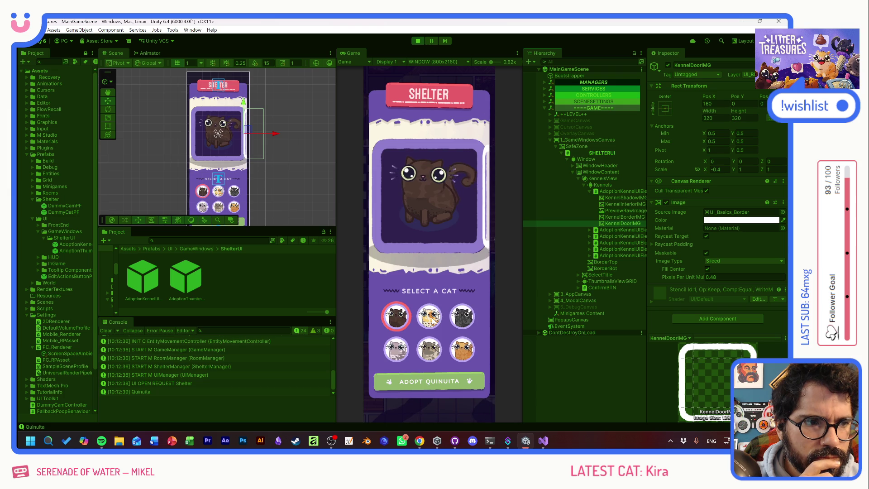
pyautogui.click(428, 317)
pyautogui.click(402, 320)
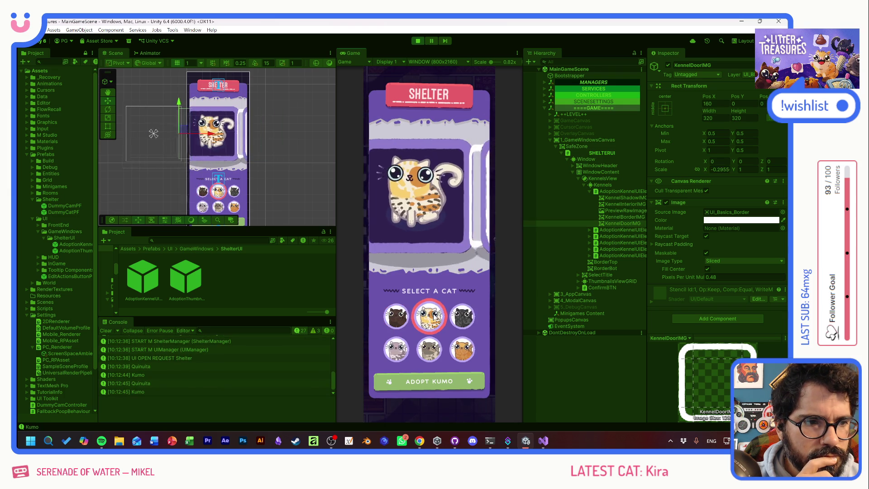
pyautogui.click(400, 319)
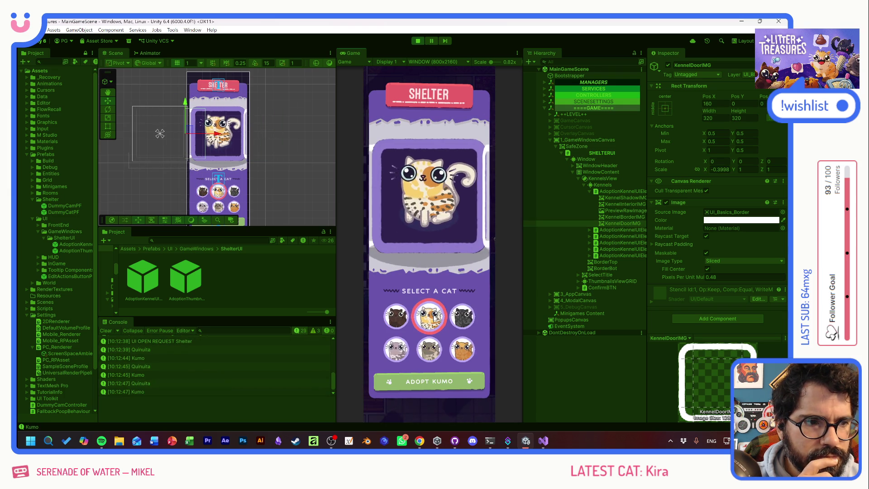
pyautogui.click(418, 41)
# Step: Change the call to Tween.StopAll(kennelDoorGO.transform) and return to Unity
pyautogui.hotkey('alt', 'Tab')
pyautogui.click(236, 264)
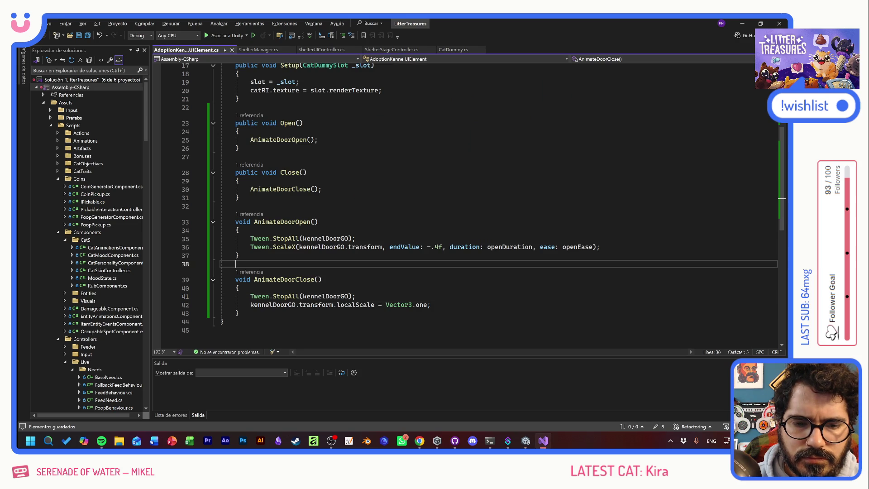
pyautogui.click(349, 296)
pyautogui.write('.tr')
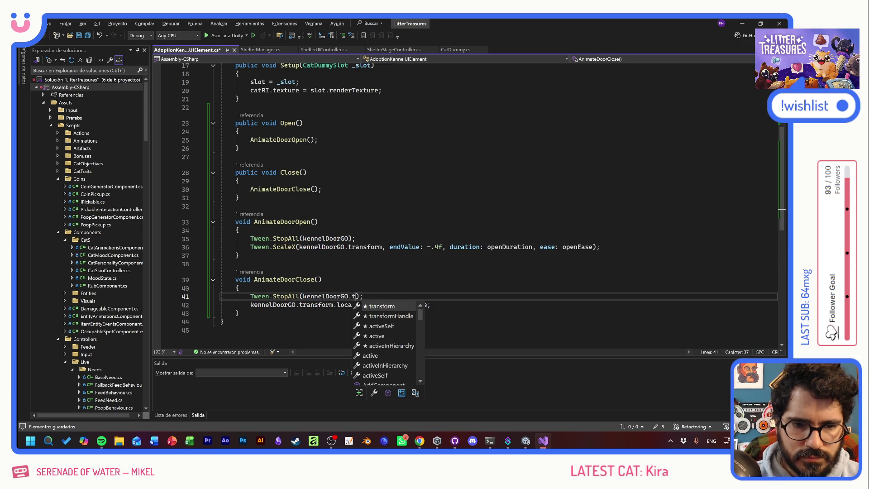
pyautogui.press('Tab')
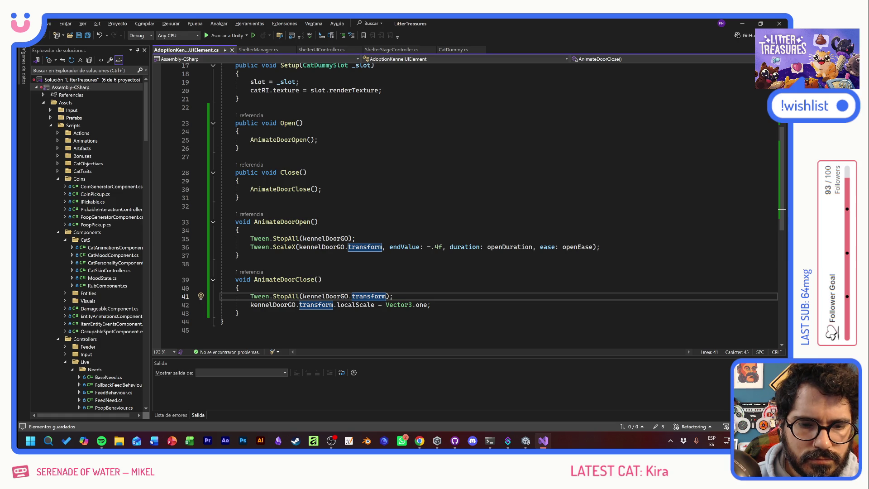
pyautogui.hotkey('alt', 'Tab')
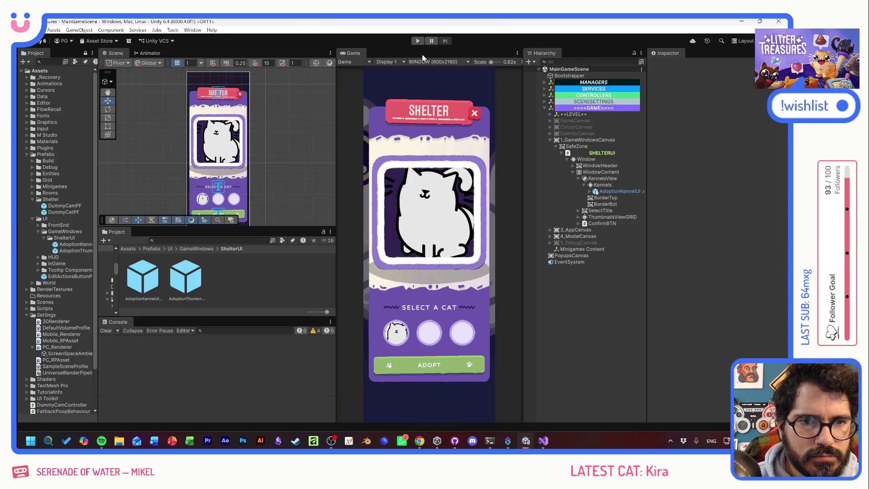
# Step: Start Play, select KennelDoorIMG in the Hierarchy, and begin switching between Quinuita and Kumo
pyautogui.click(418, 41)
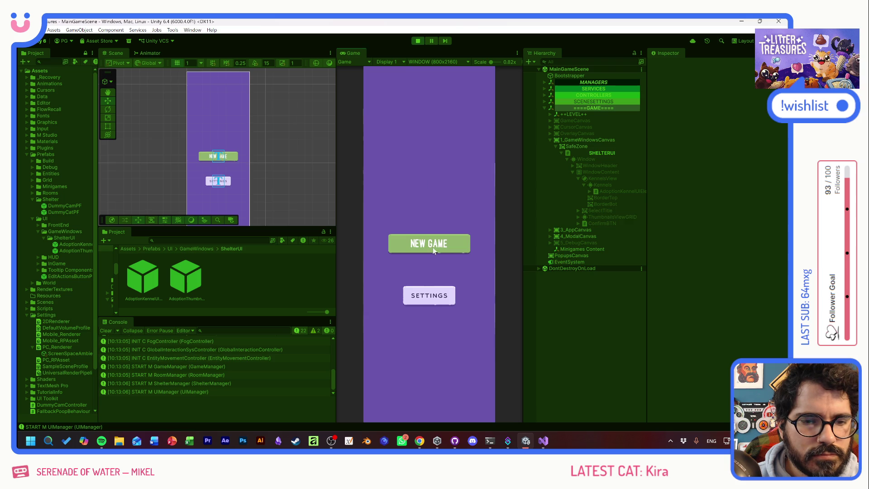
pyautogui.click(589, 191)
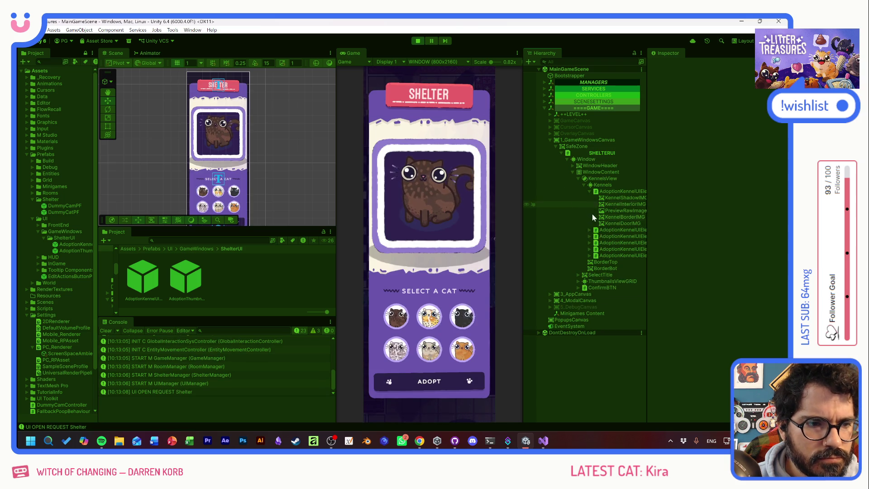
pyautogui.click(614, 223)
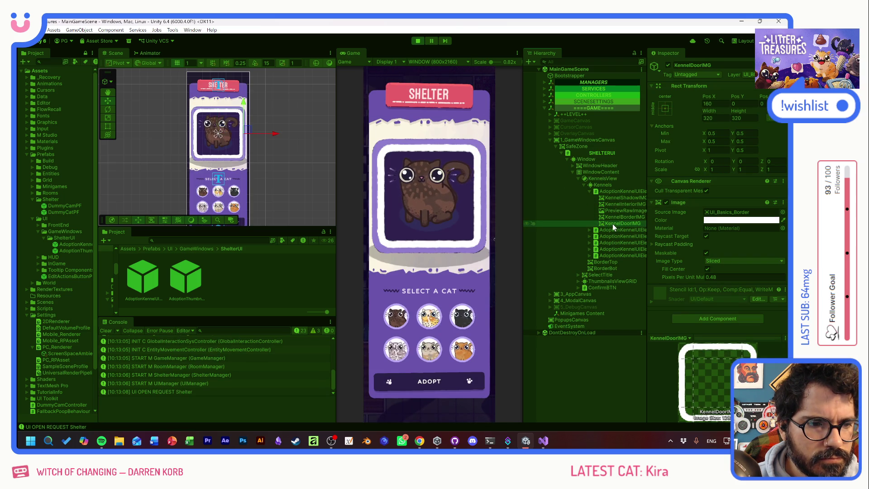
pyautogui.click(396, 314)
pyautogui.click(429, 317)
pyautogui.click(397, 317)
pyautogui.click(434, 319)
# Step: Rapidly alternate and reselect Quinuita and Kumo, then stop the game and return to Visual Studio
pyautogui.click(429, 317)
pyautogui.click(397, 317)
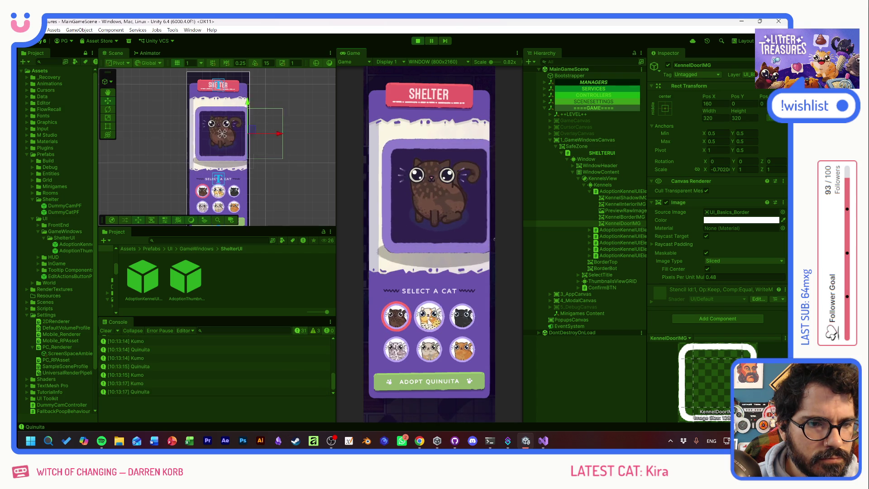
pyautogui.click(429, 317)
pyautogui.click(397, 317)
pyautogui.click(430, 318)
pyautogui.click(429, 318)
pyautogui.click(429, 318)
pyautogui.click(429, 318)
pyautogui.click(429, 318)
pyautogui.click(397, 317)
pyautogui.click(429, 316)
pyautogui.click(396, 317)
pyautogui.click(429, 317)
pyautogui.click(429, 317)
pyautogui.click(402, 318)
pyautogui.click(429, 317)
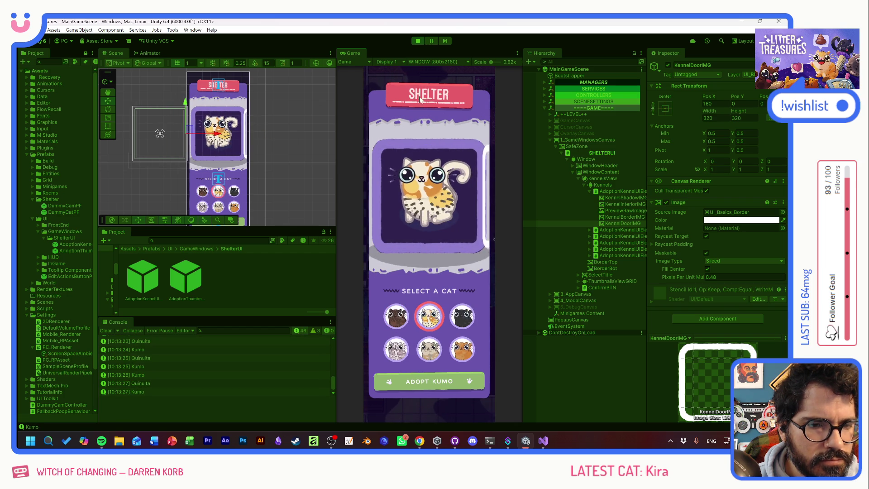
pyautogui.click(397, 317)
pyautogui.click(418, 40)
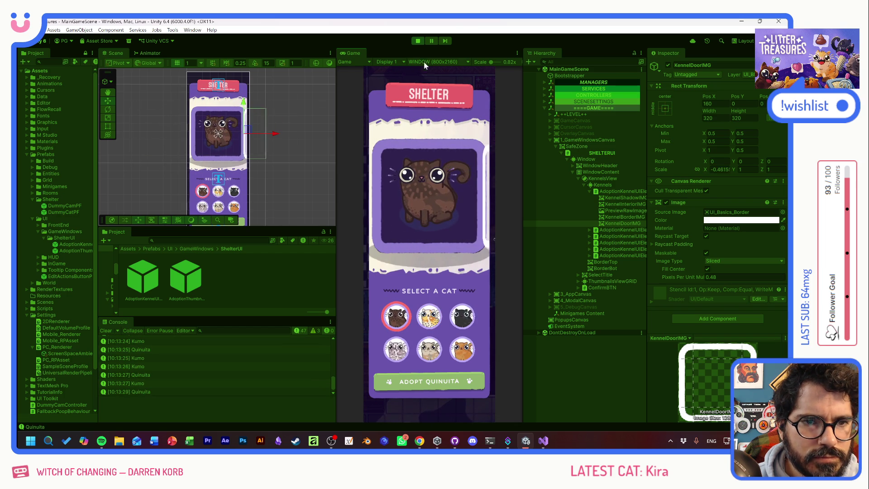
pyautogui.hotkey('alt', 'Tab')
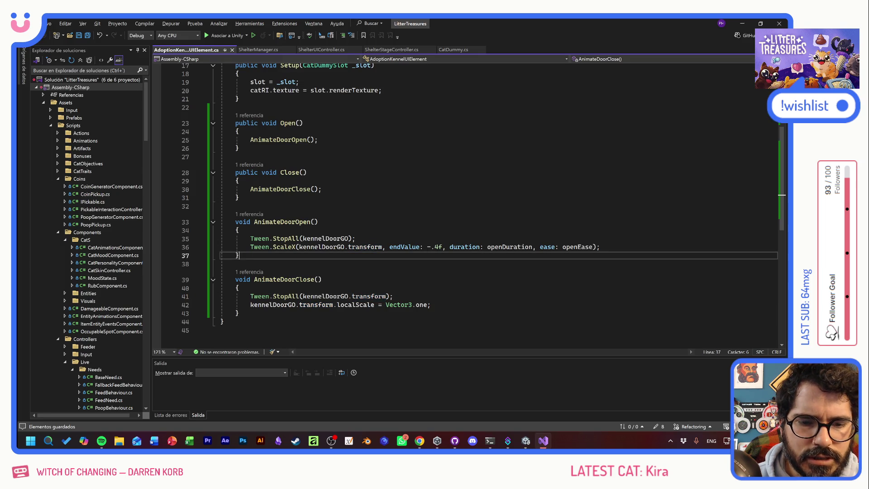
# Step: In ShelterUIController.cs, add .OnComplete(selectedKennel.Open) to the kennel move tween
pyautogui.click(284, 51)
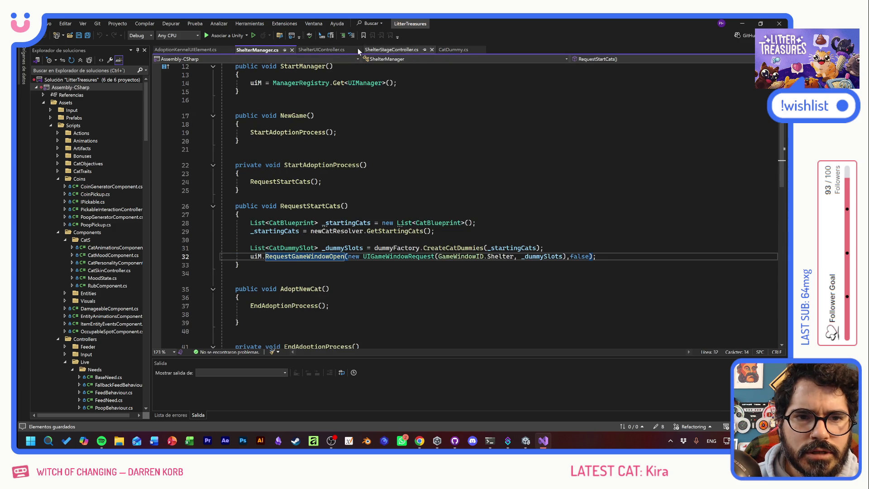
pyautogui.click(322, 50)
pyautogui.click(651, 174)
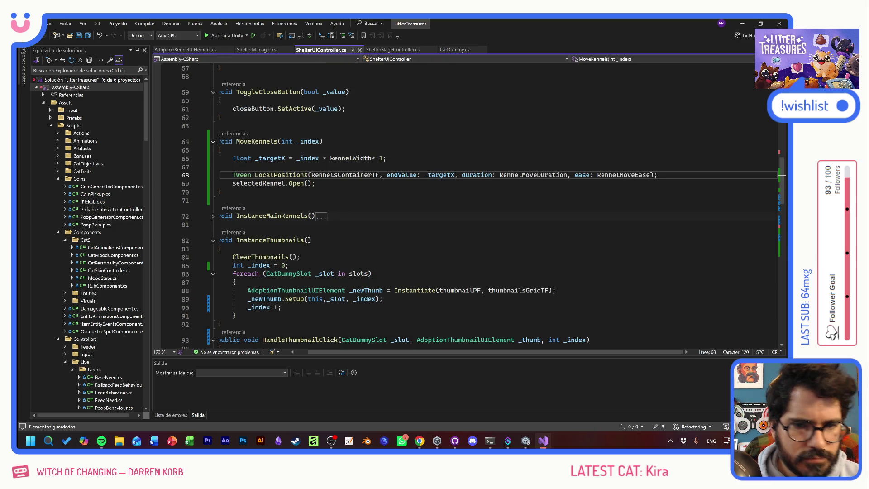
pyautogui.write('.OnComplete(')
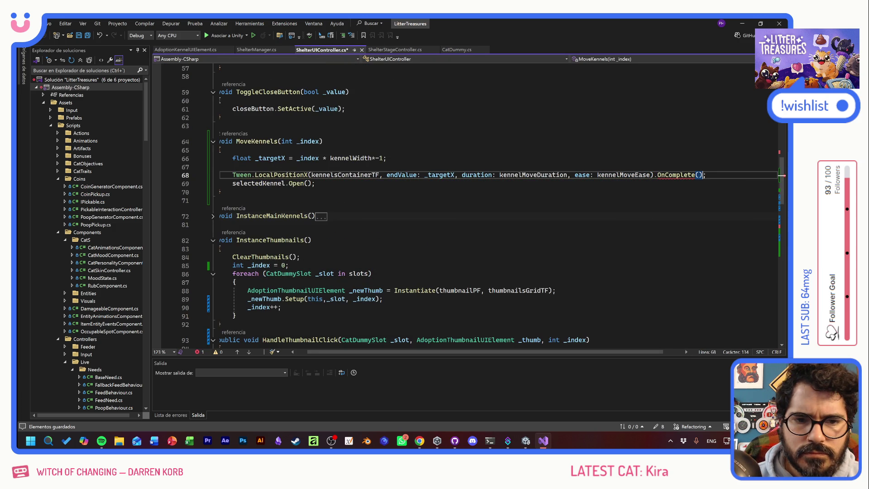
pyautogui.moveTo(305, 183); pyautogui.dragTo(236, 188)
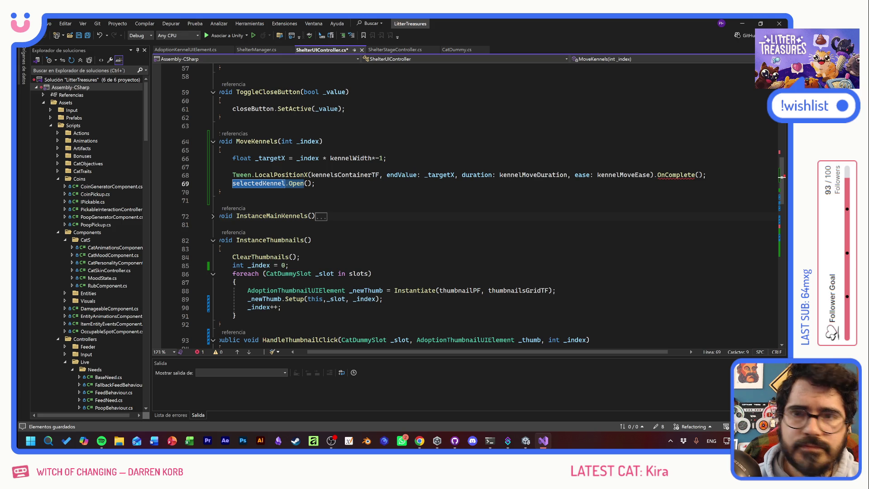
pyautogui.hotkey('ctrl', 'c')
pyautogui.click(701, 175)
pyautogui.hotkey('ctrl', 'v')
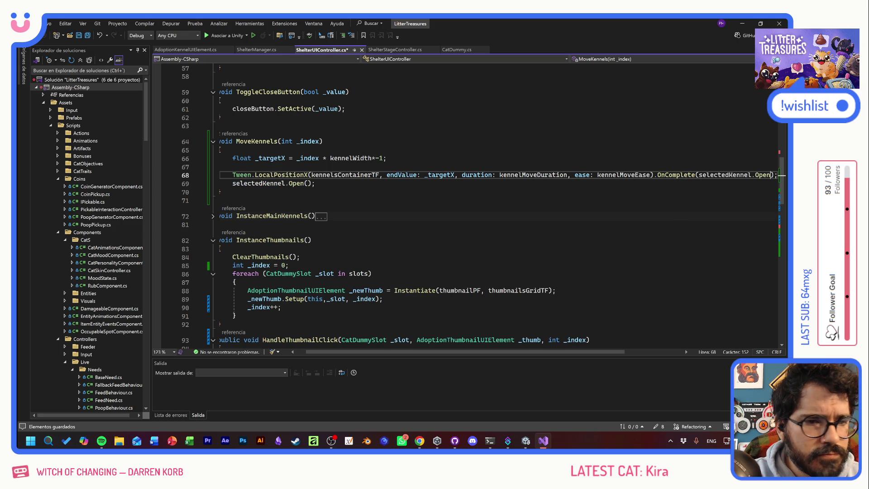
# Step: Delete the separate selectedKennel.Open() line and switch back to Unity
pyautogui.press('End')
pyautogui.hotkey('shift', 'Down')
pyautogui.hotkey('shift', 'End')
pyautogui.press('Delete')
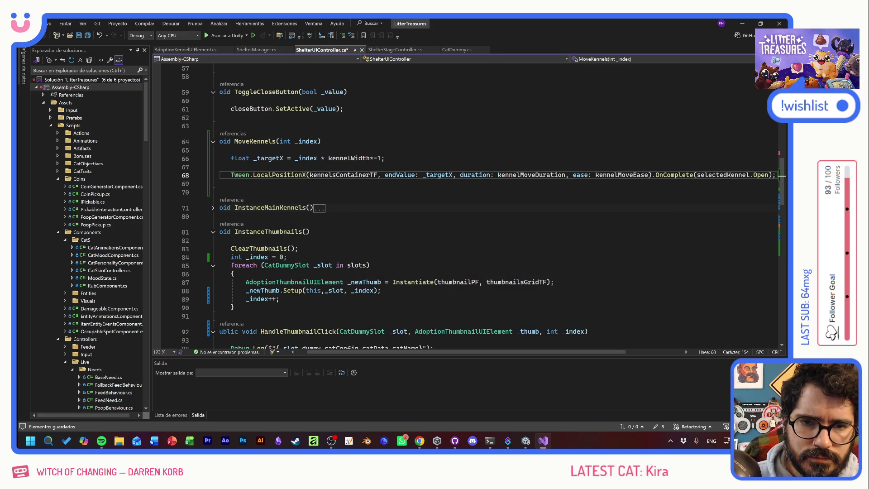
pyautogui.hotkey('alt', 'Tab')
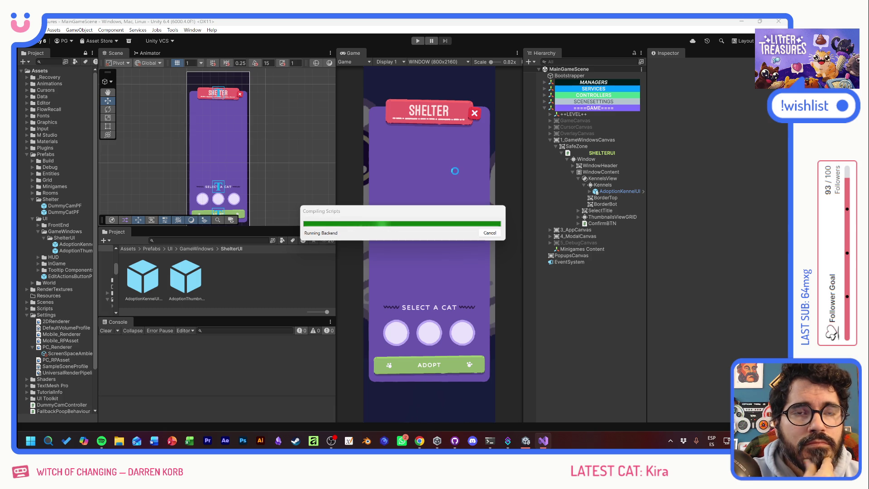
# Step: Start Play and switch the kennel preview back and forth between Kumo and Quinuita
pyautogui.click(418, 41)
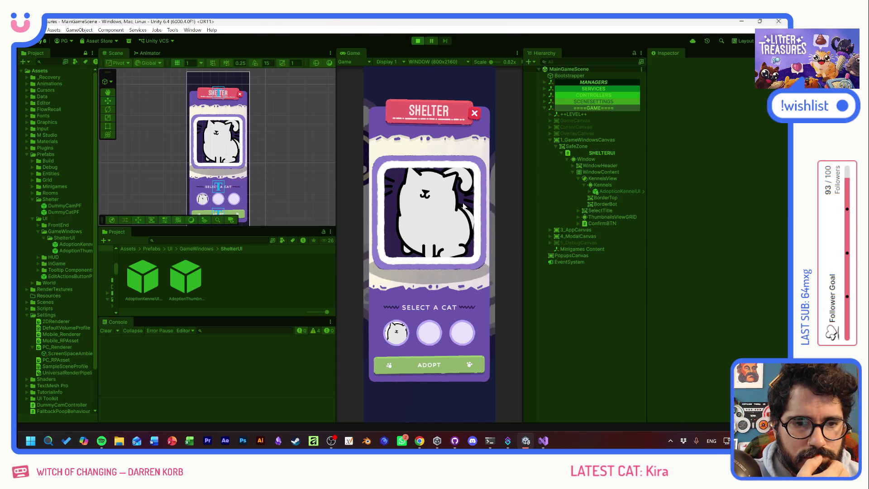
pyautogui.click(429, 319)
pyautogui.press('Left')
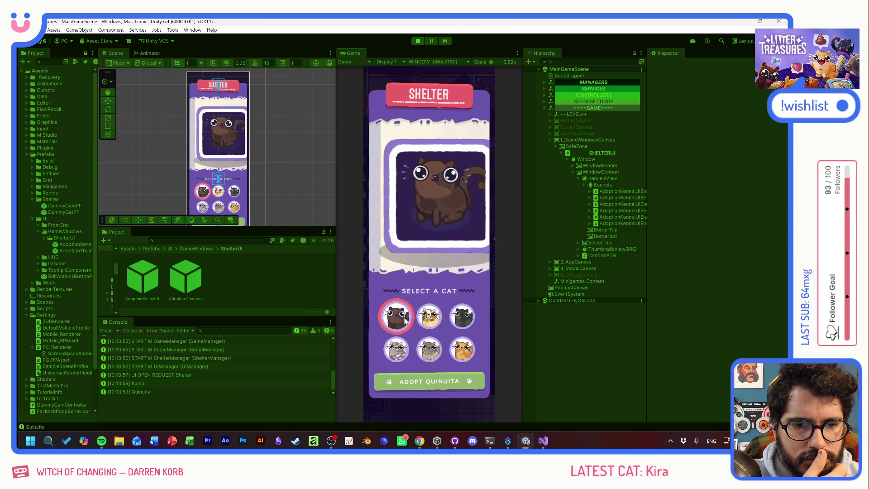
pyautogui.click(438, 323)
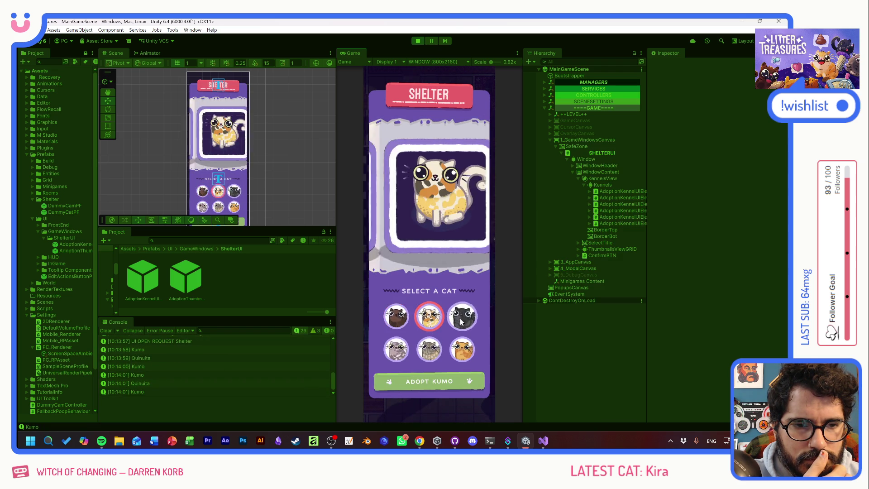
pyautogui.click(396, 319)
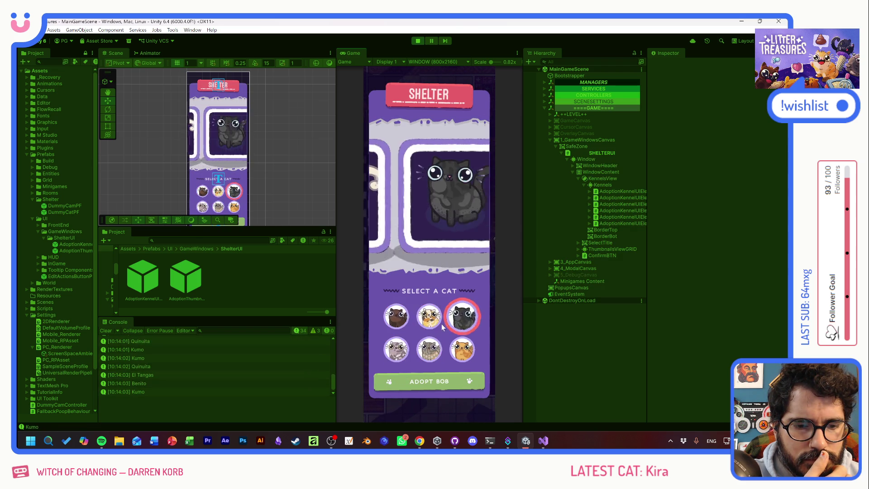
pyautogui.click(422, 326)
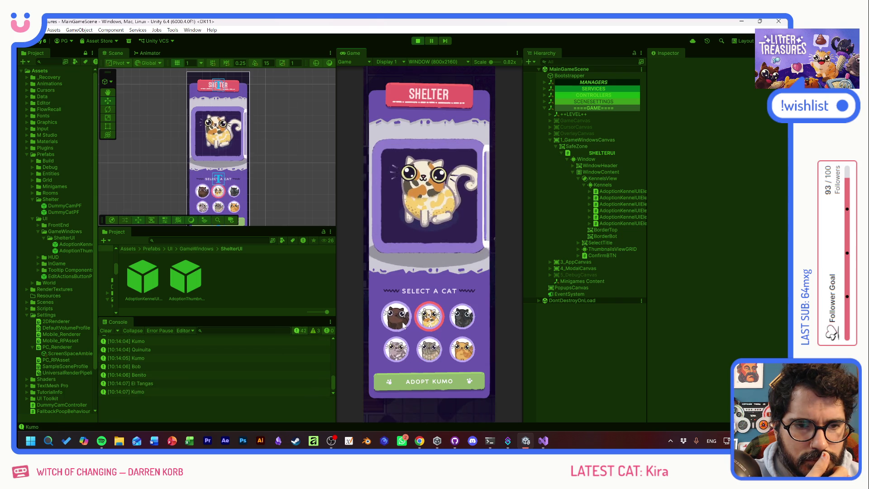
pyautogui.press('Left')
pyautogui.click(430, 317)
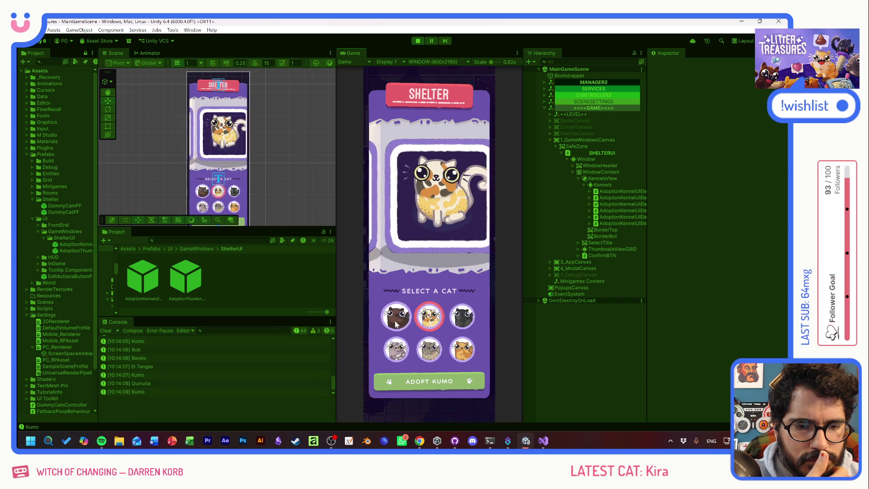
pyautogui.press('Left')
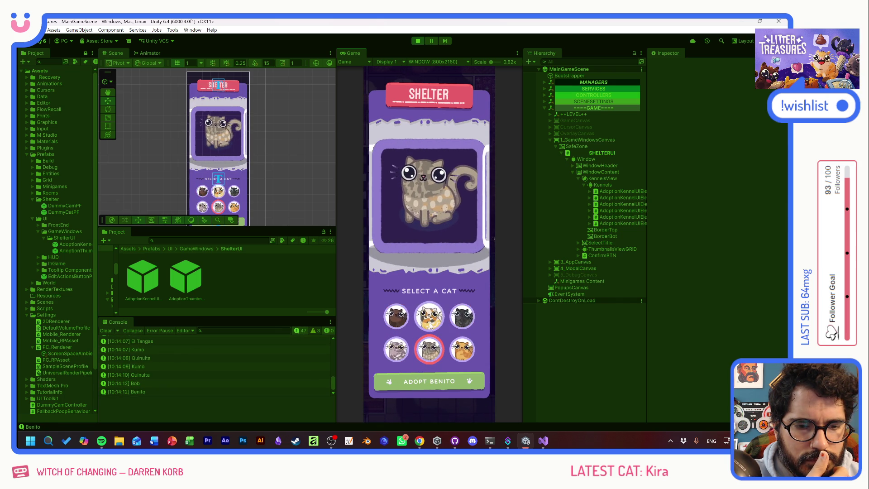
# Step: Toggle quickly between Benito and Kumo, ending on Kumo, then stop the game
pyautogui.click(428, 350)
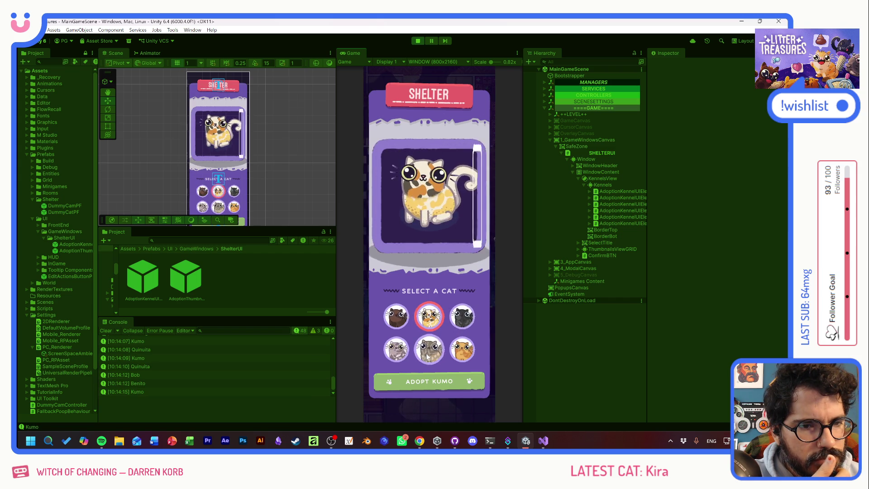
pyautogui.click(429, 318)
pyautogui.click(429, 349)
pyautogui.click(428, 318)
pyautogui.click(431, 349)
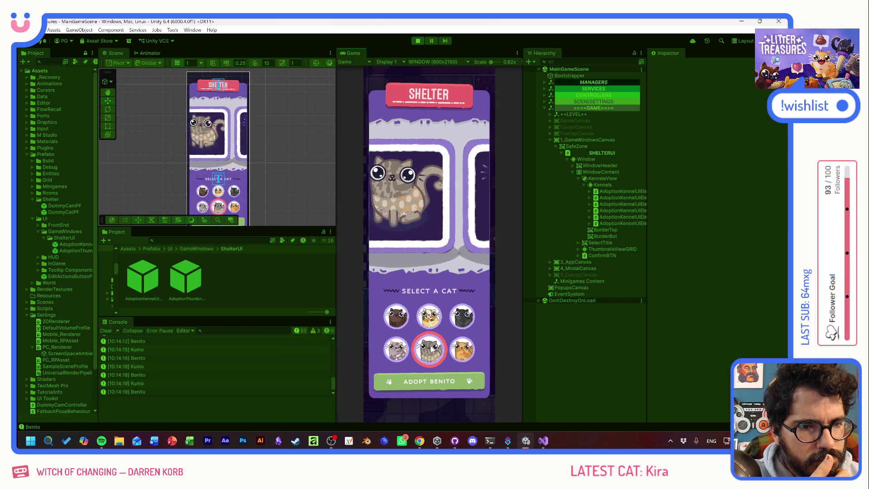
pyautogui.click(428, 317)
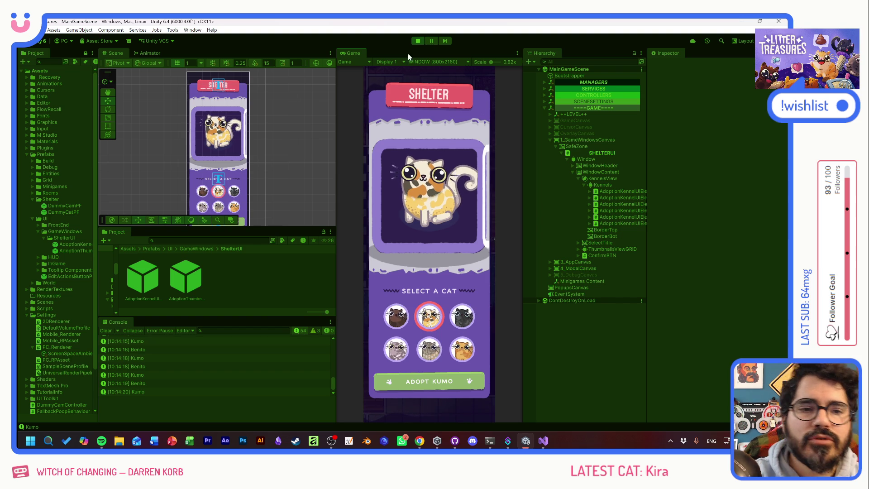
pyautogui.click(418, 41)
# Step: In AnimateDoorOpen, replace line 35's StopAll call with Tween.StopAll(kennelDoorGO.transform)
pyautogui.hotkey('alt', 'Tab')
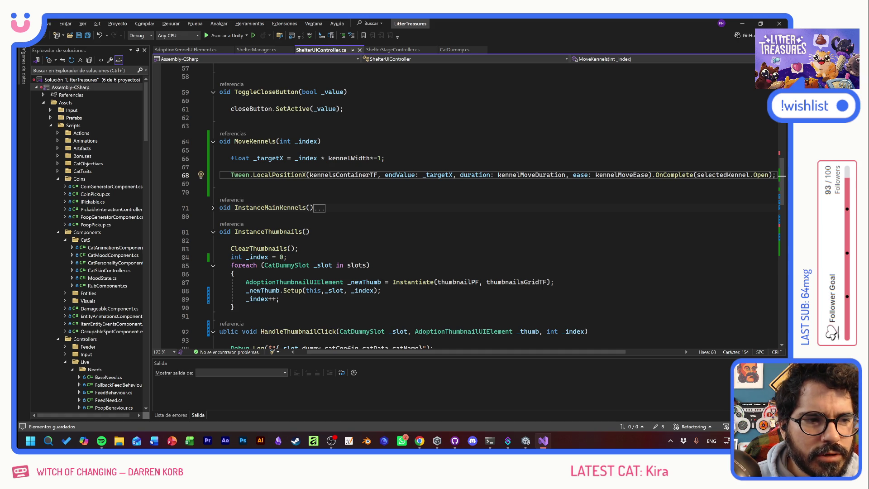
pyautogui.press('F12')
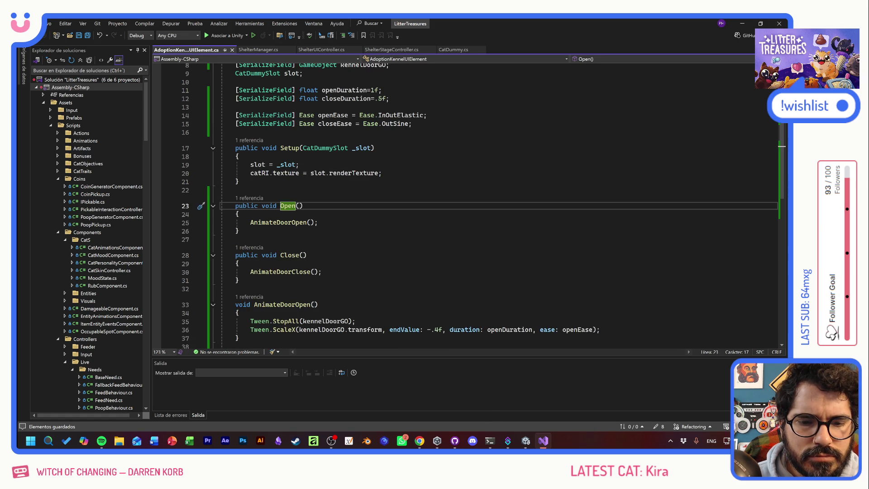
pyautogui.scroll(-4, 467, 204)
pyautogui.moveTo(392, 278); pyautogui.dragTo(221, 278)
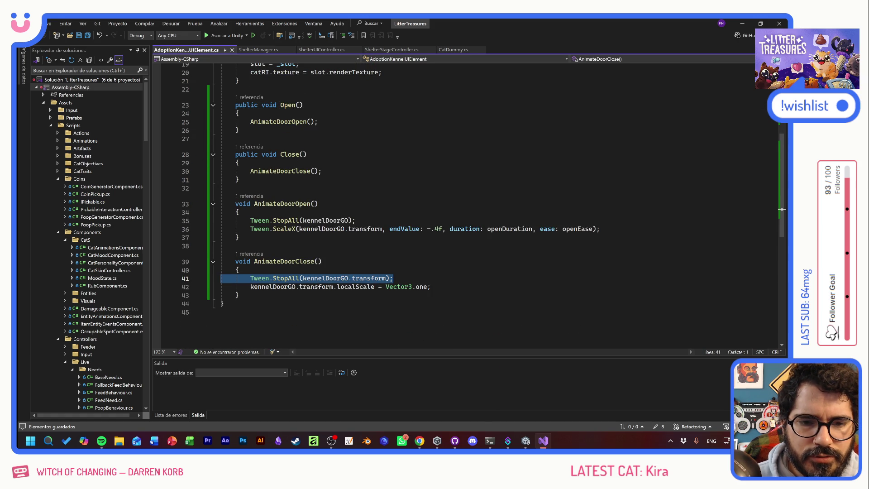
pyautogui.moveTo(356, 221); pyautogui.dragTo(243, 220)
pyautogui.hotkey('ctrl', 'v')
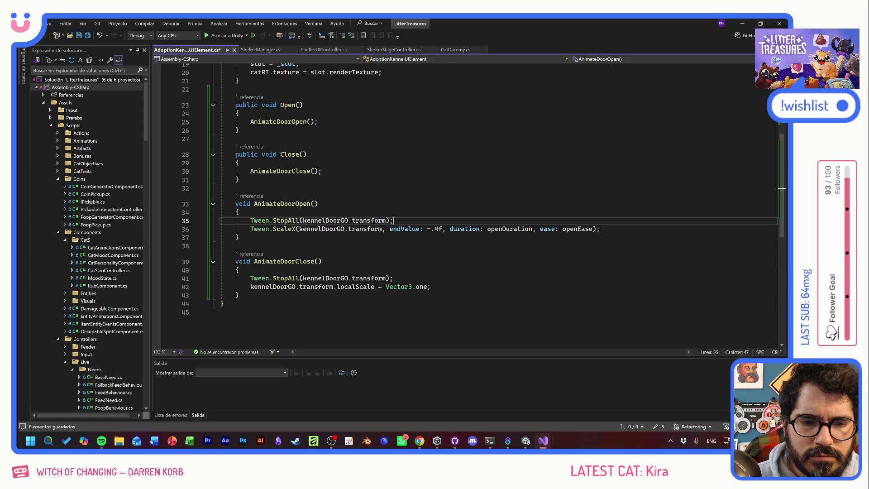
# Step: Save the kennel element script and start Play mode in Unity
pyautogui.hotkey('ctrl', 's')
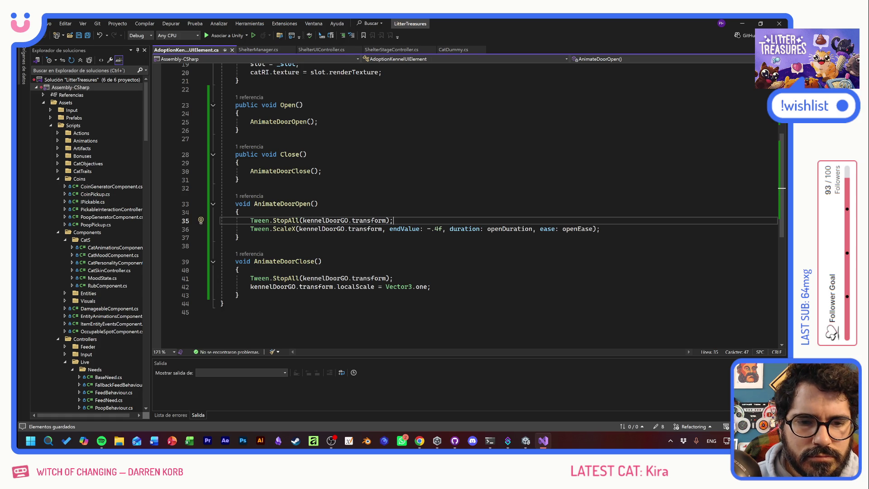
pyautogui.hotkey('alt', 'Tab')
pyautogui.hotkey('alt', 'Tab')
pyautogui.hotkey('ctrl', 'p')
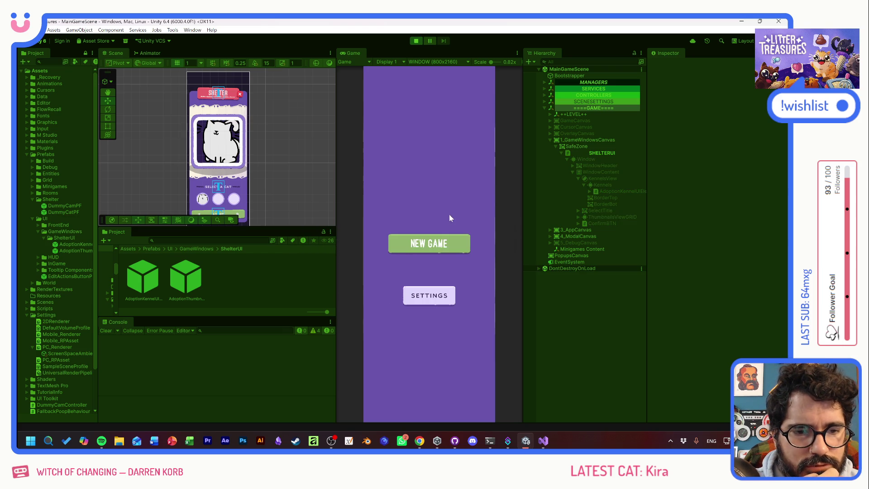
# Step: Enter the shelter and flick rapidly between Bob, Kumo, Benito, El Tangas, Quinuita and Cojin
pyautogui.click(444, 253)
pyautogui.click(462, 316)
pyautogui.click(429, 316)
pyautogui.click(448, 319)
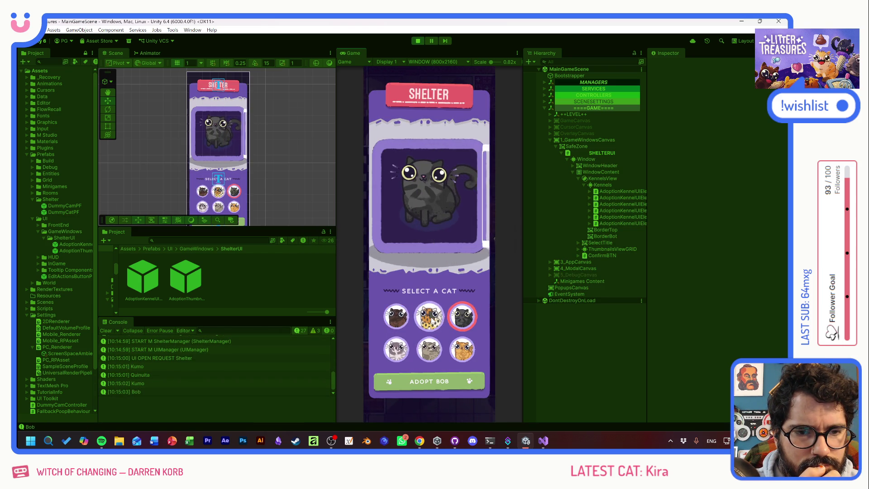
pyautogui.click(429, 316)
pyautogui.click(429, 349)
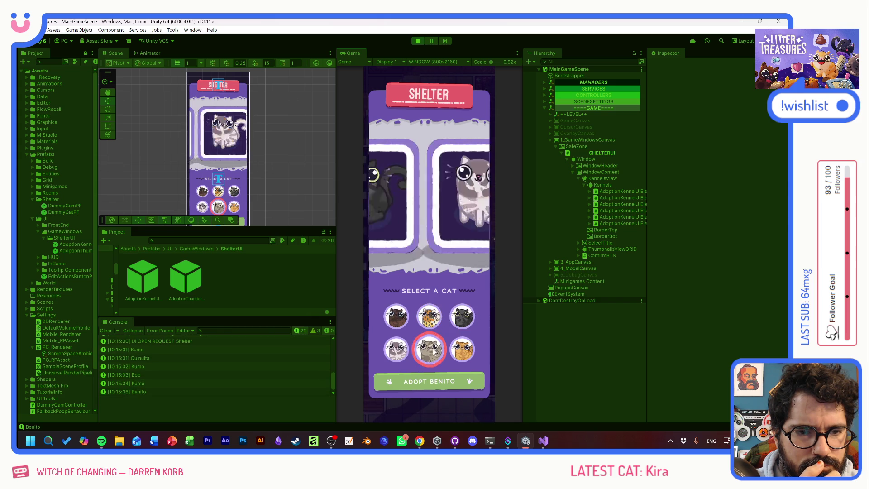
pyautogui.click(464, 322)
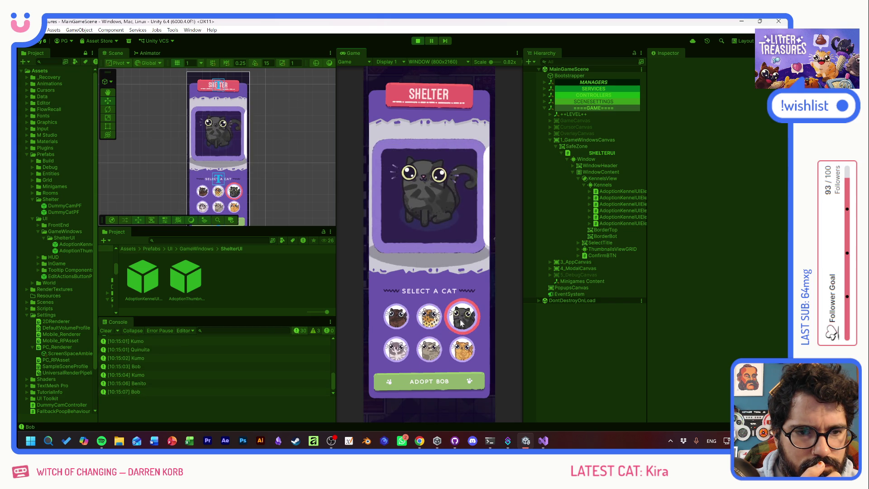
pyautogui.click(429, 316)
pyautogui.click(397, 349)
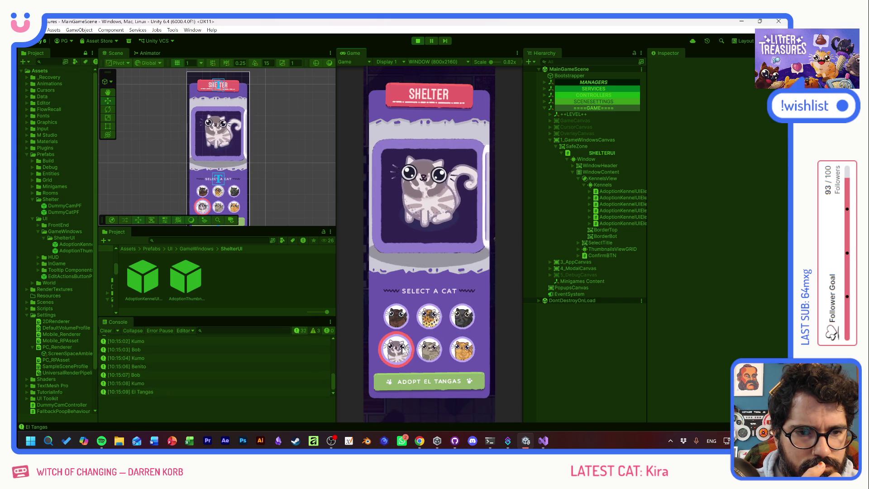
pyautogui.click(434, 319)
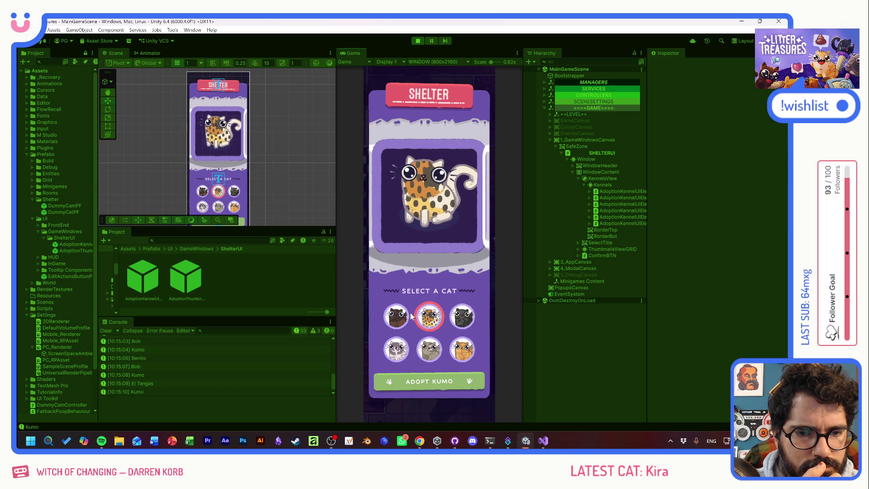
pyautogui.click(396, 316)
pyautogui.click(429, 316)
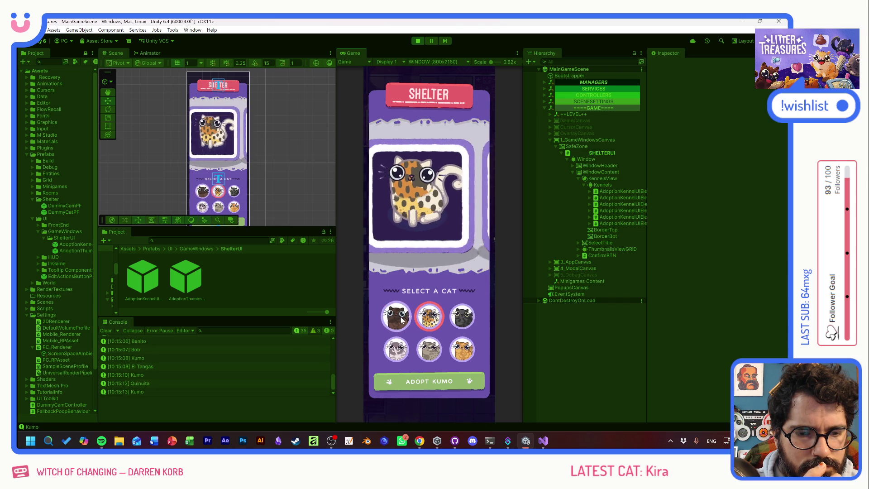
pyautogui.click(399, 319)
pyautogui.click(428, 319)
pyautogui.click(462, 317)
pyautogui.click(462, 350)
pyautogui.click(429, 350)
pyautogui.click(397, 349)
pyautogui.click(432, 316)
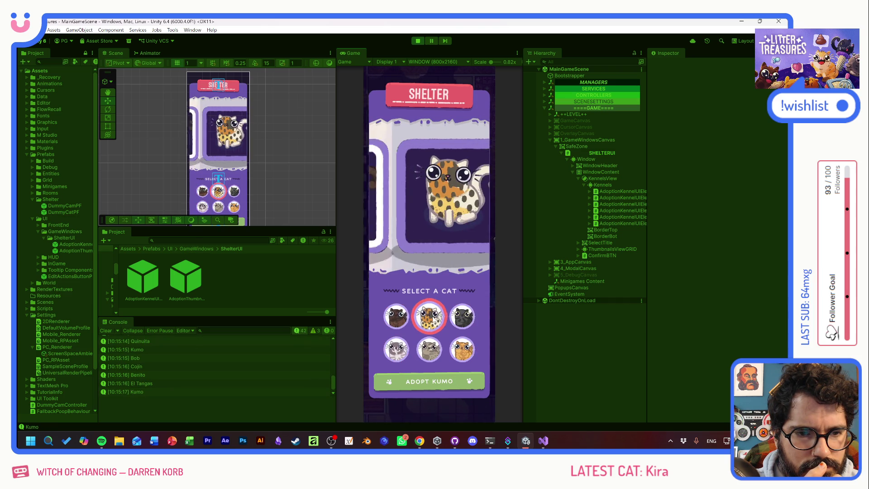
pyautogui.click(462, 350)
pyautogui.click(465, 355)
pyautogui.click(443, 356)
pyautogui.click(460, 356)
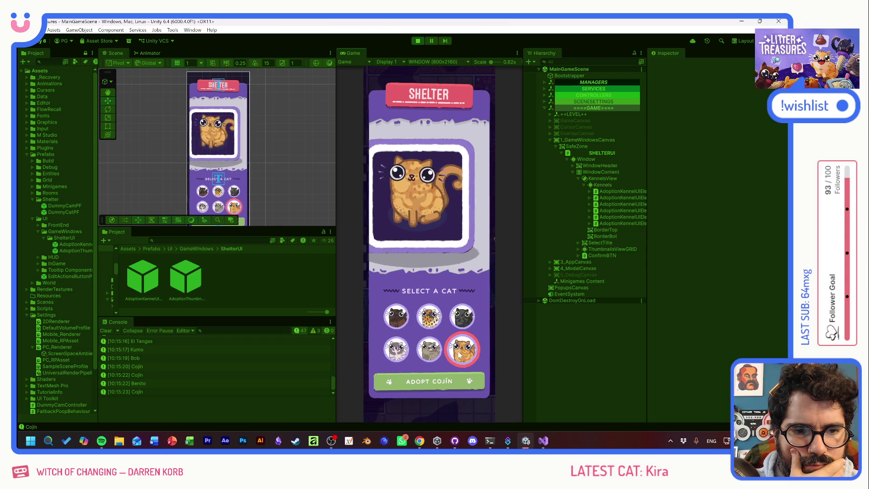
pyautogui.click(429, 348)
pyautogui.click(406, 324)
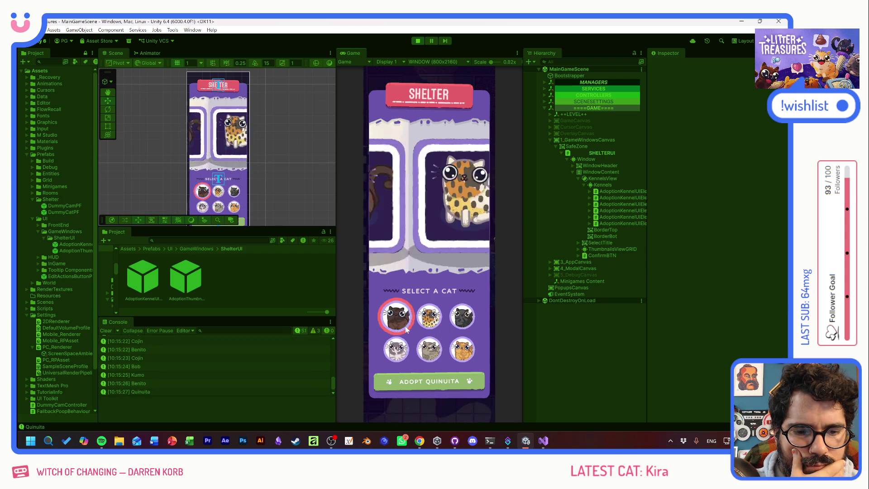
pyautogui.click(397, 349)
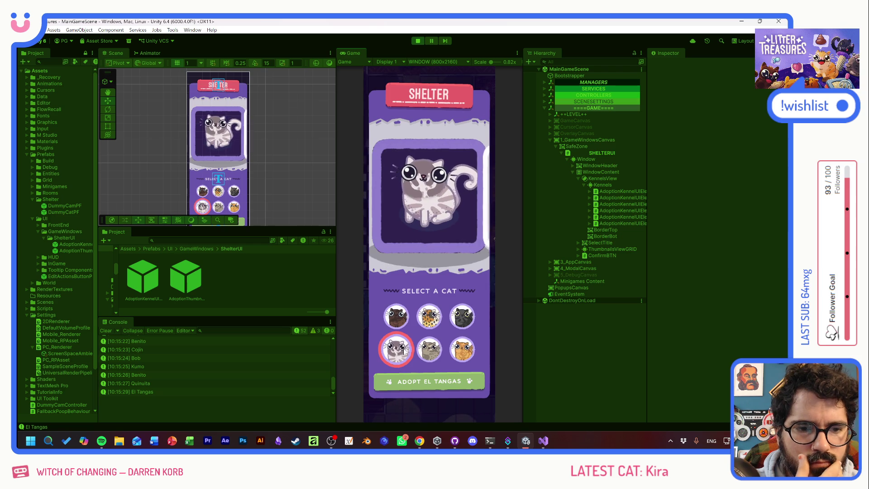
pyautogui.click(461, 316)
pyautogui.click(462, 318)
pyautogui.click(429, 317)
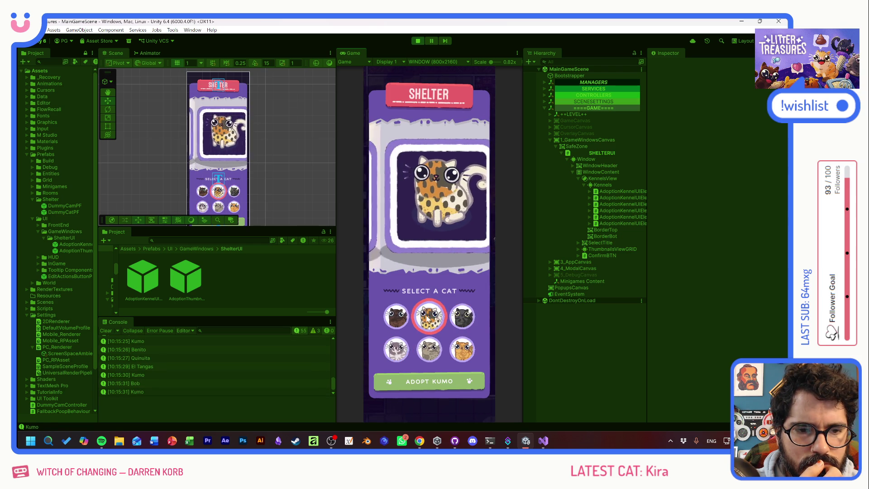
pyautogui.click(449, 318)
pyautogui.click(428, 319)
pyautogui.click(460, 318)
pyautogui.click(460, 317)
pyautogui.click(429, 318)
pyautogui.click(457, 320)
pyautogui.click(434, 317)
# Step: Preview each cat one at a time in the kennel, checking the carousel and Adopt label
pyautogui.click(462, 317)
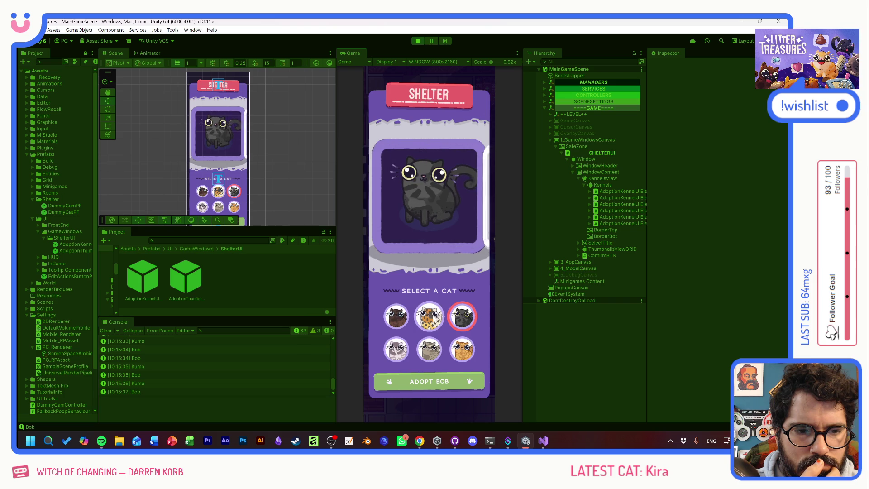
pyautogui.click(434, 317)
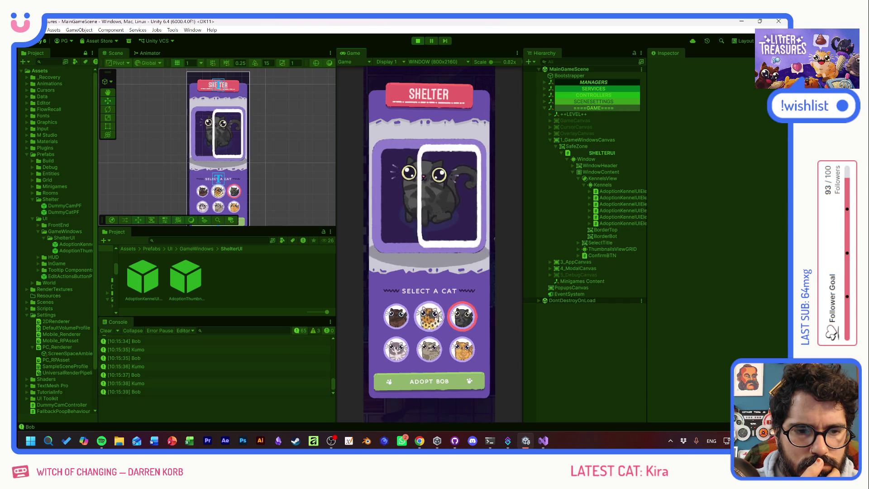
pyautogui.click(399, 320)
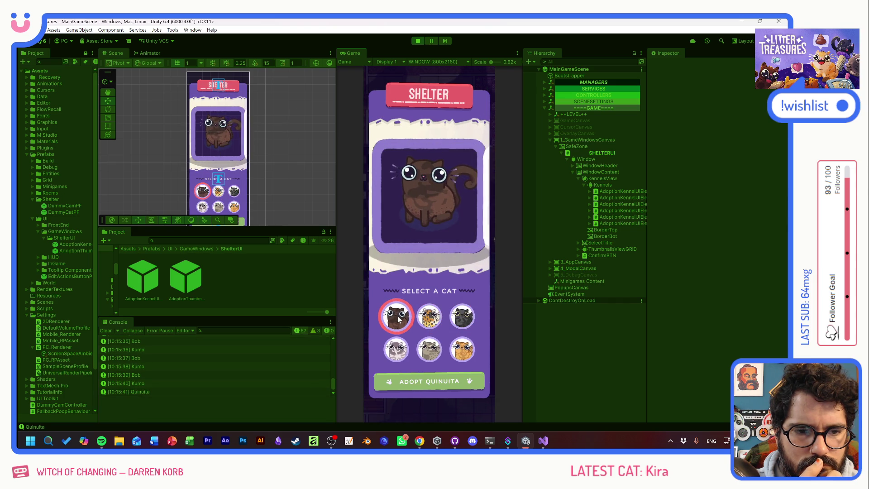
pyautogui.click(424, 355)
pyautogui.click(466, 322)
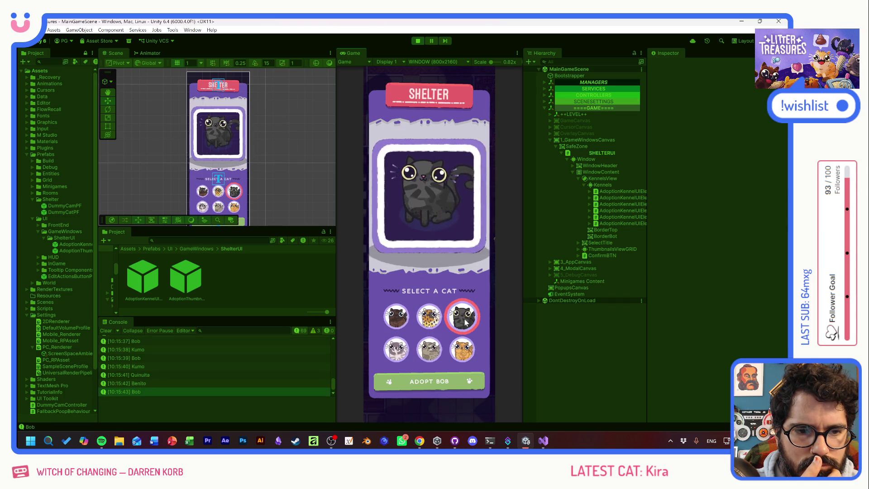
pyautogui.click(401, 321)
pyautogui.click(399, 359)
pyautogui.click(430, 328)
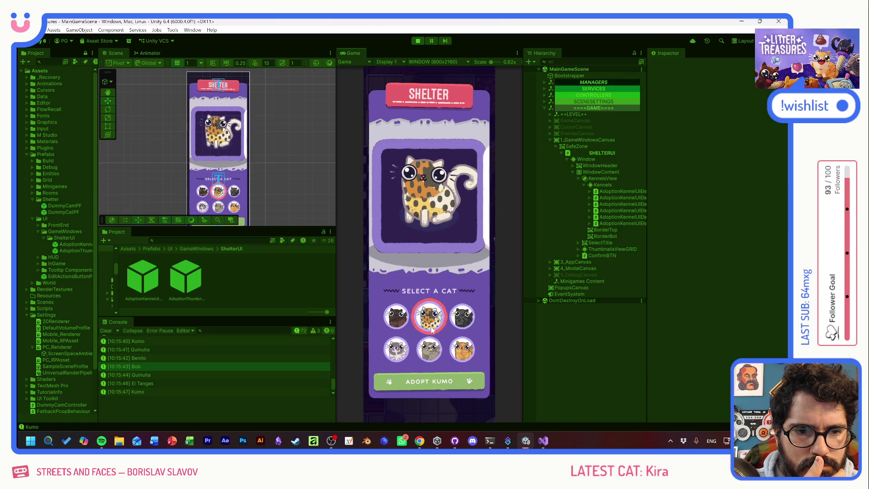
pyautogui.click(462, 316)
pyautogui.click(462, 349)
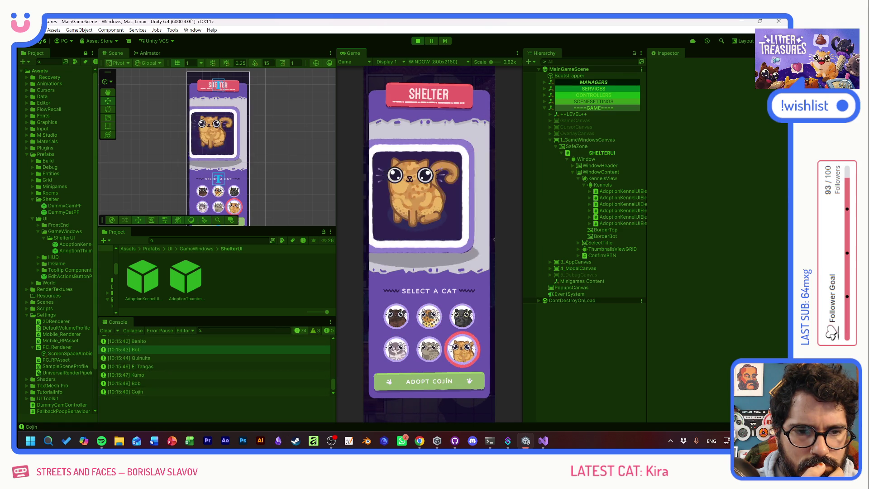
pyautogui.click(430, 328)
pyautogui.click(398, 321)
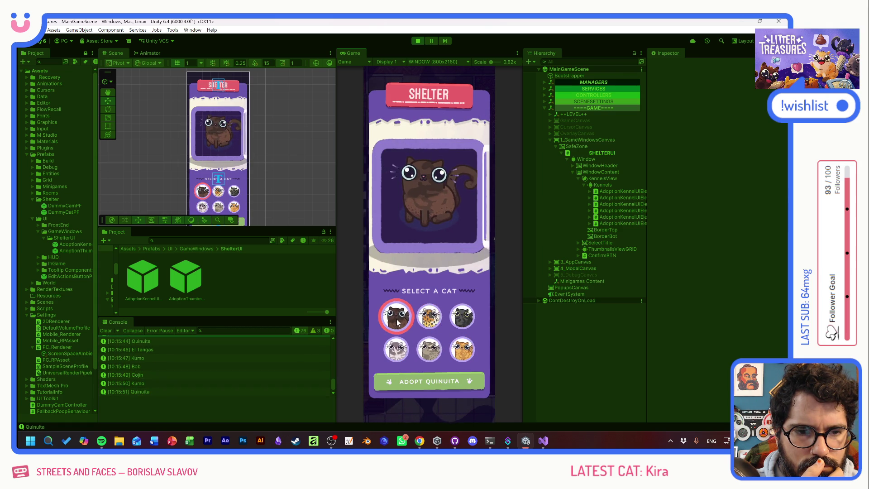
pyautogui.click(429, 316)
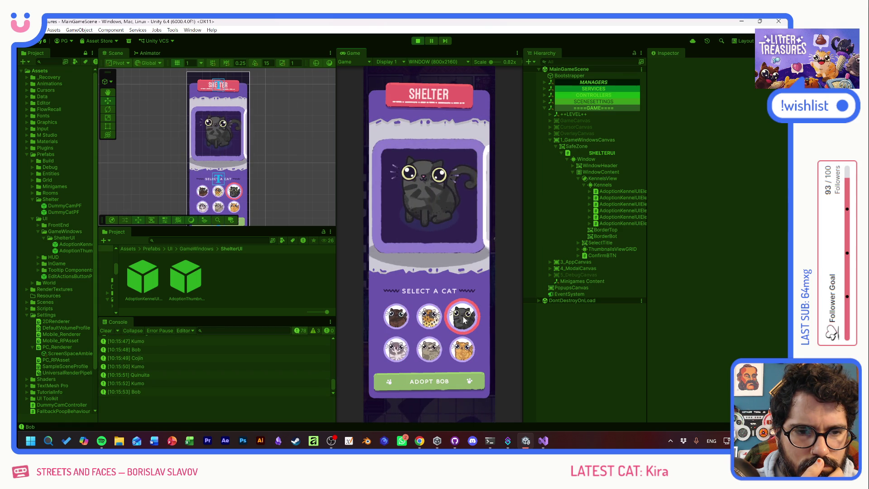
pyautogui.click(433, 319)
pyautogui.click(396, 350)
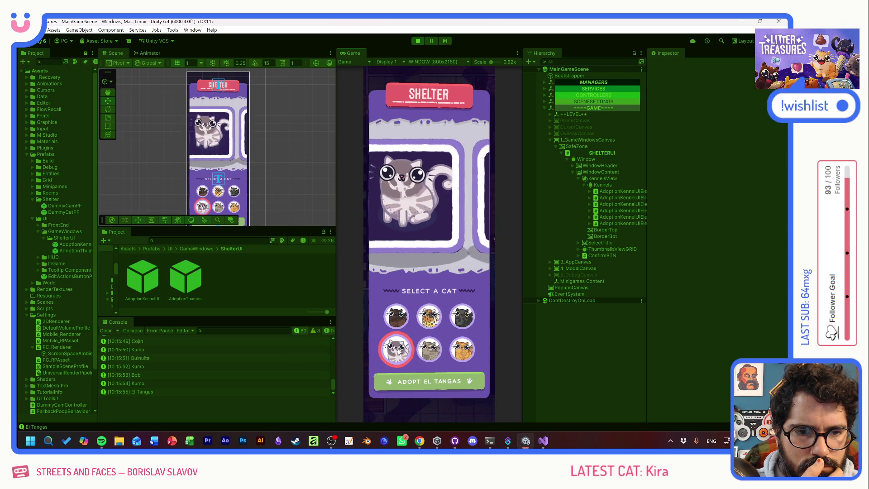
pyautogui.click(427, 351)
pyautogui.click(401, 317)
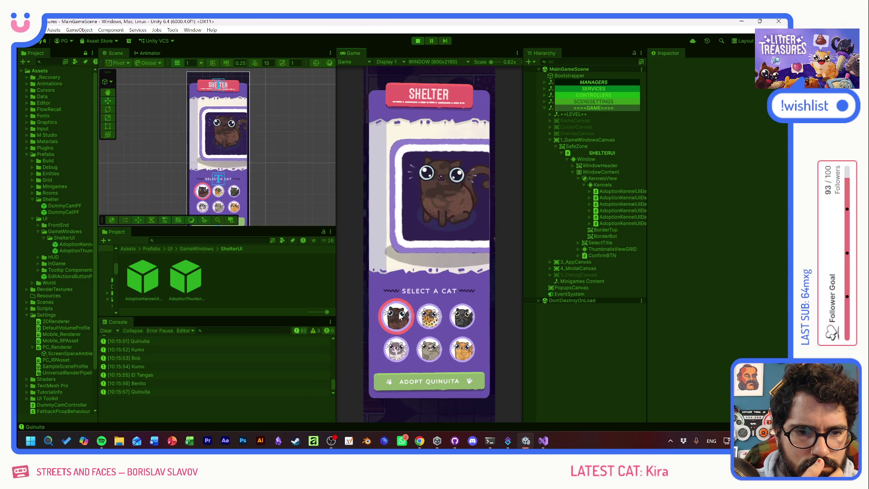
pyautogui.click(429, 317)
pyautogui.click(464, 318)
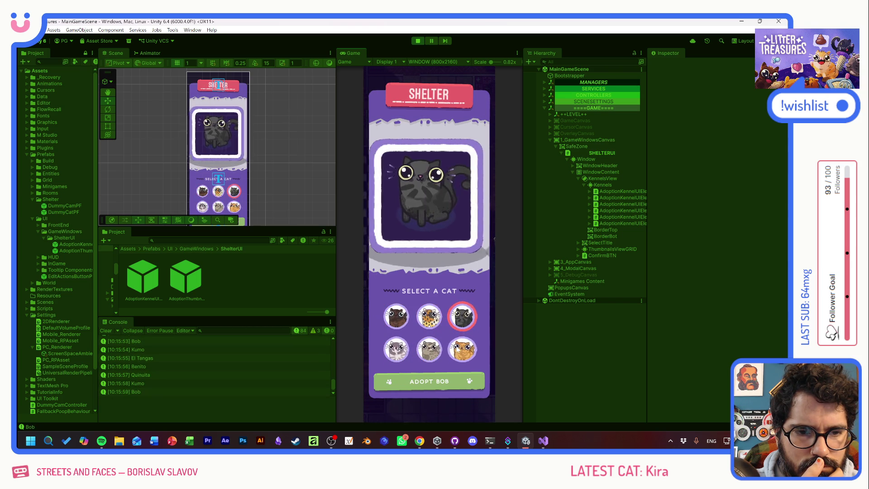
pyautogui.click(430, 334)
pyautogui.click(429, 317)
pyautogui.click(395, 316)
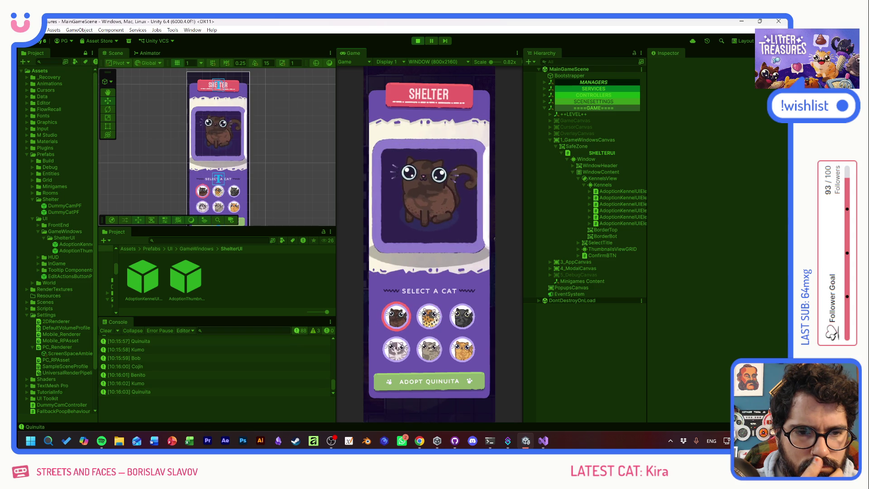
pyautogui.click(396, 349)
pyautogui.click(463, 329)
pyautogui.click(429, 316)
# Step: Stress-test fast cat switching ending on Benito, then stop Play mode
pyautogui.click(463, 317)
pyautogui.click(429, 316)
pyautogui.click(396, 316)
pyautogui.click(396, 350)
pyautogui.click(427, 335)
pyautogui.click(429, 316)
pyautogui.click(462, 316)
pyautogui.click(463, 349)
pyautogui.click(441, 324)
pyautogui.click(463, 316)
pyautogui.click(436, 322)
pyautogui.click(396, 316)
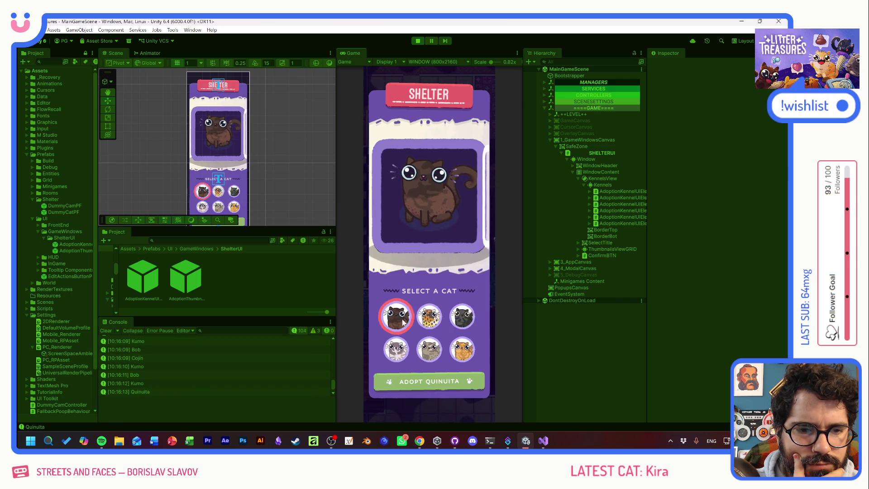
pyautogui.click(429, 316)
pyautogui.click(400, 320)
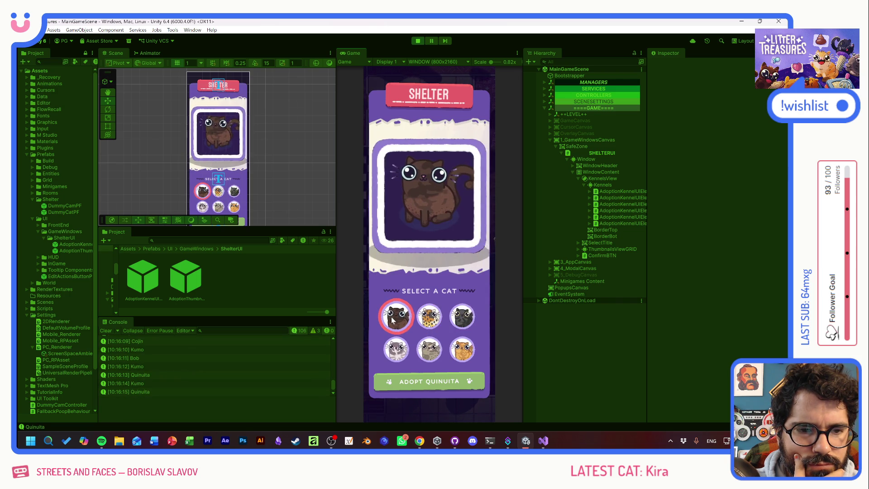
pyautogui.click(421, 322)
pyautogui.click(462, 316)
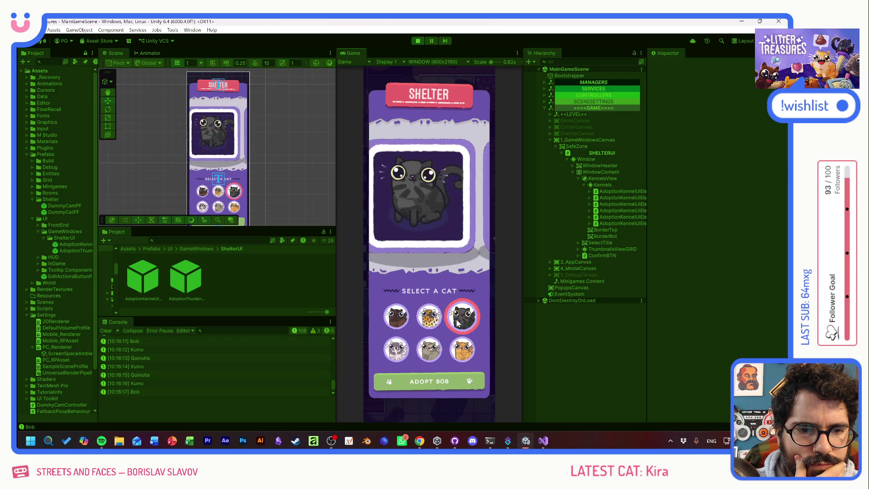
pyautogui.click(430, 355)
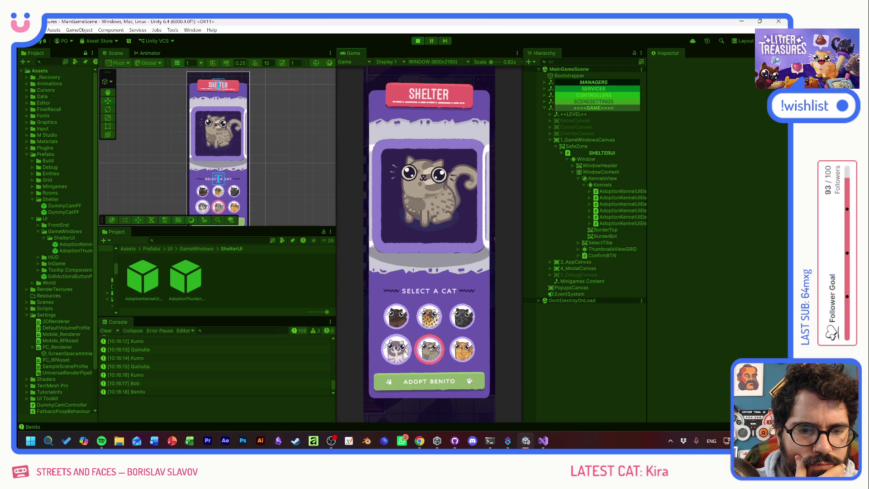
pyautogui.click(429, 317)
pyautogui.click(430, 348)
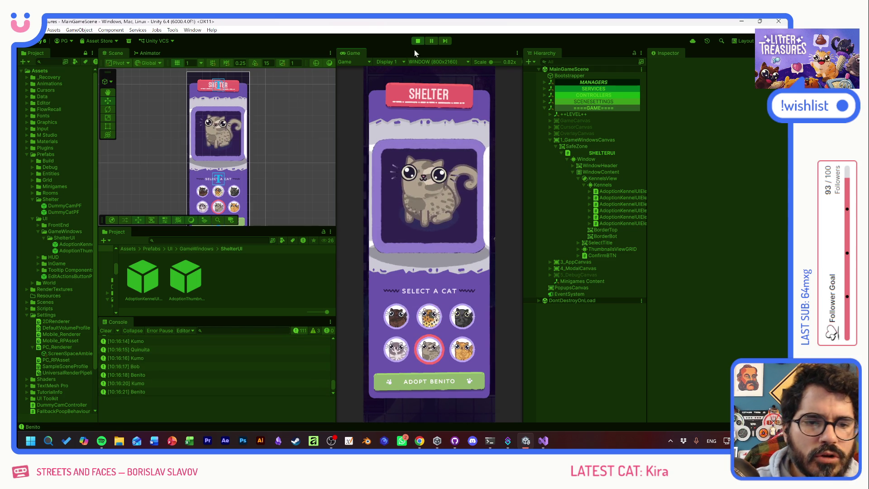
pyautogui.hotkey('ctrl', 'p')
# Step: Review the door open and close code in AdoptionKennelUIElement.cs, then return to Unity
pyautogui.hotkey('alt', 'Tab')
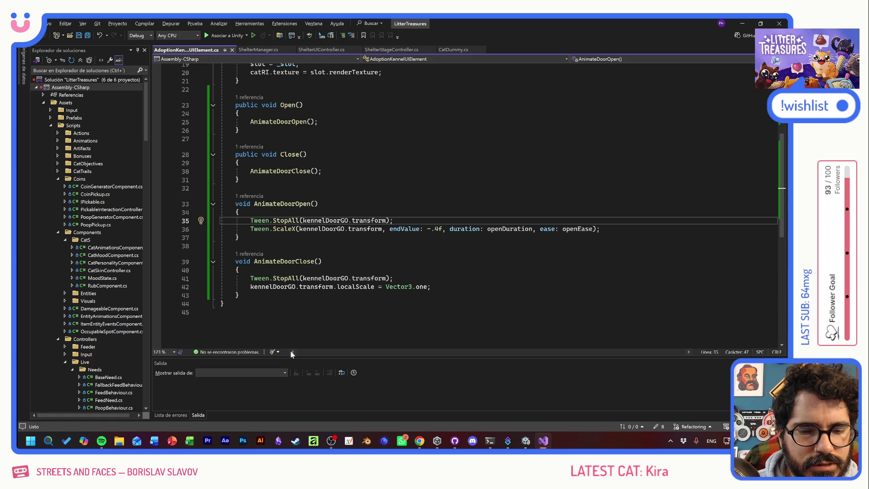
pyautogui.scroll(6, 407, 203)
pyautogui.scroll(-5, 407, 204)
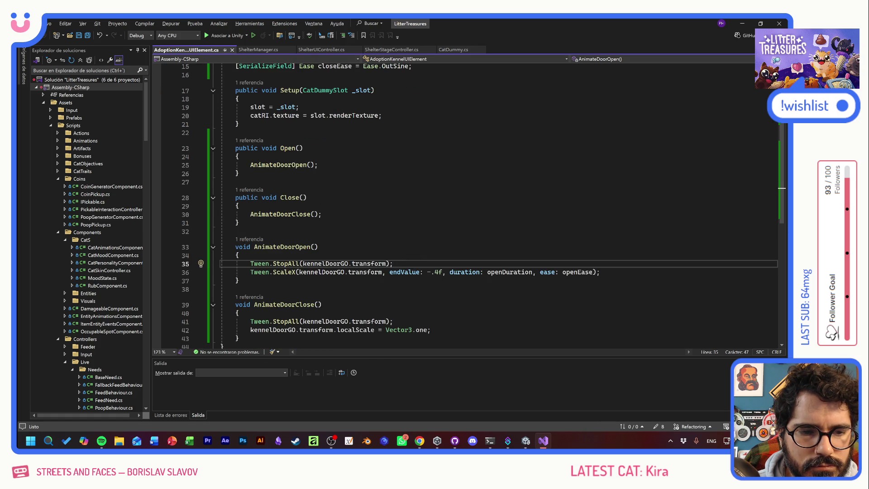
pyautogui.click(237, 206)
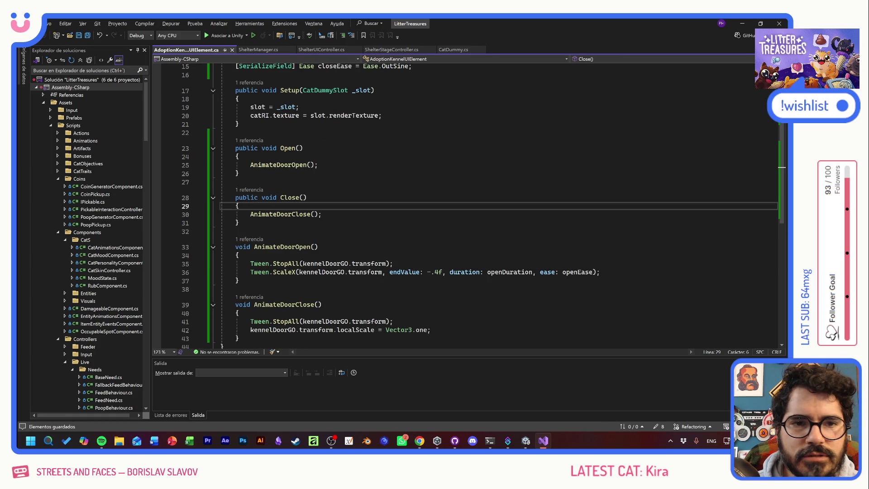
pyautogui.hotkey('alt', 'Tab')
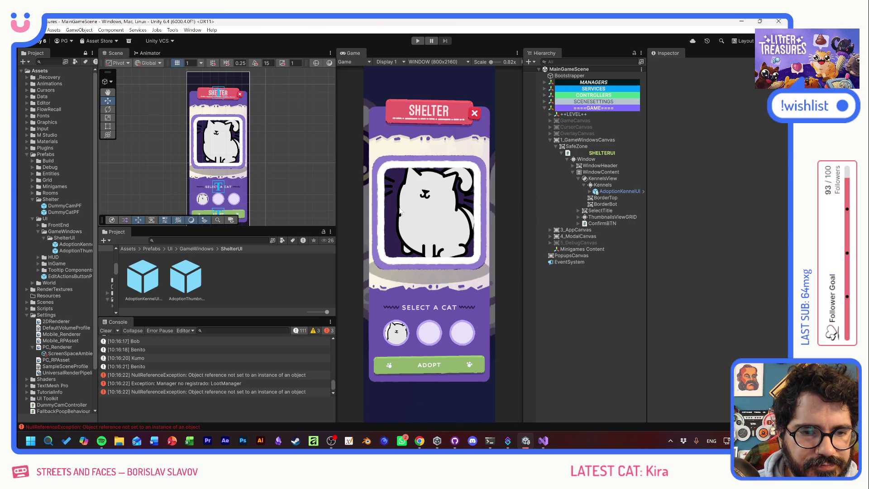
# Step: Play the game, start a New Game to reach the Shelter, and expand the first kennel element
pyautogui.click(417, 42)
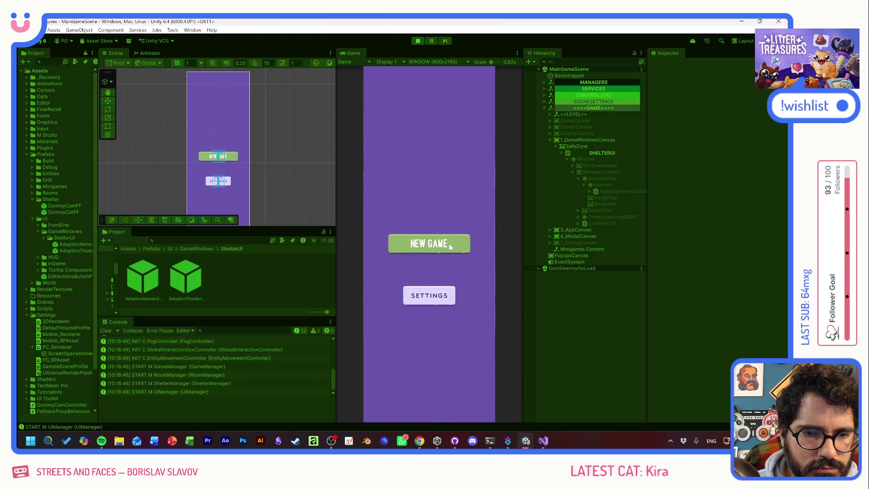
pyautogui.click(456, 236)
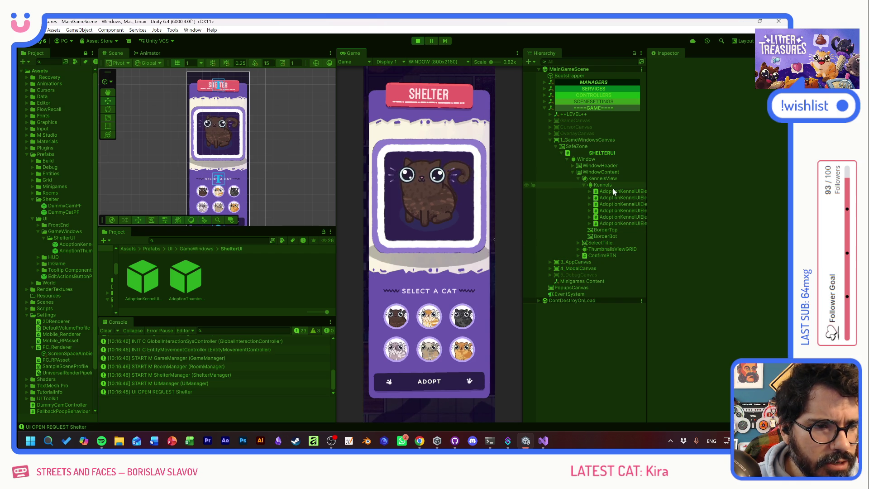
pyautogui.click(588, 191)
# Step: Set PreviewRawImage's Raw Image UV Rect to X 0.03, Y 0.19, W 0.9, H 0.9
pyautogui.click(624, 210)
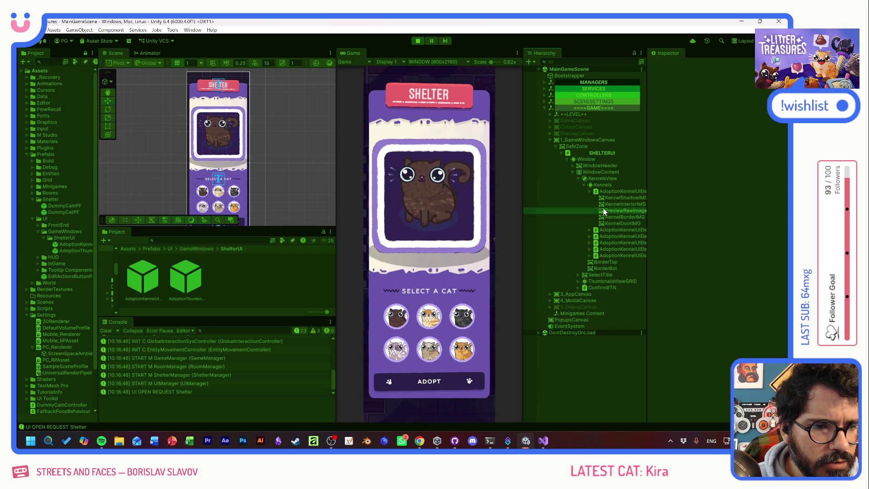
pyautogui.moveTo(708, 262)
pyautogui.mouseDown()
pyautogui.moveTo(683, 259)
pyautogui.moveTo(740, 263)
pyautogui.mouseUp()
pyautogui.click(735, 265)
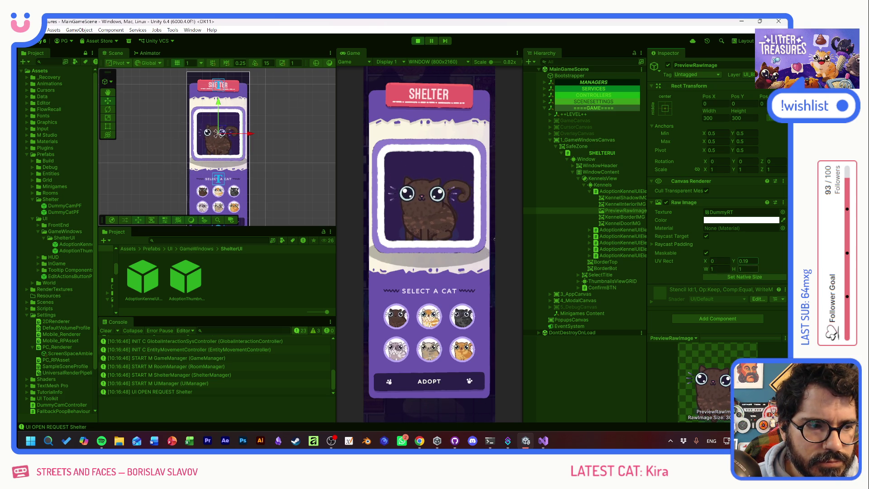
pyautogui.moveTo(706, 261); pyautogui.dragTo(705, 268)
pyautogui.press('Tab')
pyautogui.write('.9')
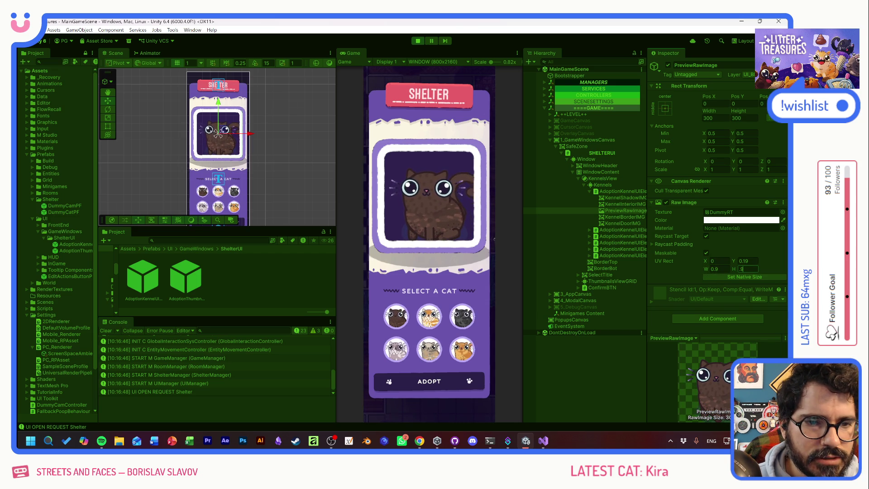
pyautogui.press('Return')
pyautogui.moveTo(704, 262); pyautogui.dragTo(705, 260)
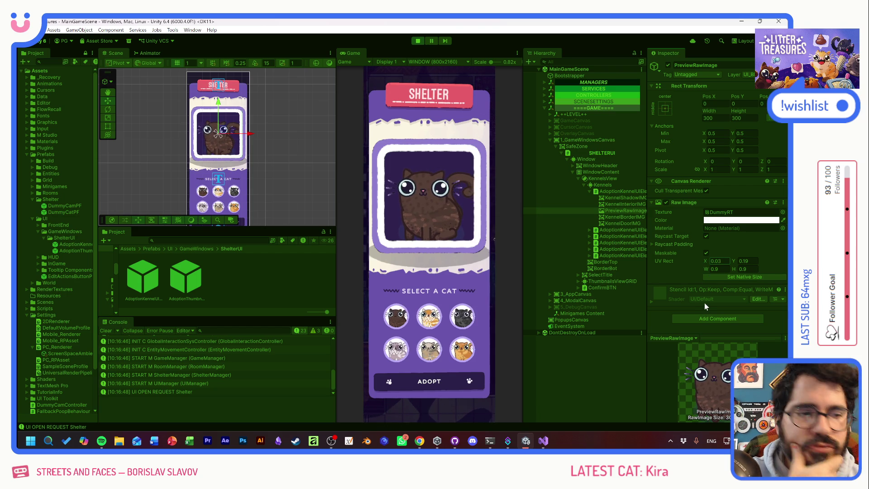
# Step: Change the preview UV Rect to width and height 0.8, Y 0.2 and X 0.08
pyautogui.click(743, 261)
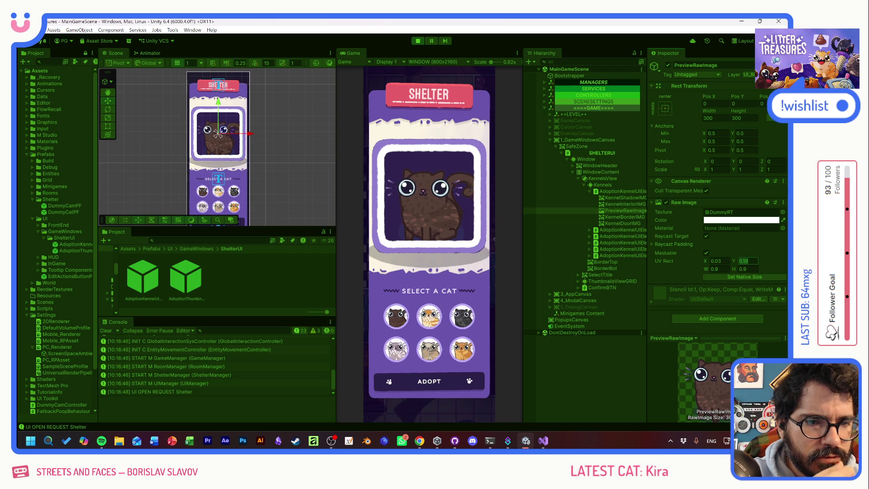
pyautogui.press('Tab')
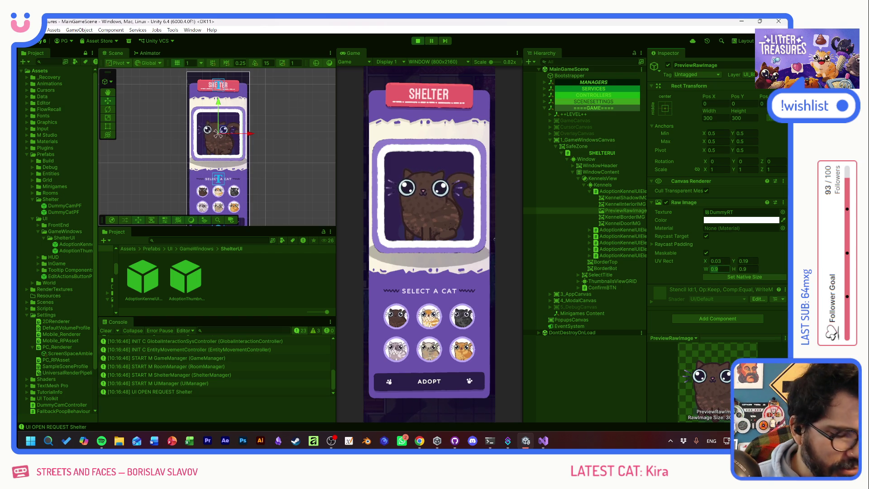
pyautogui.write('.8')
pyautogui.press('Tab')
pyautogui.write('.8')
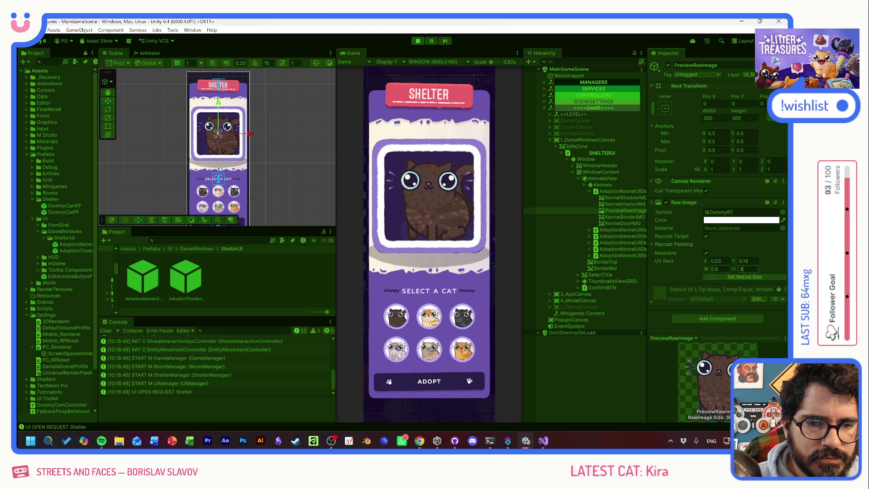
pyautogui.moveTo(707, 263); pyautogui.dragTo(705, 261)
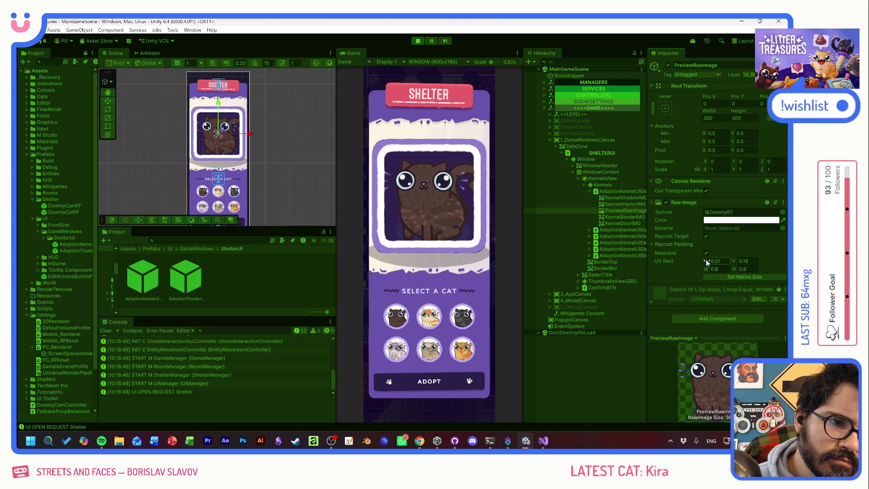
pyautogui.moveTo(734, 260); pyautogui.dragTo(737, 260)
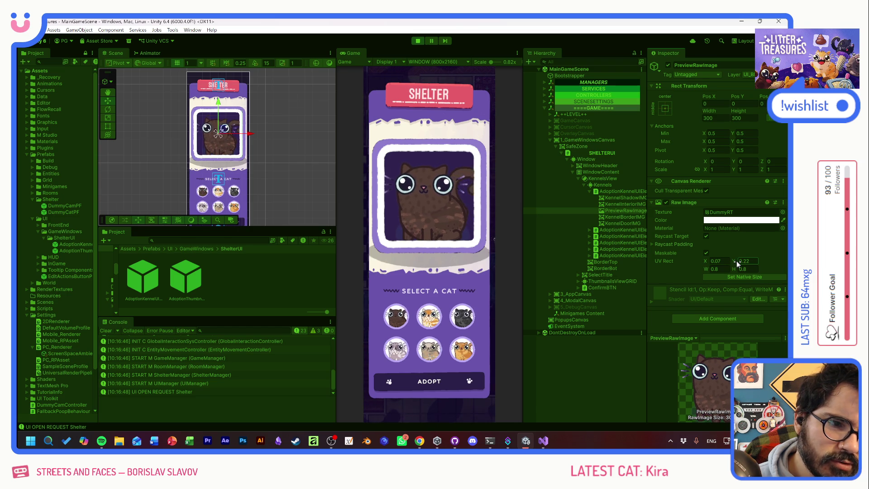
pyautogui.write('.2')
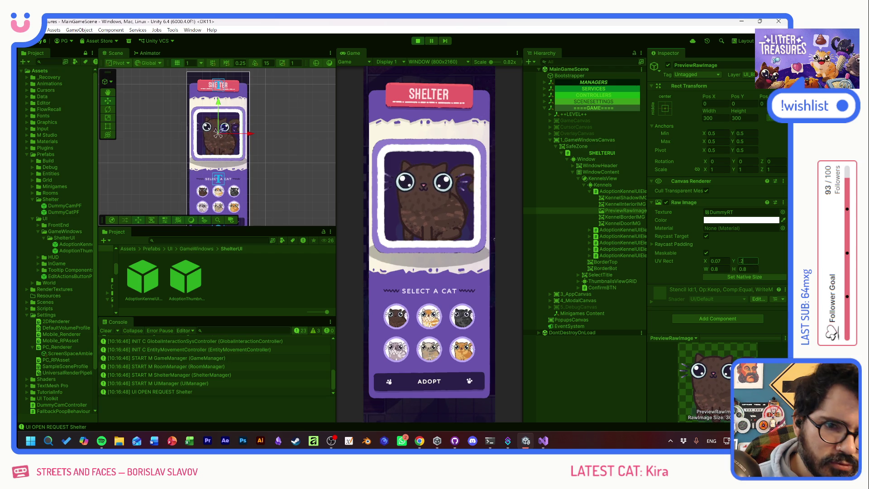
pyautogui.click(717, 261)
pyautogui.write('.08')
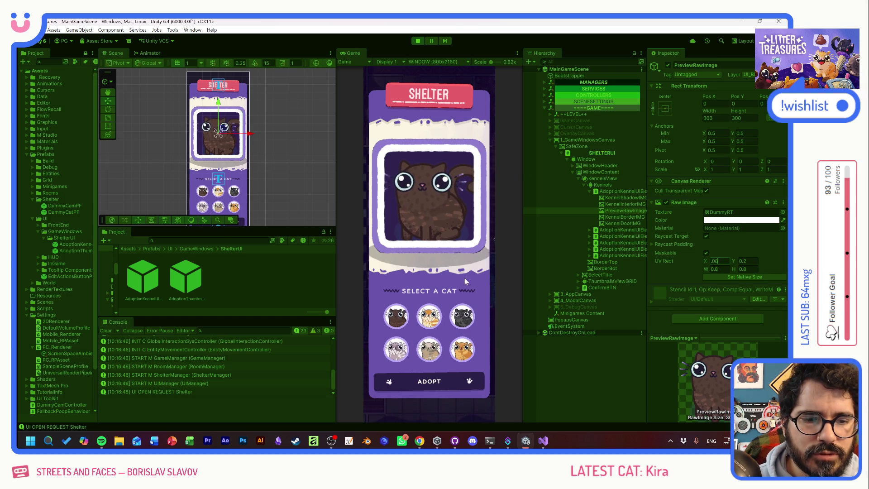
# Step: Check the crop on Kumo and Quinuita, raise Y further, stop Play and open the kennel prefab
pyautogui.click(429, 316)
pyautogui.click(396, 316)
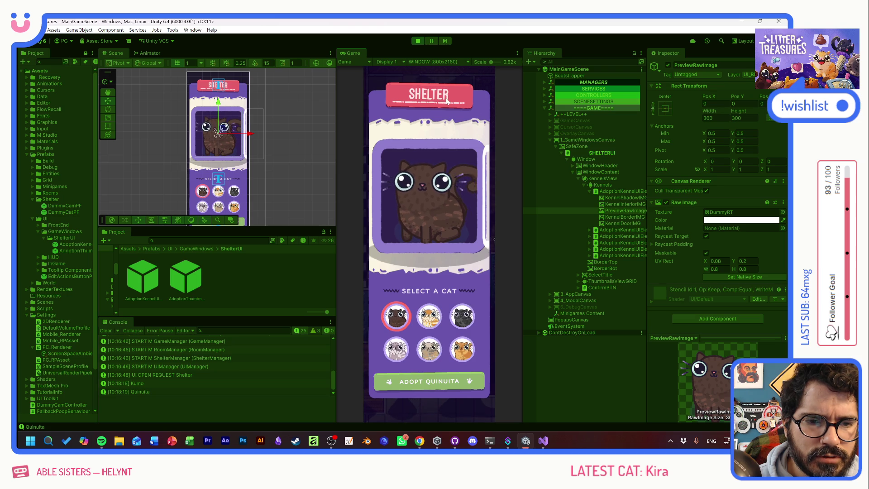
pyautogui.moveTo(733, 260); pyautogui.dragTo(735, 260)
pyautogui.write('2')
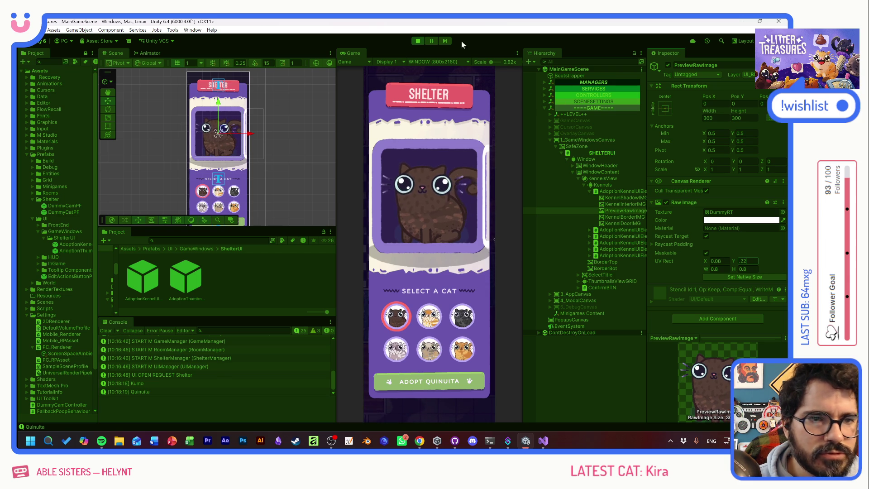
pyautogui.click(417, 41)
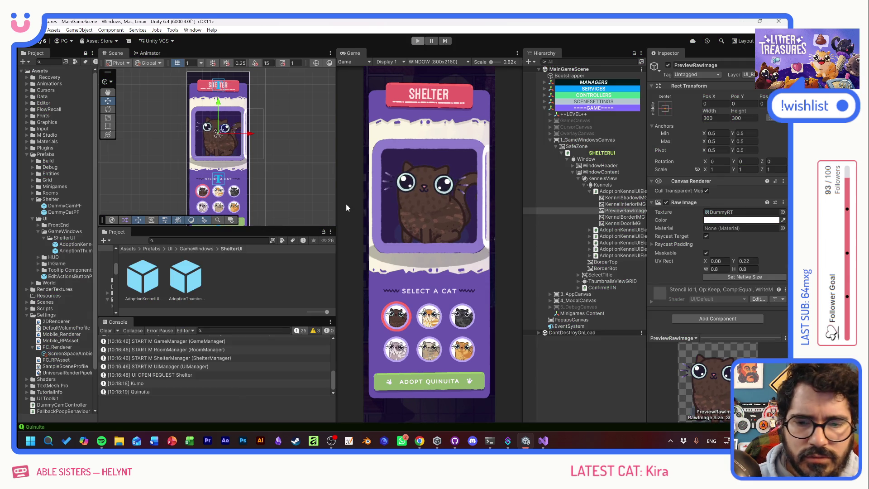
pyautogui.doubleClick(142, 277)
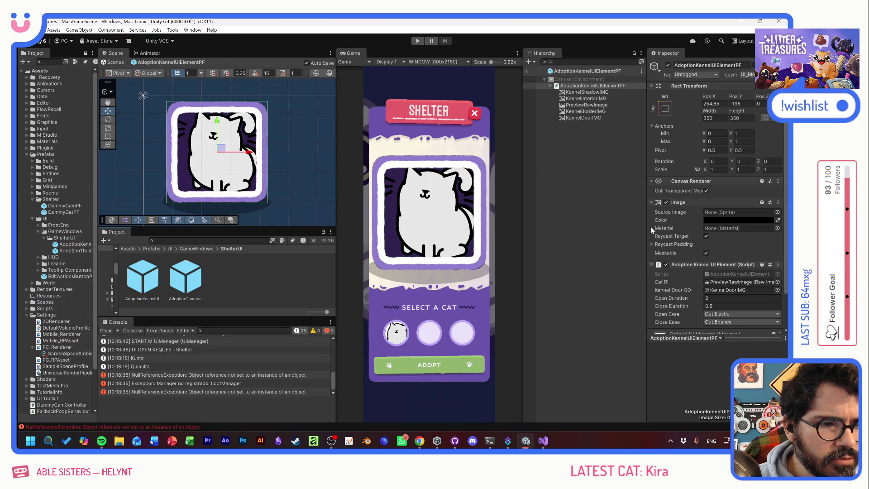
# Step: Enter UV Rect X 0.08, Y 0.22, W 0.8, H 0.8 on the prefab's PreviewRawImage
pyautogui.click(587, 105)
pyautogui.click(719, 261)
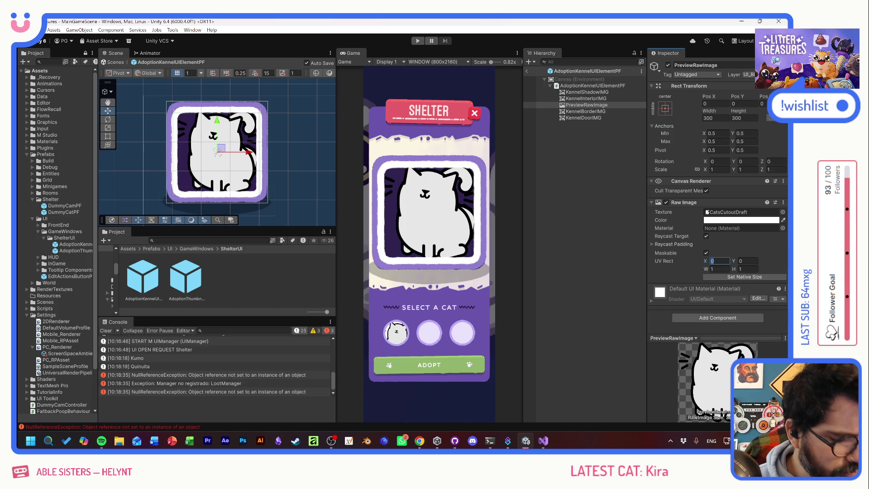
pyautogui.write('8')
pyautogui.press('Tab')
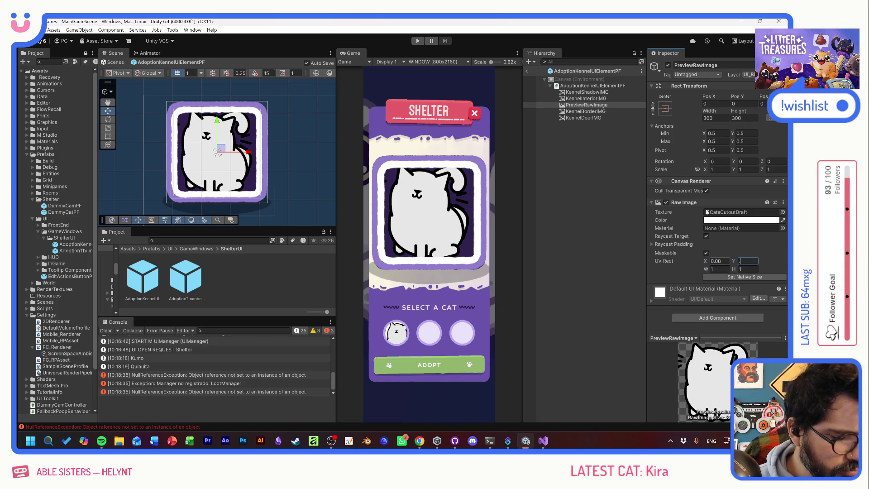
pyautogui.write('.22')
pyautogui.press('Tab')
pyautogui.write('.8')
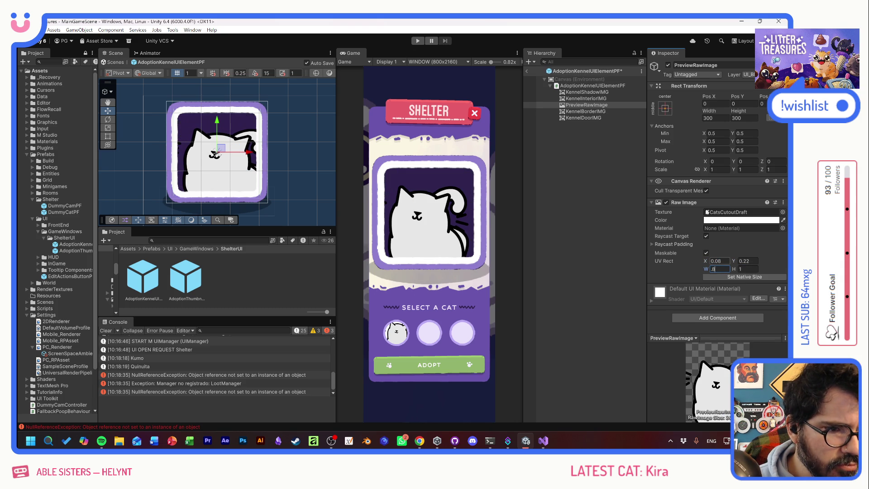
pyautogui.press('Tab')
pyautogui.write('.8')
pyautogui.press('Tab')
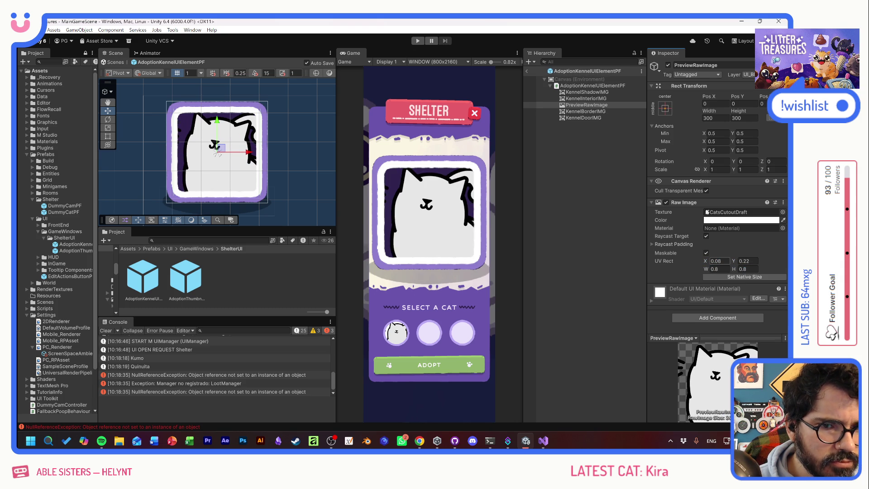
pyautogui.click(576, 212)
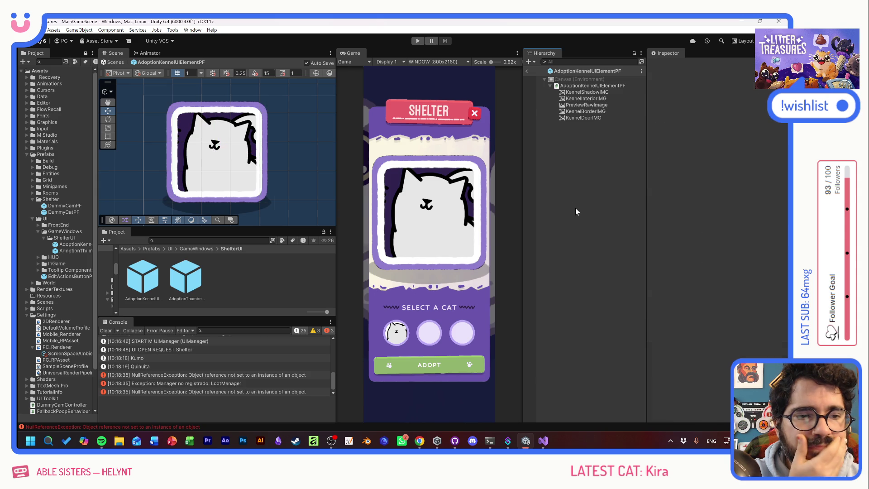
# Step: Start the game and pick Quinuita, Bob, Kumo, Benito, El Tangas and Cojín to check kennel previews
pyautogui.click(418, 40)
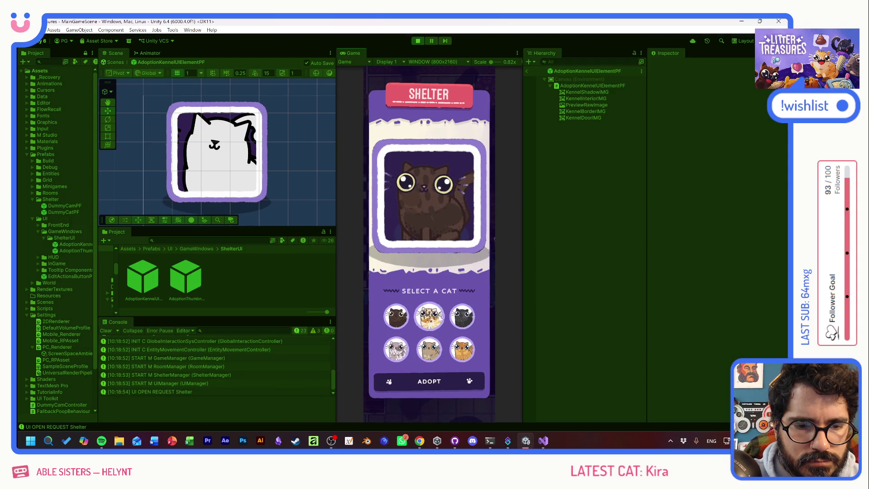
pyautogui.click(397, 315)
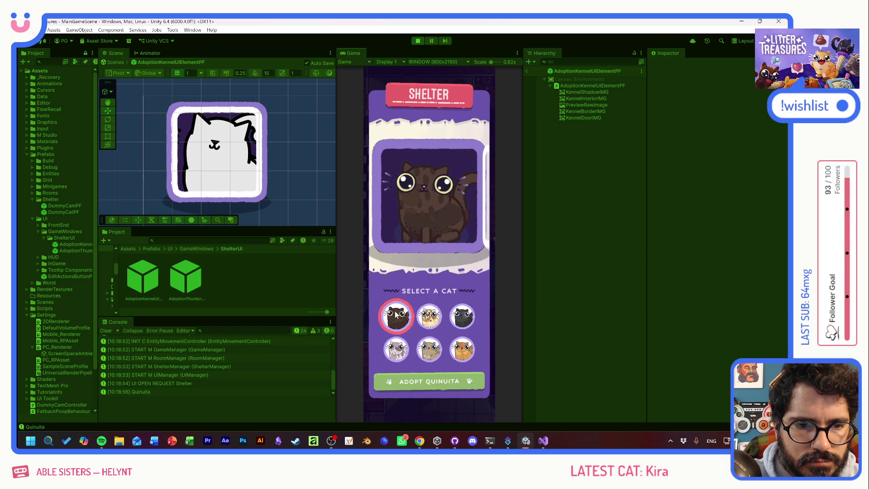
pyautogui.click(464, 317)
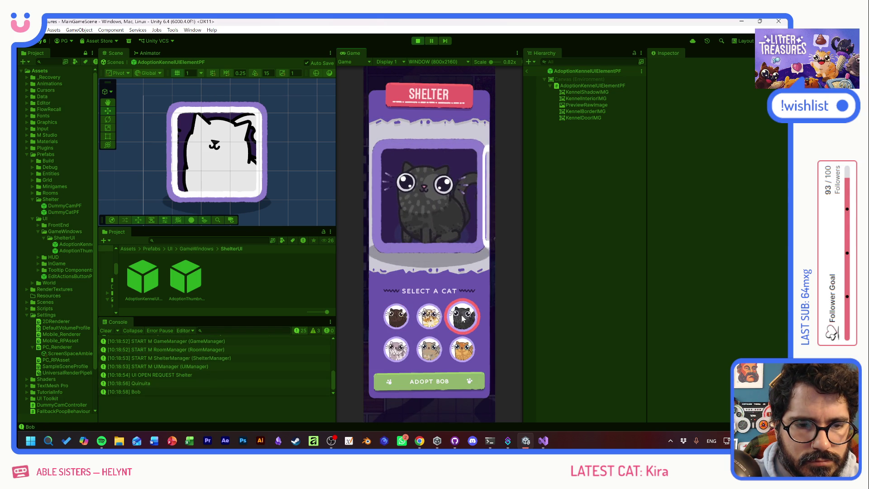
pyautogui.click(429, 316)
pyautogui.click(432, 356)
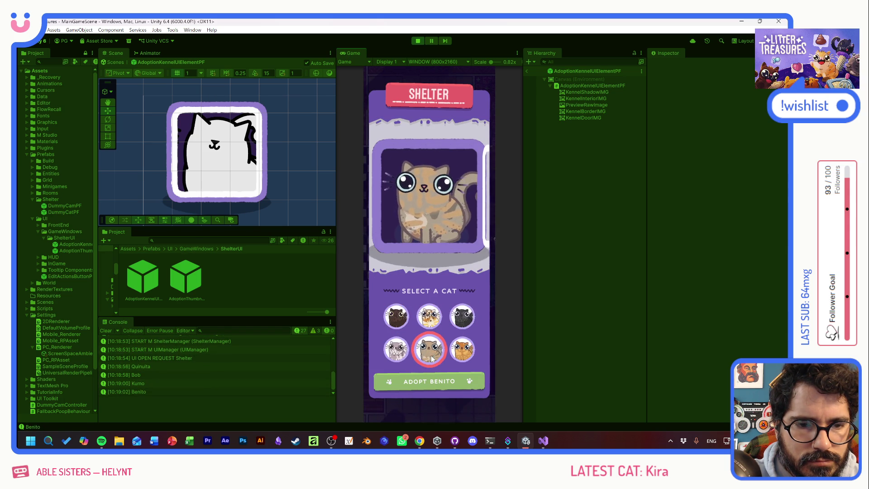
pyautogui.click(462, 317)
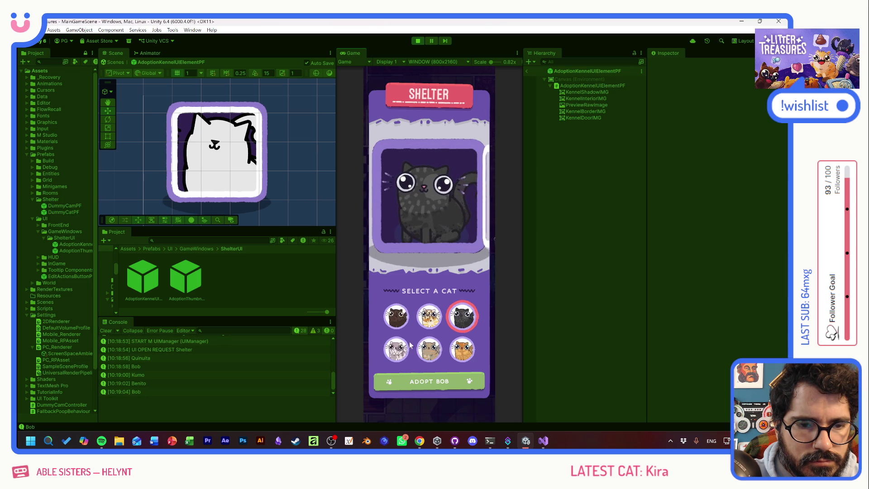
pyautogui.click(396, 350)
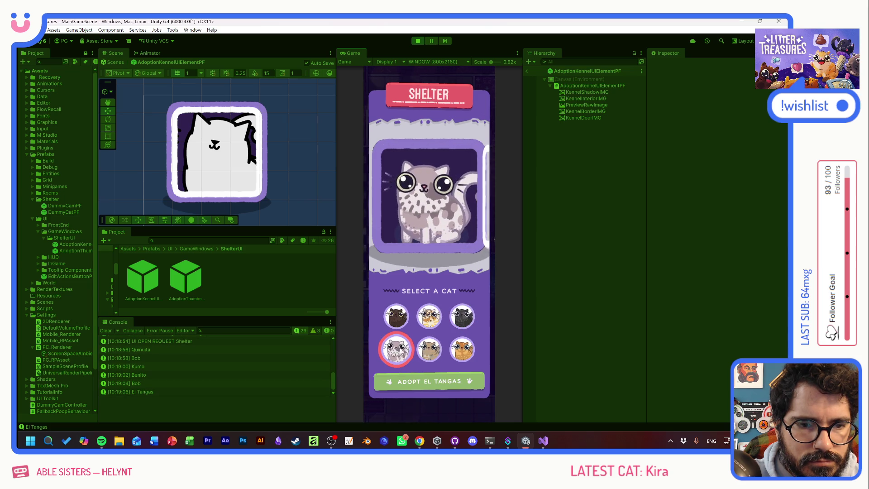
pyautogui.click(469, 348)
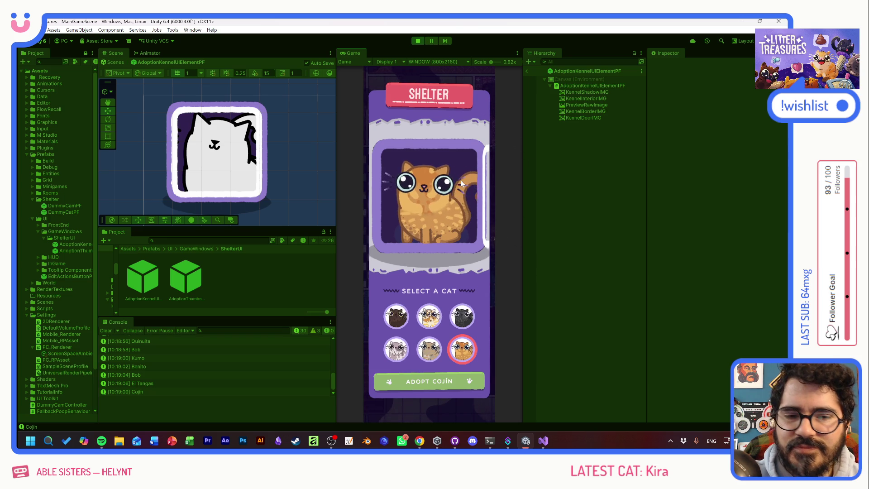
# Step: Cycle through all six cats again, ending on Quinuita's brown-cat preview
pyautogui.click(398, 323)
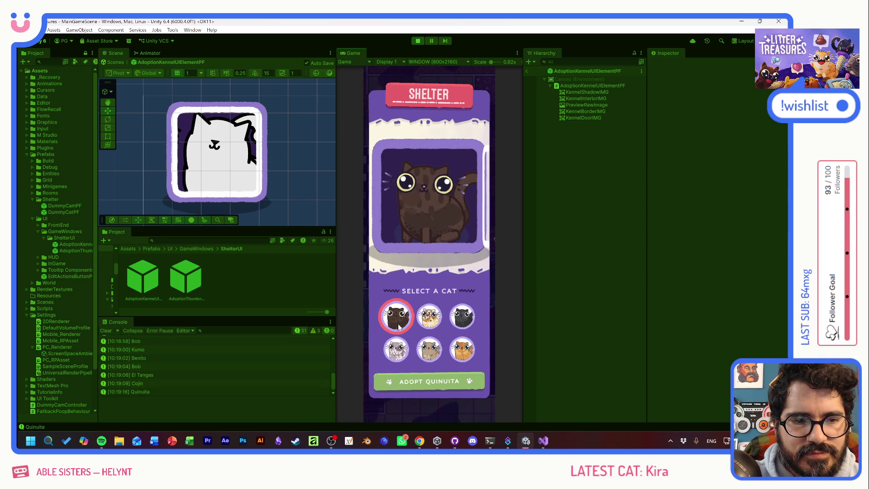
pyautogui.click(430, 322)
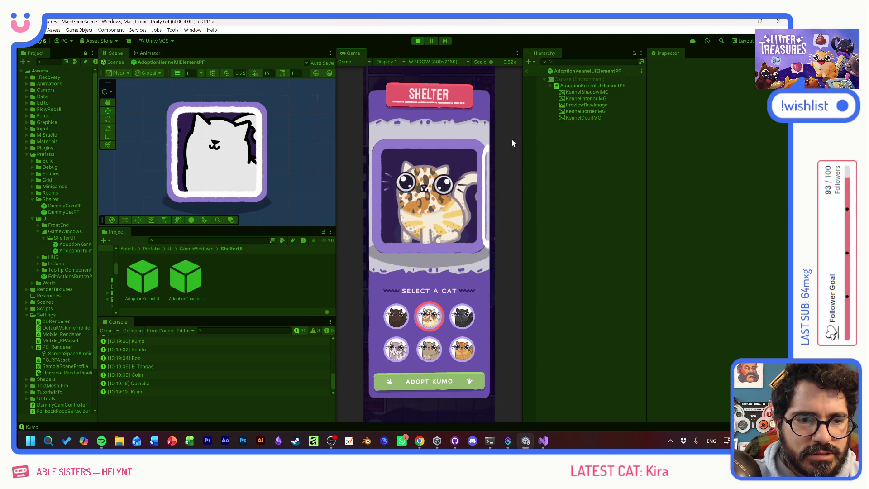
pyautogui.click(429, 316)
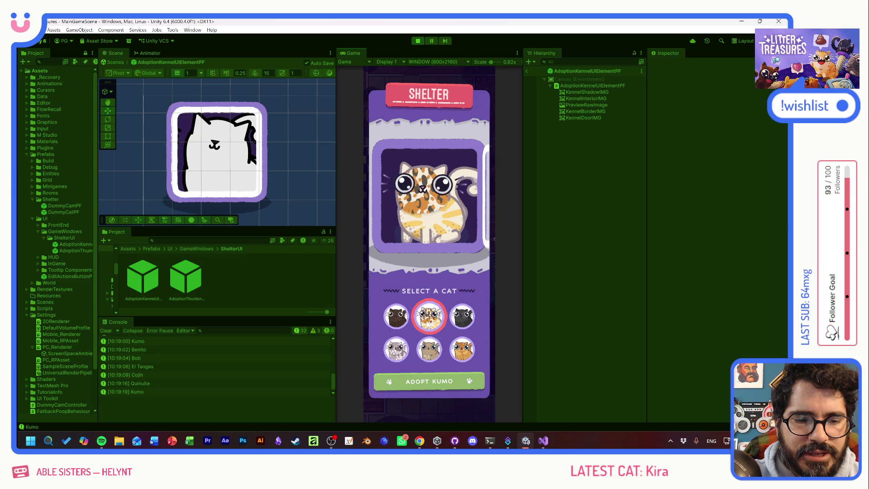
pyautogui.click(401, 319)
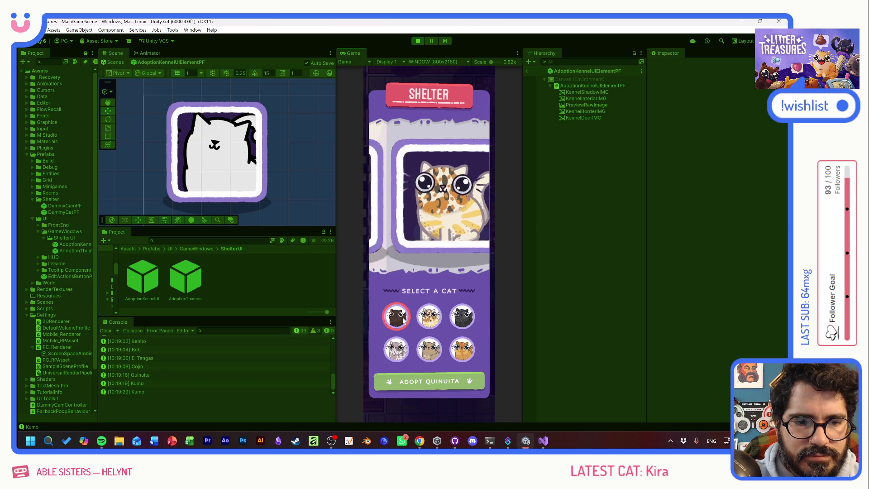
pyautogui.click(428, 320)
pyautogui.click(457, 316)
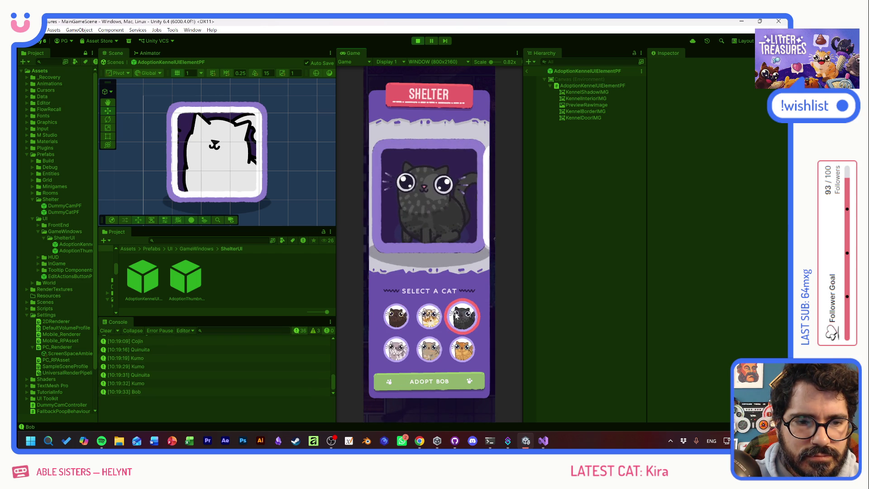
pyautogui.click(427, 350)
pyautogui.click(397, 350)
pyautogui.click(462, 349)
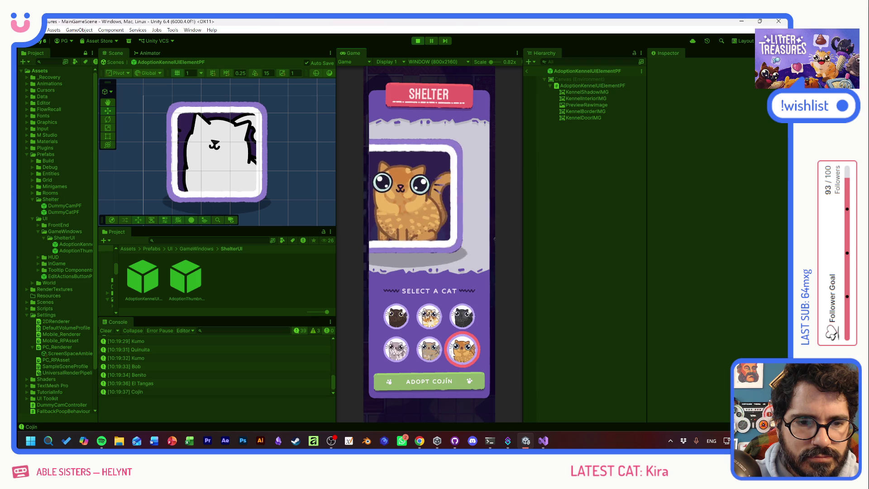
pyautogui.click(429, 319)
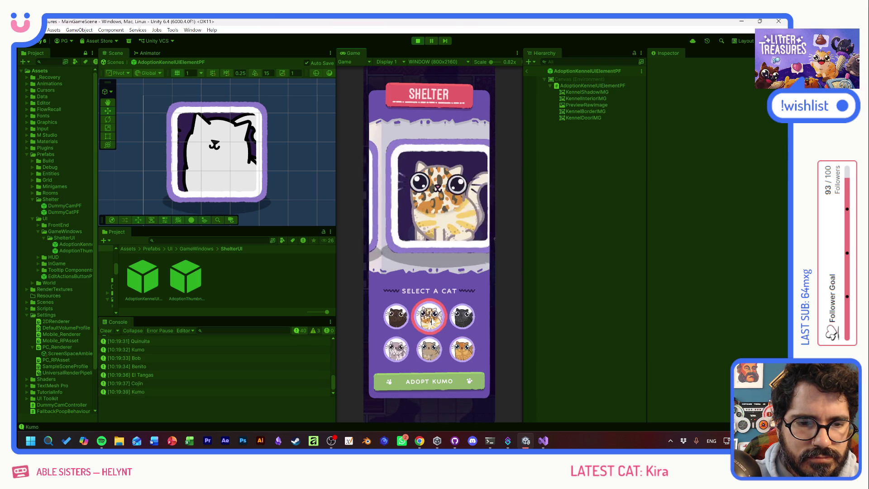
pyautogui.click(429, 349)
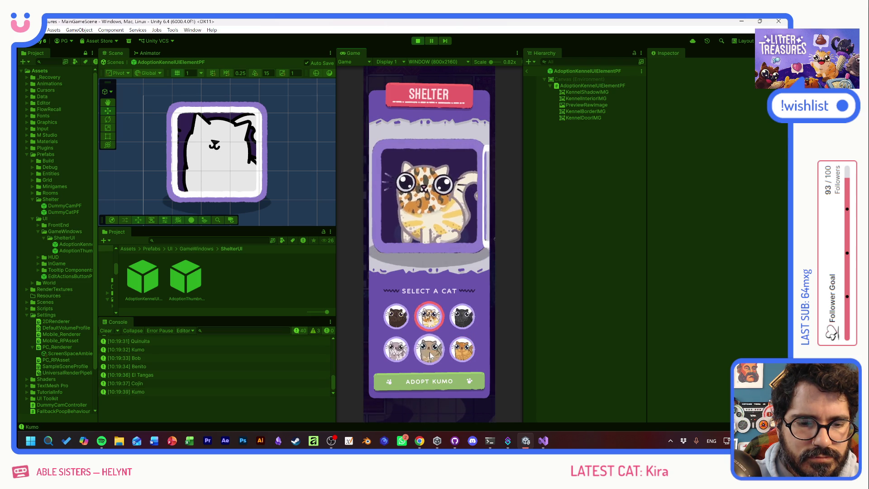
pyautogui.click(462, 320)
pyautogui.click(407, 317)
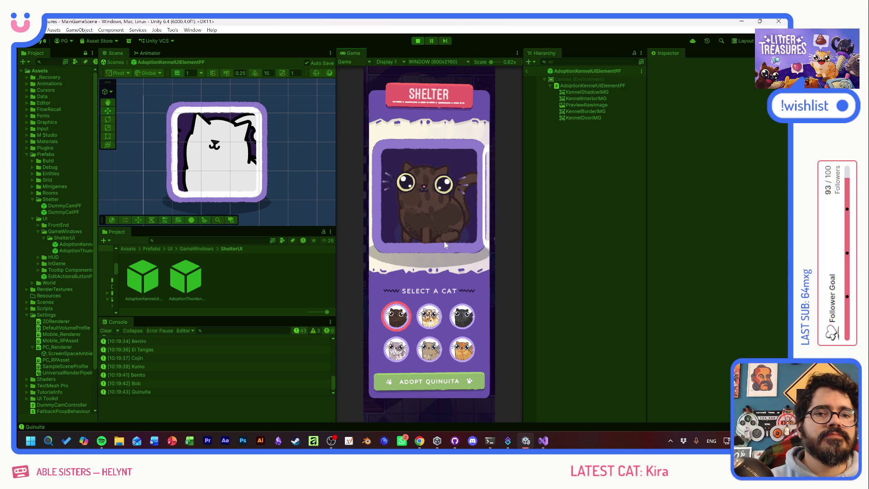
# Step: Switch the system input language to Spanish and open the Game view aspect-ratio menu
pyautogui.press('super+space')
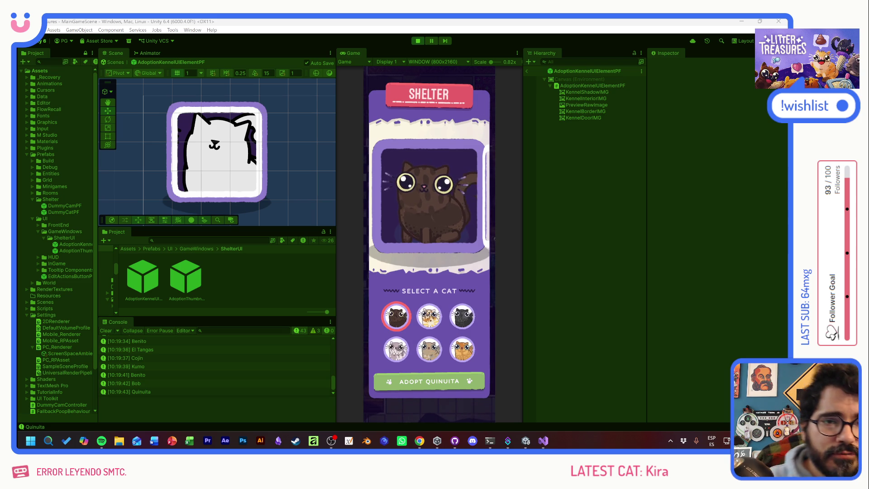
pyautogui.click(452, 60)
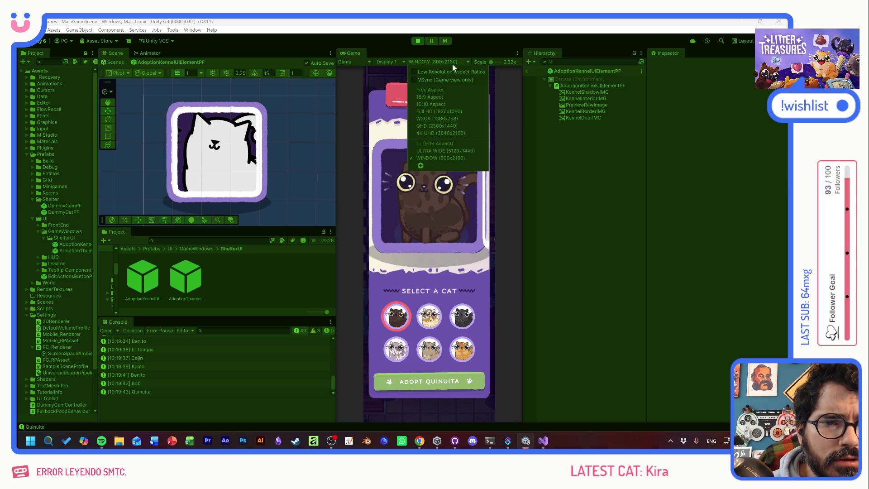
# Step: Set the Game view to Free Aspect, widen it, and step through Kumo and Quinuita
pyautogui.click(439, 94)
pyautogui.moveTo(335, 172); pyautogui.dragTo(214, 172)
pyautogui.press('Left')
pyautogui.press('Left')
pyautogui.press('Down')
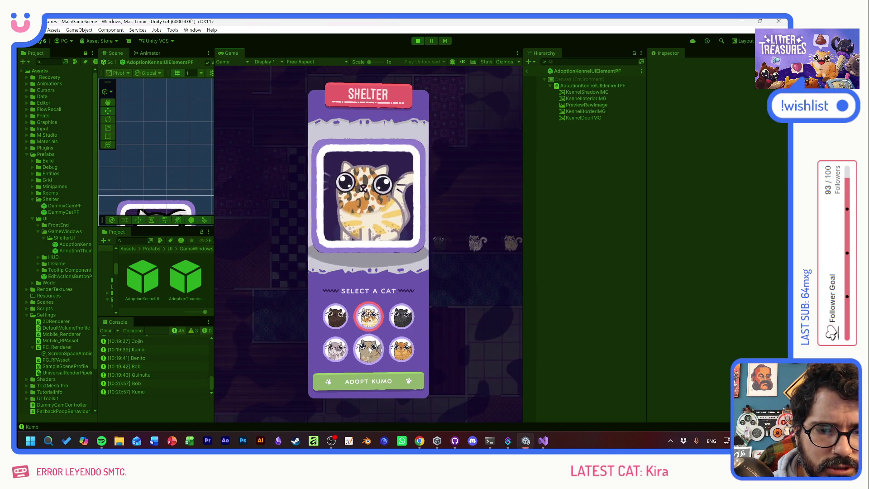
pyautogui.press('Left')
pyautogui.press('Left')
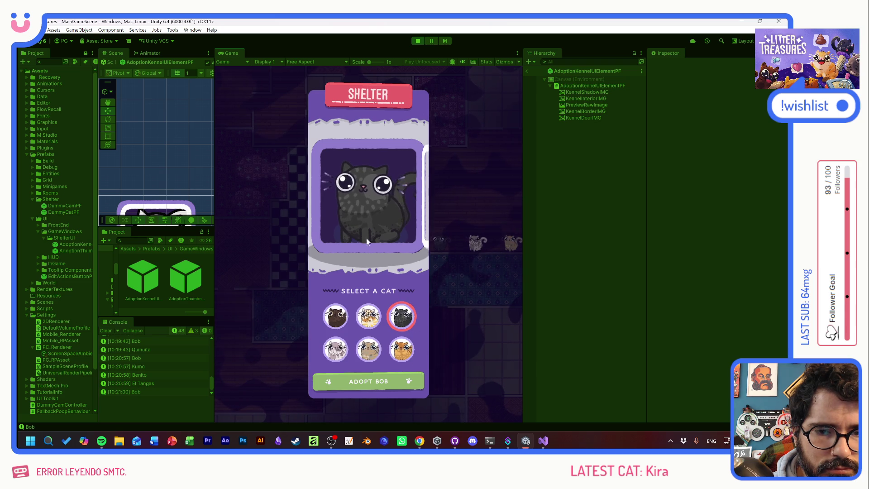
pyautogui.click(368, 317)
pyautogui.click(344, 318)
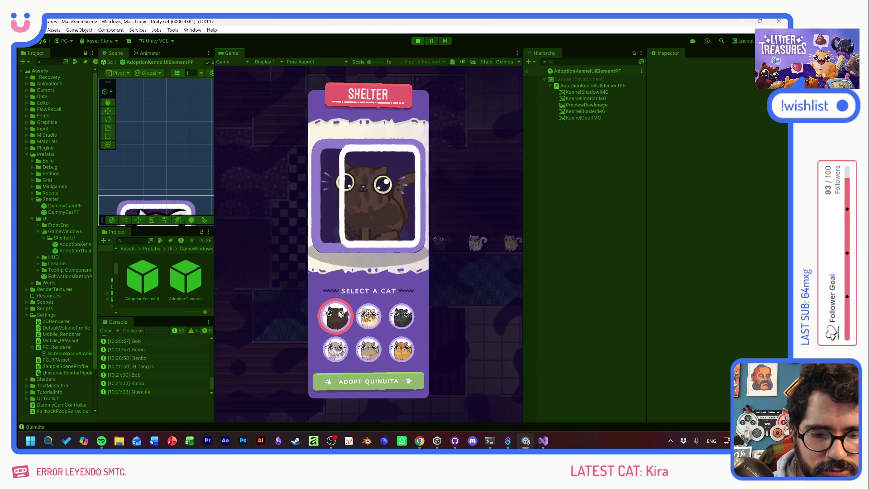
pyautogui.press('Right')
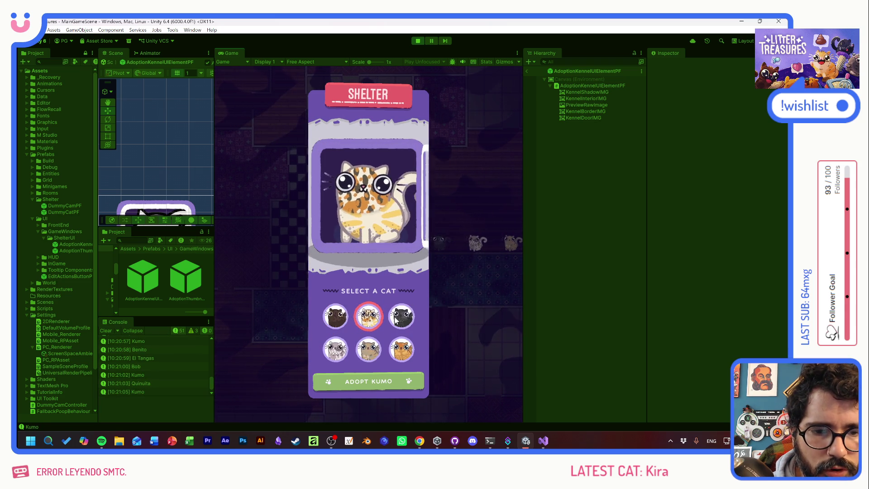
# Step: Preview Bob, El Tangas, Benito, Cojín, Kumo and Quinuita, then stop the game
pyautogui.click(395, 319)
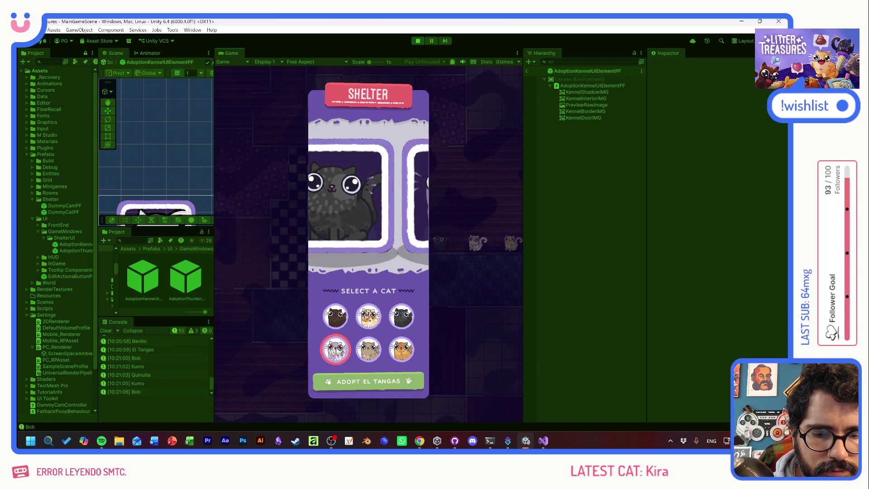
pyautogui.click(335, 349)
pyautogui.click(369, 351)
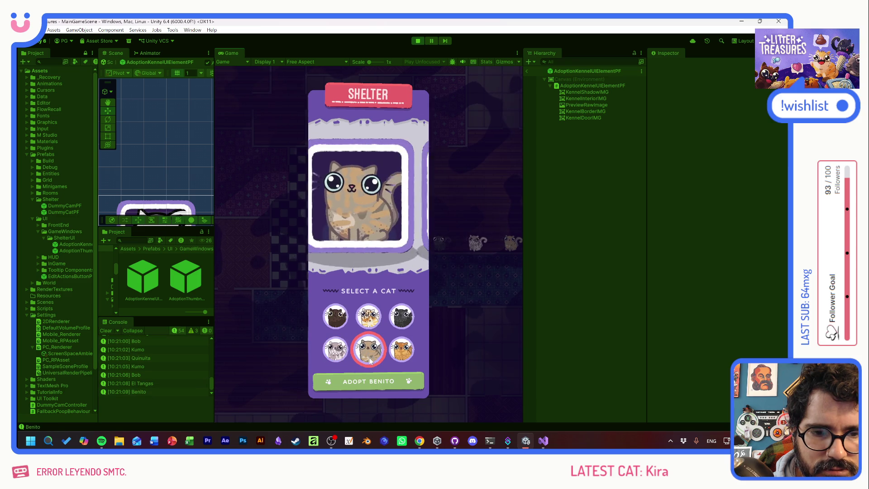
pyautogui.click(402, 350)
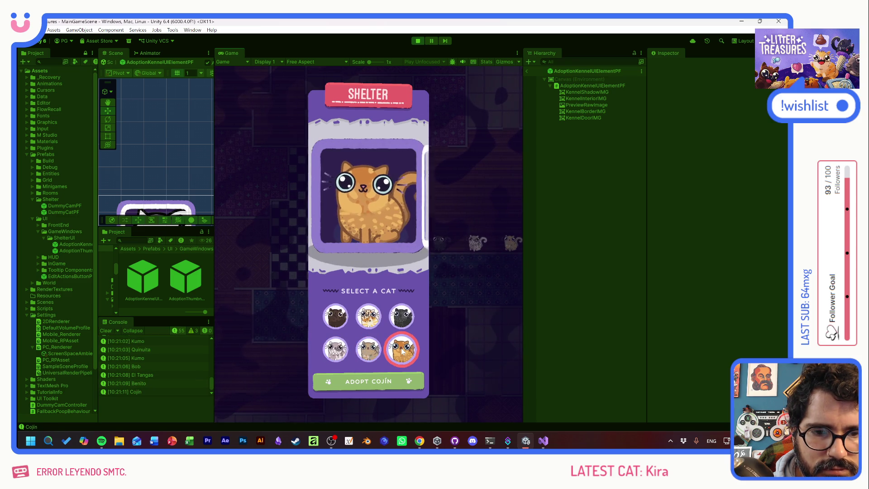
pyautogui.click(368, 316)
pyautogui.click(342, 316)
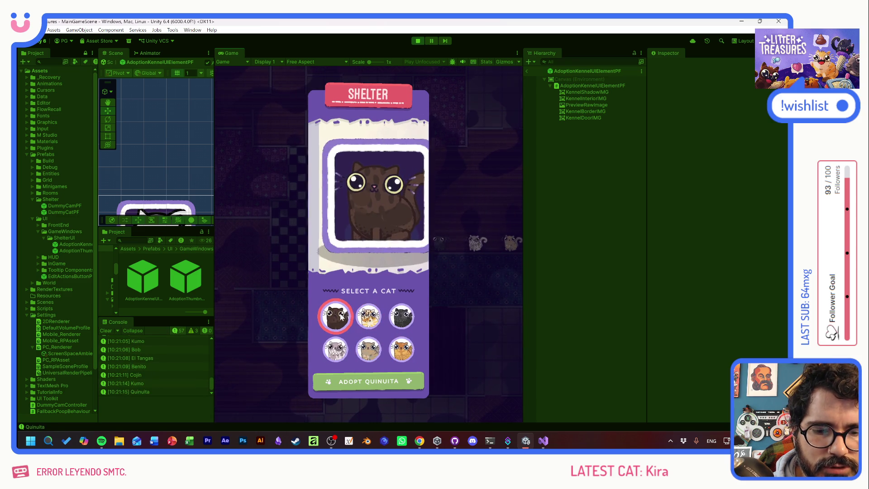
pyautogui.click(368, 315)
pyautogui.click(335, 349)
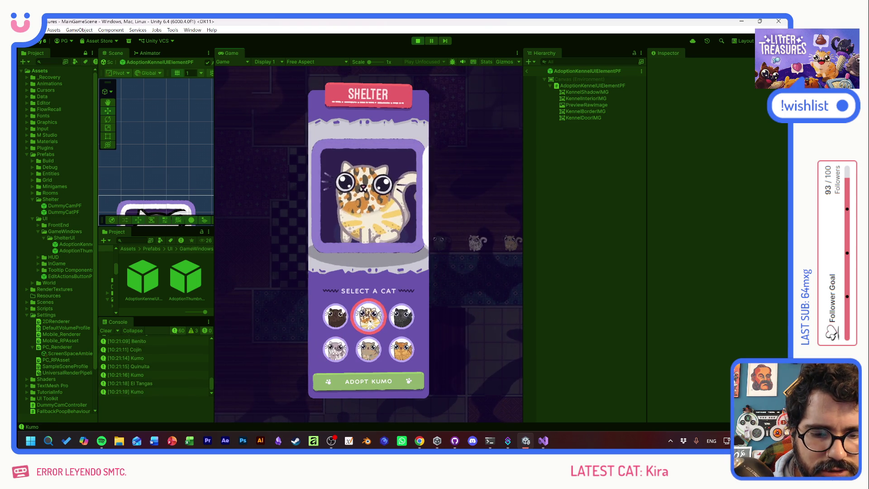
pyautogui.click(418, 41)
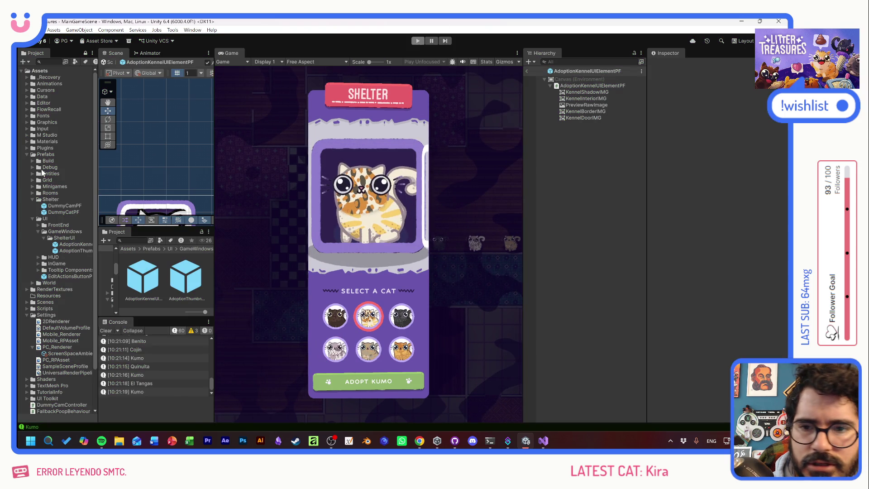
# Step: Return to the main scene and inspect ShelterManager and NewCatResolver under MANAGERS
pyautogui.click(528, 71)
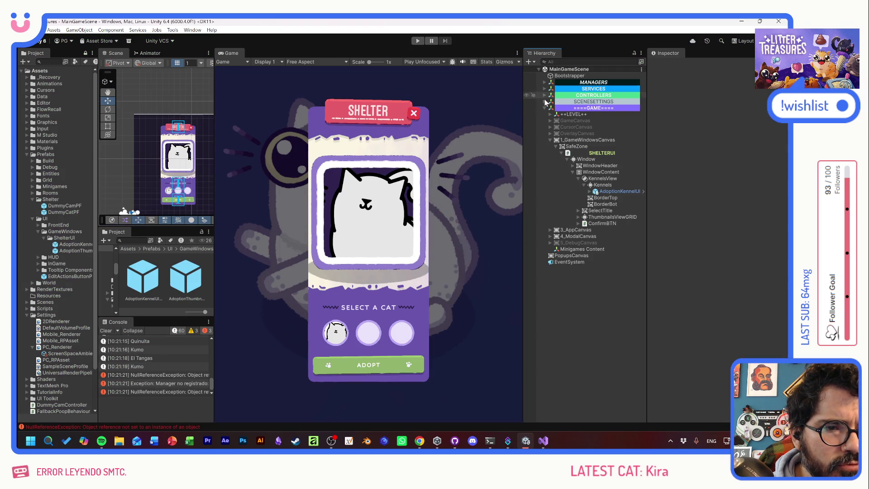
pyautogui.click(550, 140)
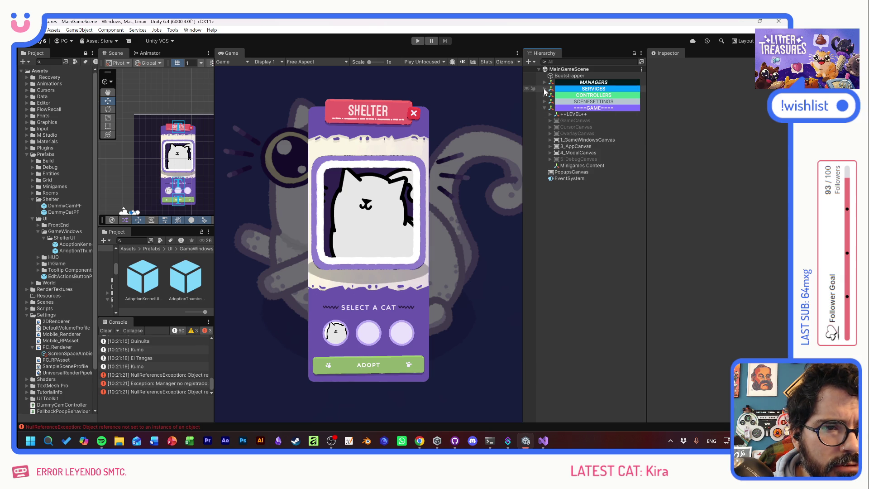
pyautogui.click(545, 82)
pyautogui.click(547, 101)
pyautogui.click(550, 101)
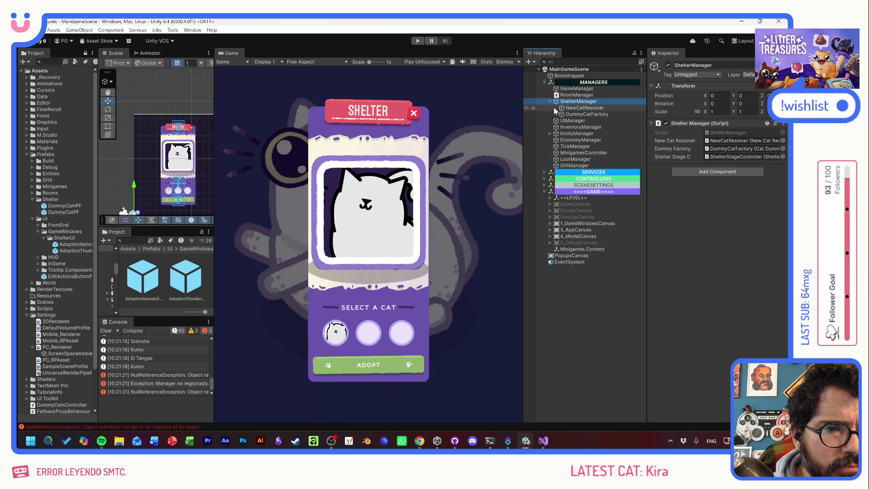
pyautogui.click(565, 109)
pyautogui.click(572, 108)
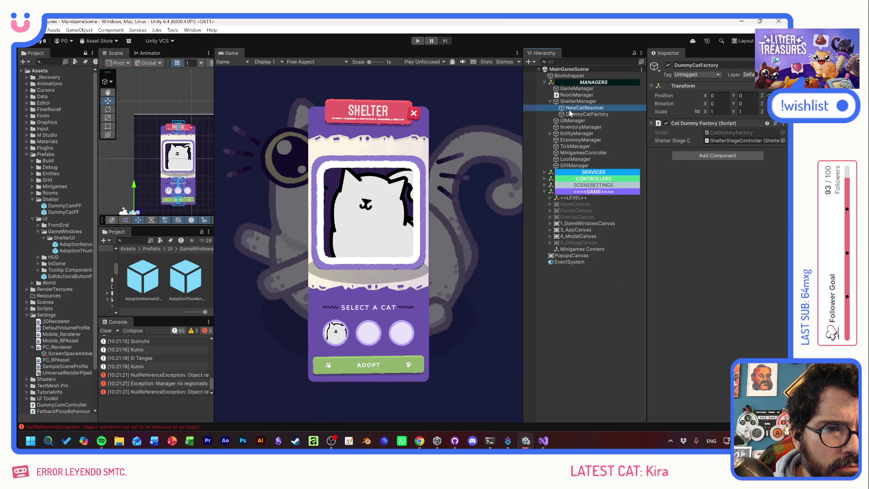
# Step: Select CustomCatsService under SERVICES > REGISTERED and drag Tostada_Data to Element 0
pyautogui.click(544, 172)
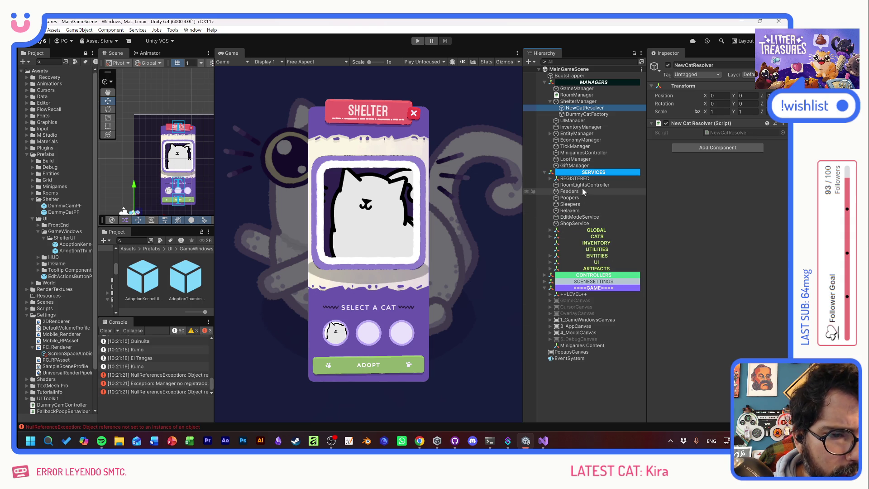
pyautogui.click(550, 179)
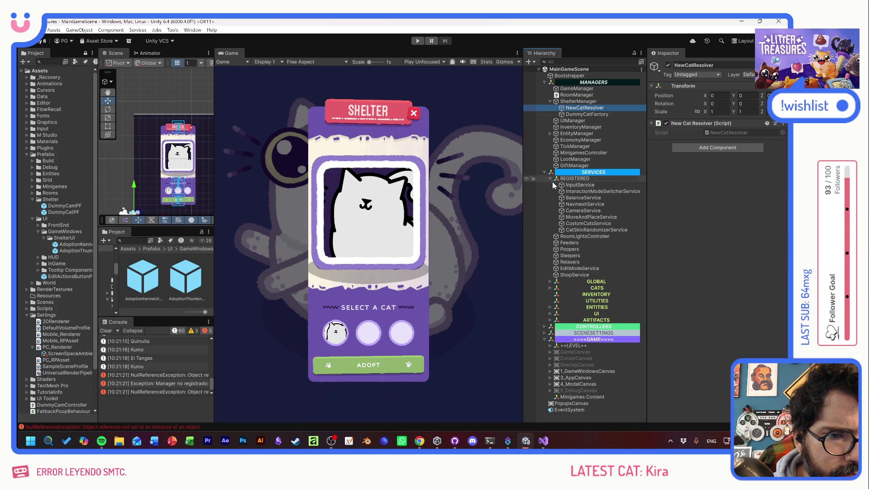
pyautogui.click(585, 224)
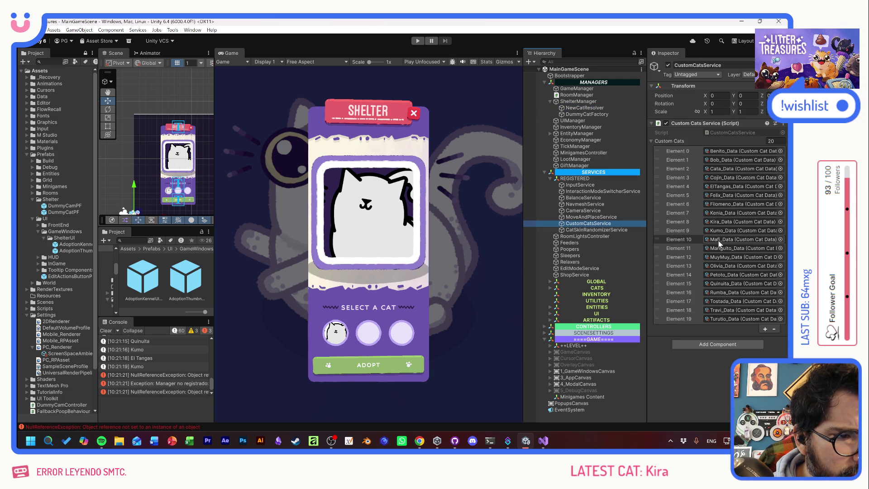
pyautogui.moveTo(660, 302); pyautogui.dragTo(665, 154)
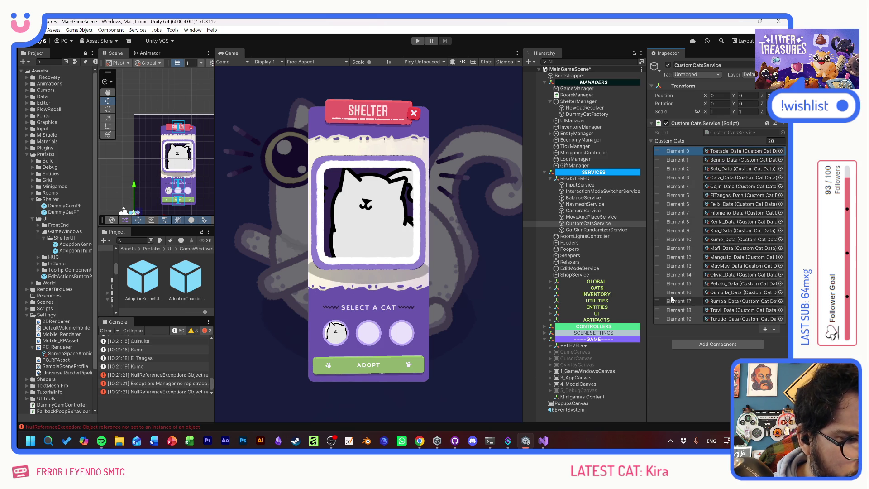
# Step: Move Quinuita_Data to the top and MuyMuy, Olivia, Turutio into Elements 3–5, then start Play
pyautogui.moveTo(661, 293); pyautogui.dragTo(669, 153)
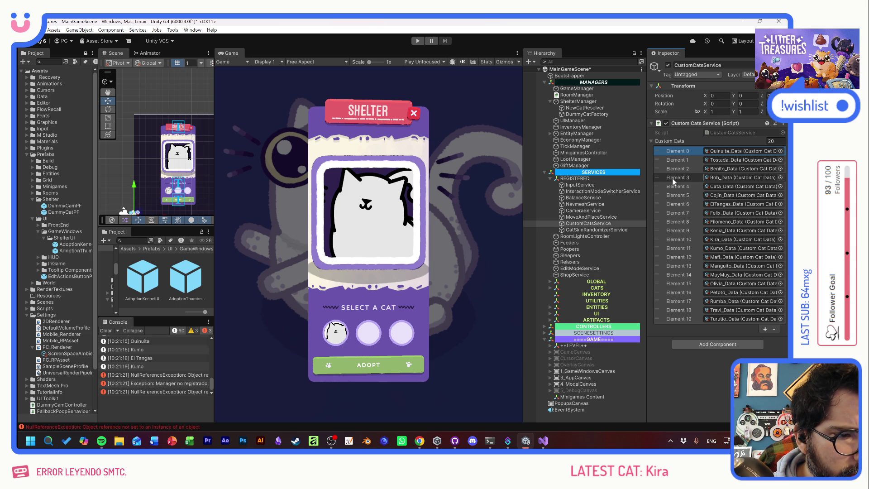
pyautogui.moveTo(670, 274)
pyautogui.mouseDown()
pyautogui.moveTo(659, 273)
pyautogui.moveTo(670, 178)
pyautogui.mouseUp()
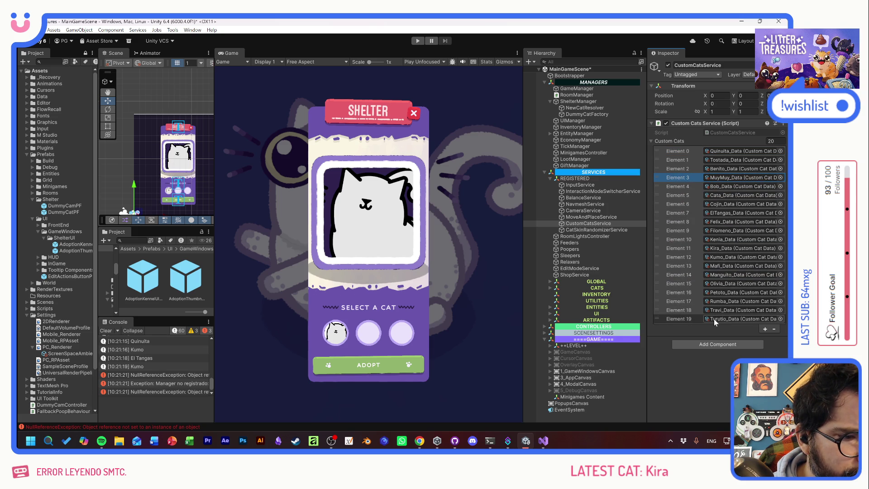
pyautogui.moveTo(658, 284); pyautogui.dragTo(664, 187)
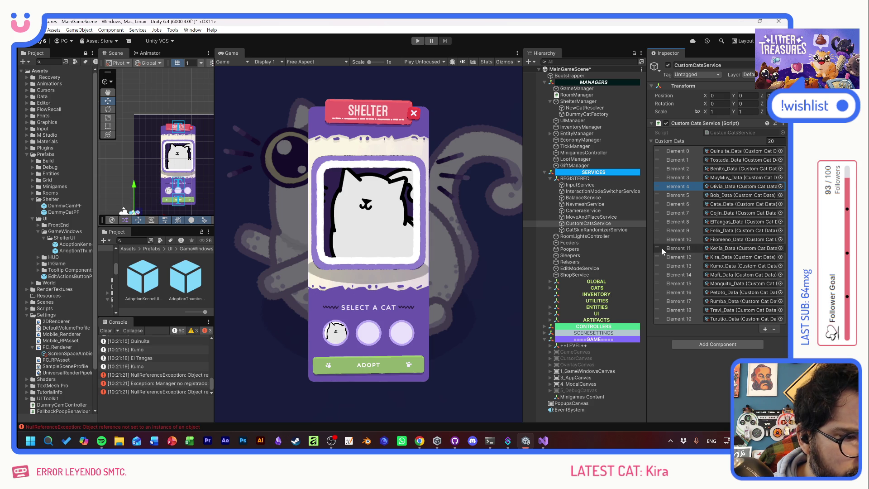
pyautogui.moveTo(665, 319); pyautogui.dragTo(670, 195)
pyautogui.click(418, 41)
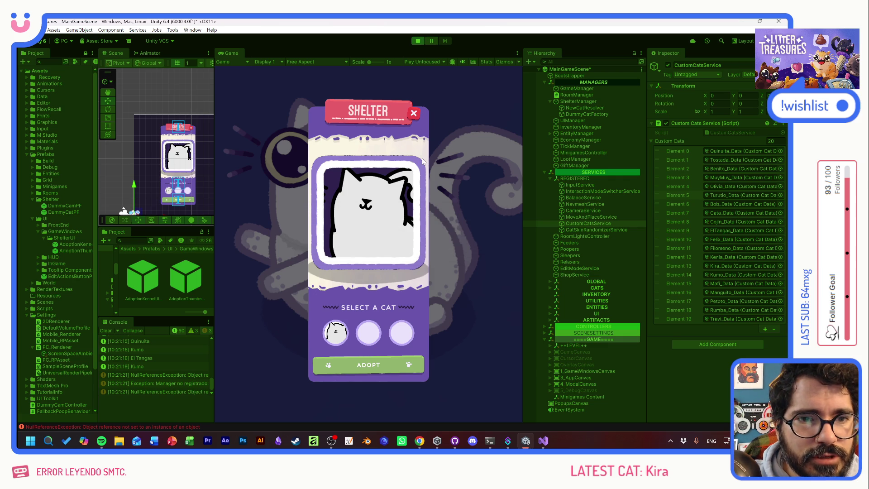
# Step: Start a new game, preview Tostada, Olivia, El Tangas, Benito and MuyMuy, then stop play
pyautogui.click(384, 245)
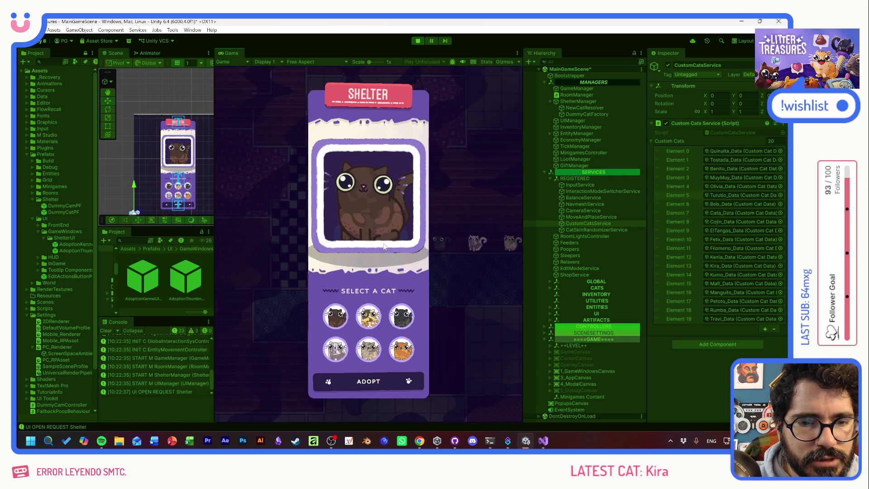
pyautogui.click(369, 316)
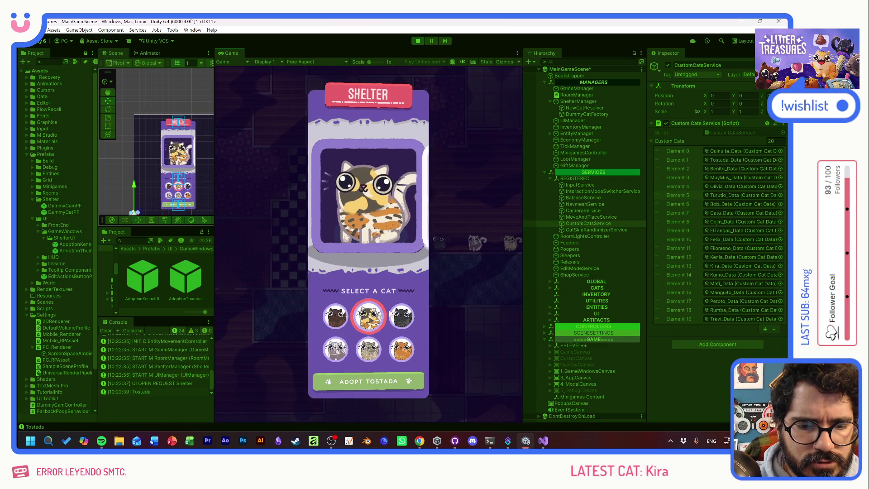
pyautogui.click(402, 316)
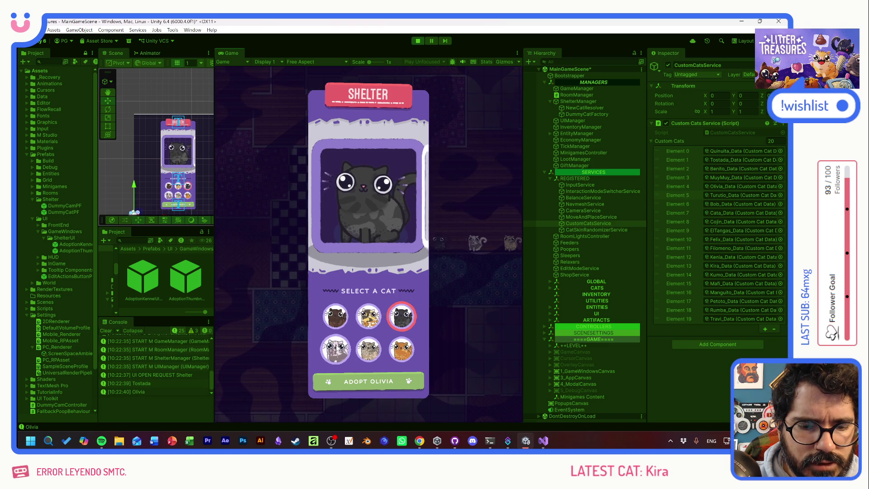
pyautogui.click(335, 349)
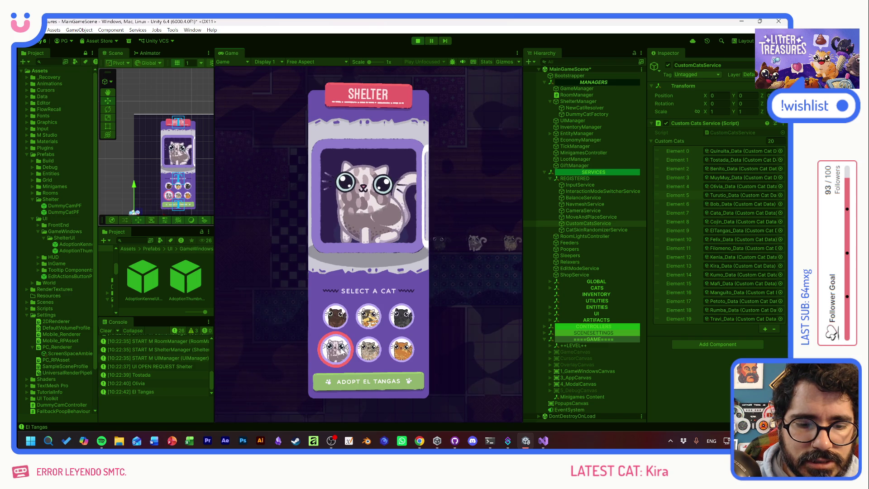
pyautogui.click(369, 350)
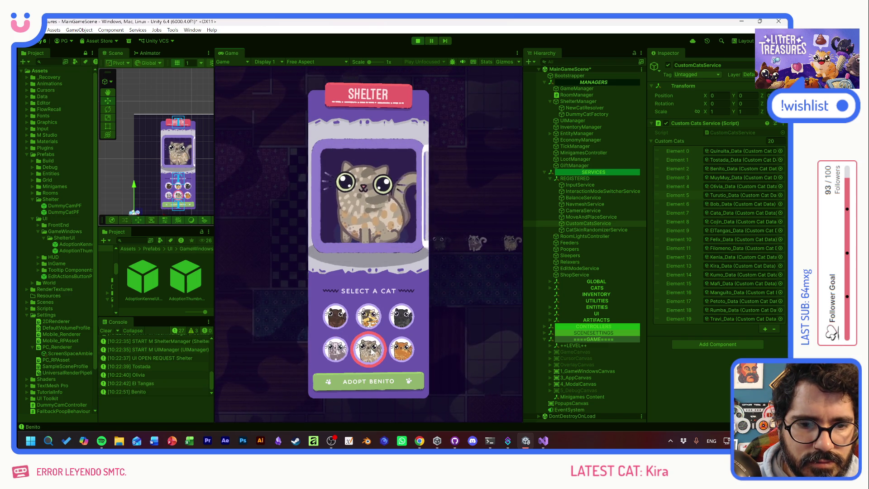
pyautogui.click(402, 349)
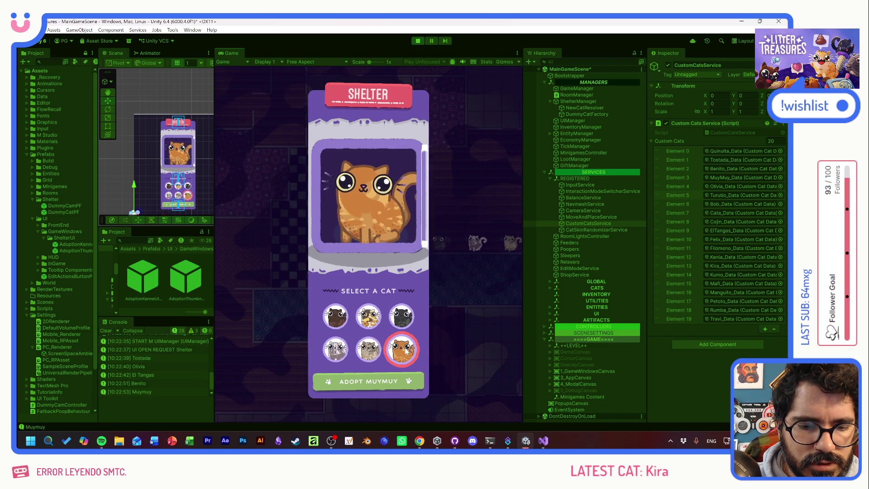
pyautogui.click(379, 351)
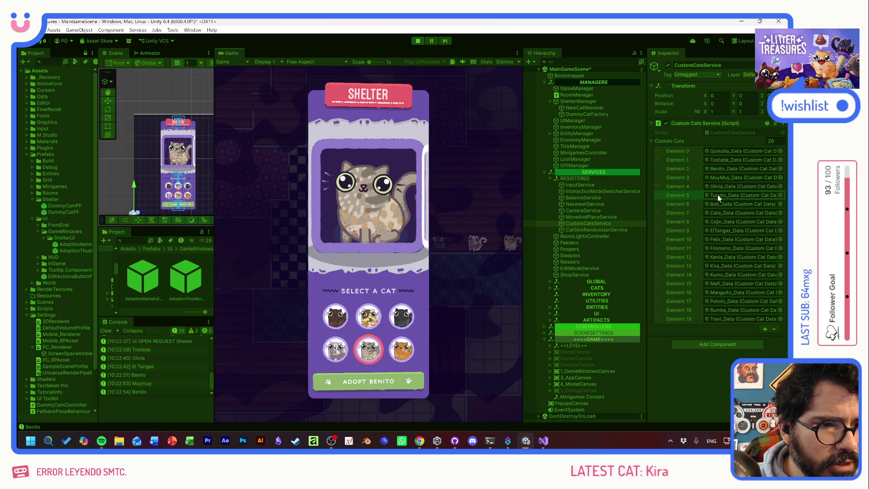
pyautogui.click(335, 348)
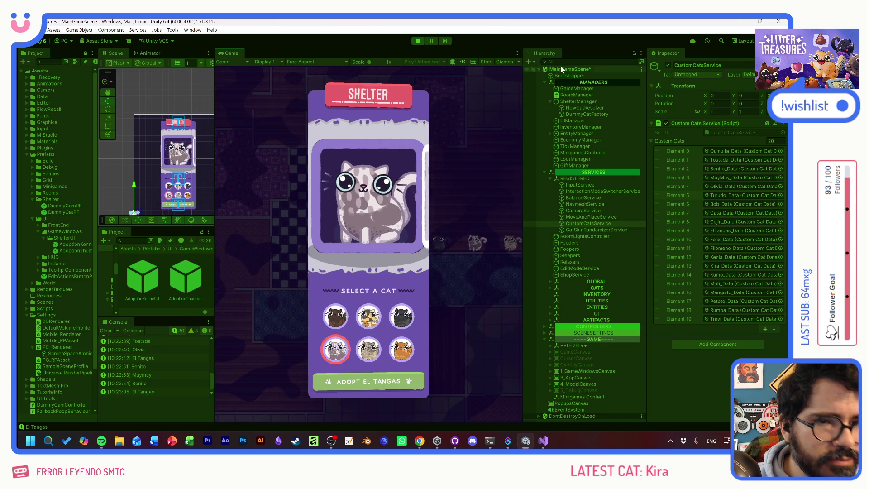
pyautogui.click(417, 41)
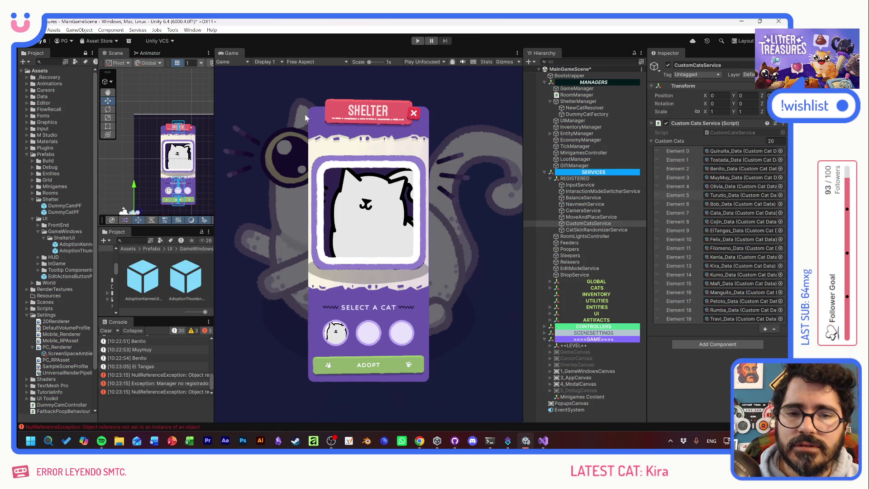
# Step: Widen the Scene view and open Element 9, ElTangas_Data, showing El Tangas with breed brd_Tuxedo
pyautogui.moveTo(213, 126); pyautogui.dragTo(347, 137)
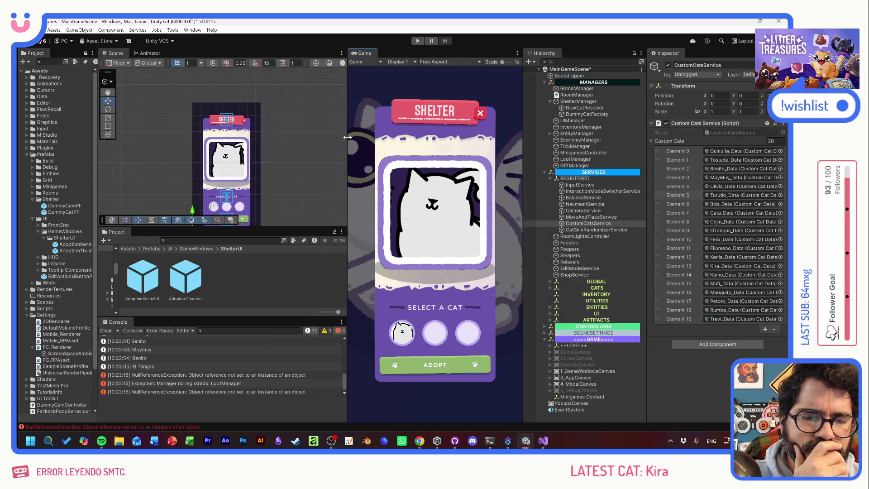
pyautogui.doubleClick(735, 230)
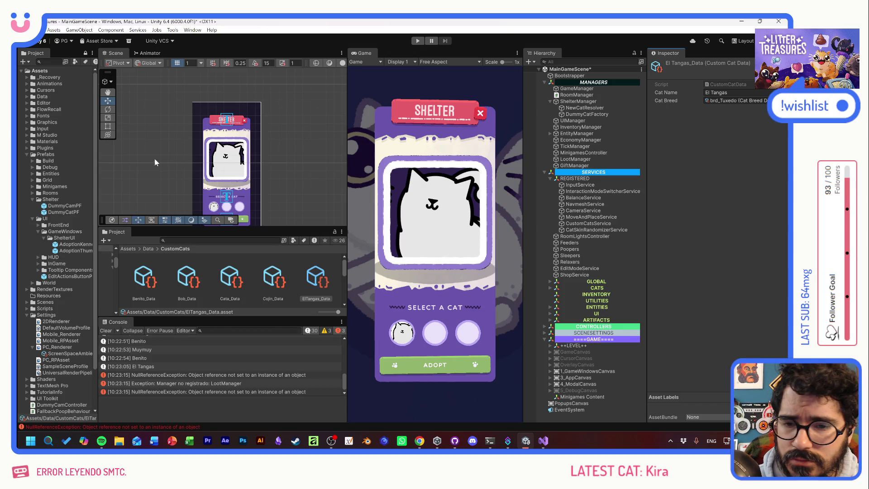
# Step: Duplicate ElTangas_Data in Assets/Data/CustomCats as Legolas_Data with cat name Legolas
pyautogui.click(26, 96)
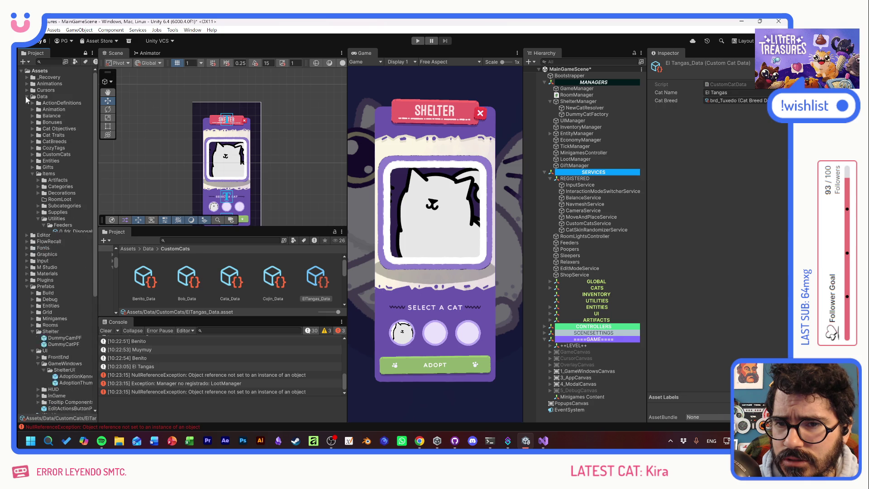
pyautogui.click(32, 155)
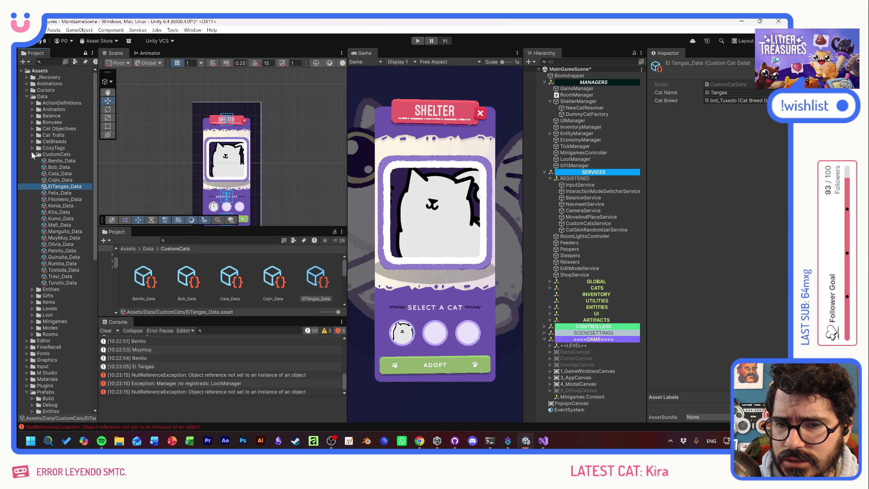
pyautogui.click(45, 181)
pyautogui.click(44, 188)
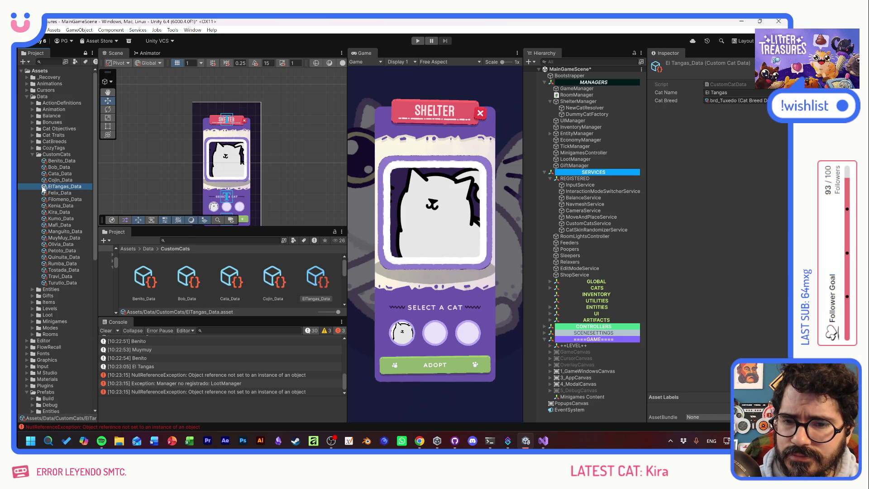
pyautogui.hotkey('ctrl', 'd')
pyautogui.click(65, 189)
pyautogui.write('Legolas_Data')
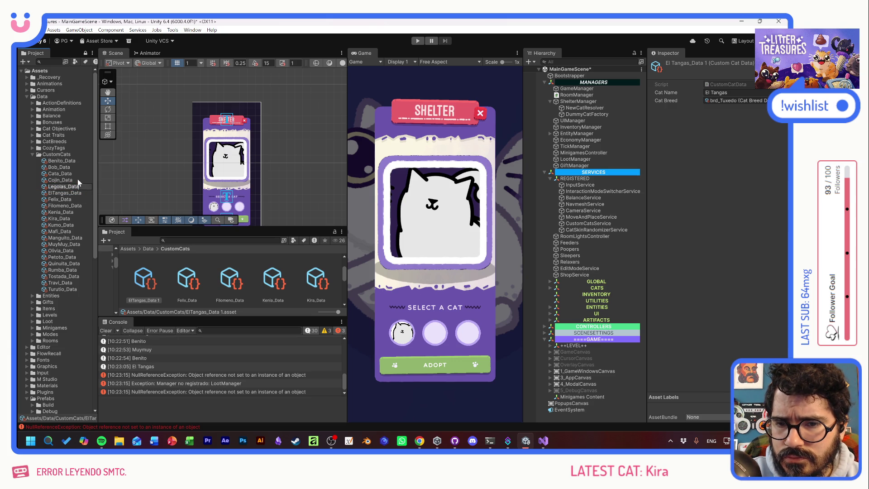
pyautogui.press('Return')
pyautogui.click(732, 92)
pyautogui.write('Legolas')
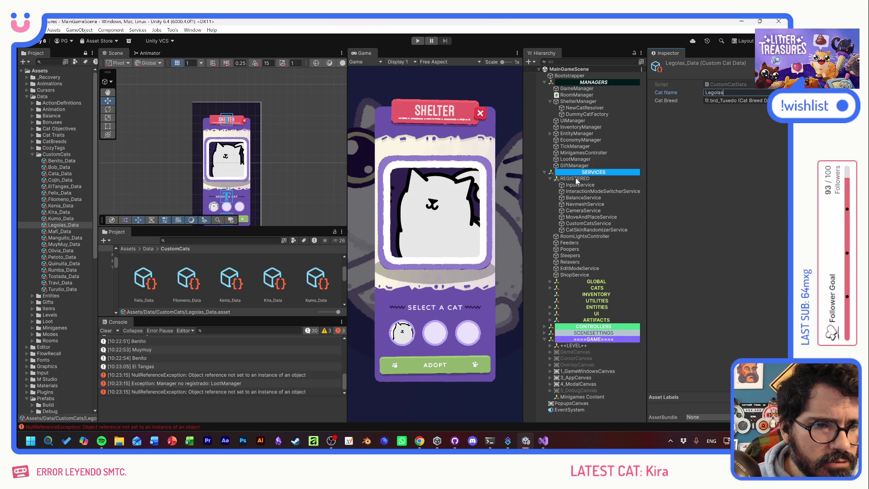
pyautogui.click(583, 223)
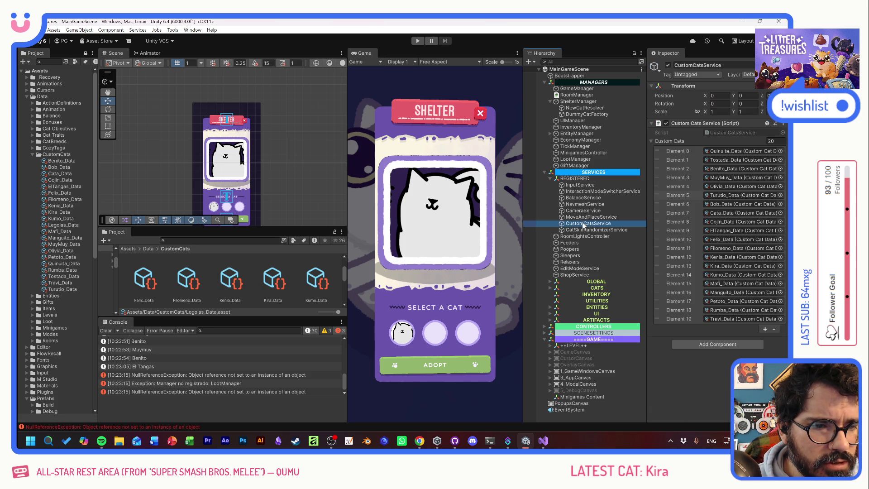
# Step: Add a 21st Custom Cats slot, drop Legolas_Data in, move it to Element 5, and start Play
pyautogui.click(765, 329)
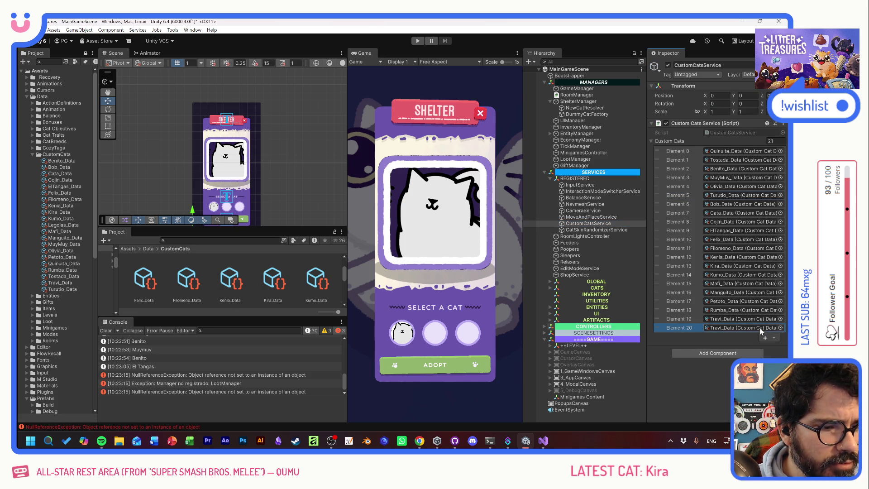
pyautogui.moveTo(52, 219)
pyautogui.mouseDown()
pyautogui.moveTo(688, 327)
pyautogui.moveTo(739, 324)
pyautogui.moveTo(110, 248)
pyautogui.mouseUp()
pyautogui.moveTo(60, 225)
pyautogui.mouseDown()
pyautogui.moveTo(189, 281)
pyautogui.moveTo(738, 327)
pyautogui.moveTo(724, 328)
pyautogui.mouseUp()
pyautogui.moveTo(661, 328)
pyautogui.mouseDown()
pyautogui.moveTo(652, 272)
pyautogui.moveTo(658, 193)
pyautogui.mouseUp()
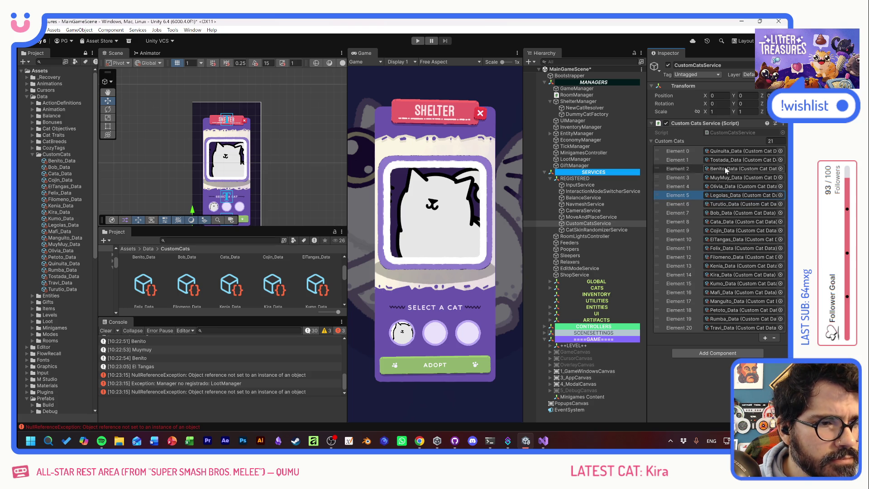
pyautogui.click(418, 41)
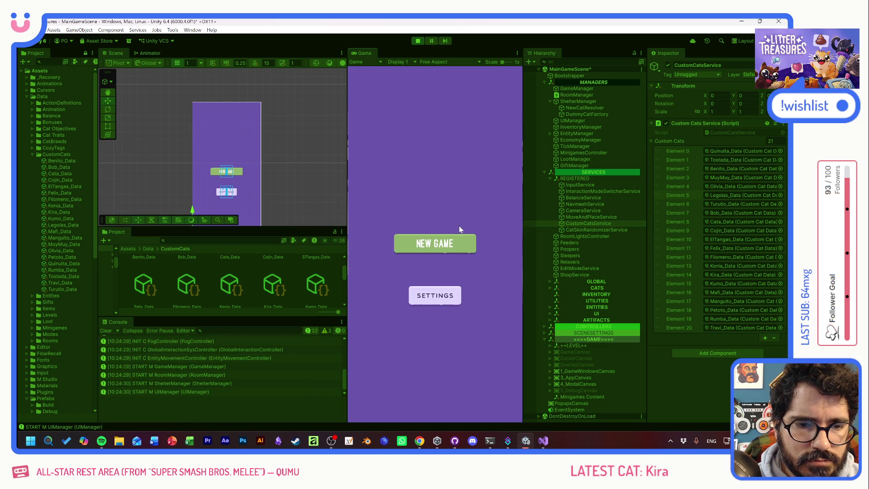
# Step: Open the shelter and preview Tostada, Quinuita, Olivia, the new Legolas and Benito in the kennel
pyautogui.click(441, 247)
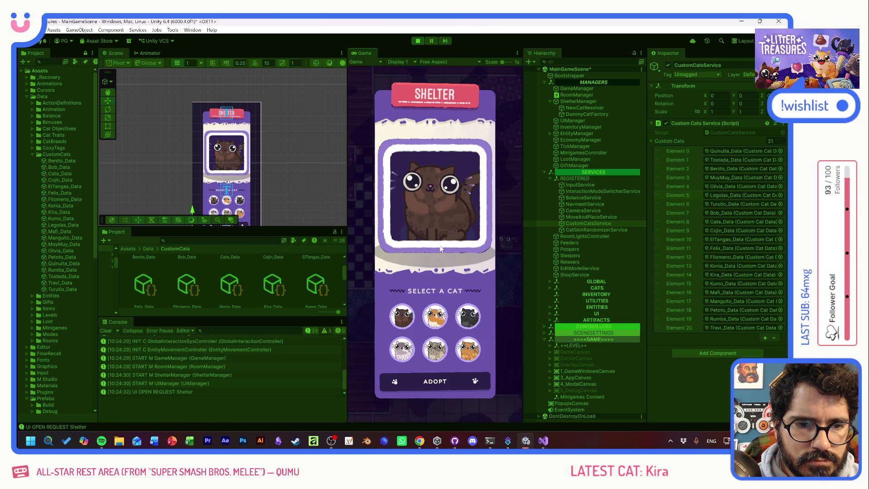
pyautogui.click(440, 320)
pyautogui.click(401, 317)
pyautogui.click(435, 317)
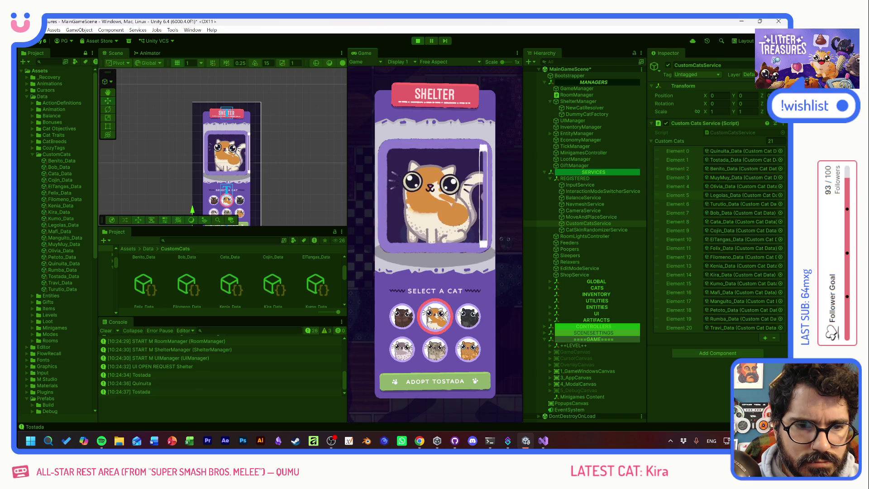
pyautogui.click(463, 319)
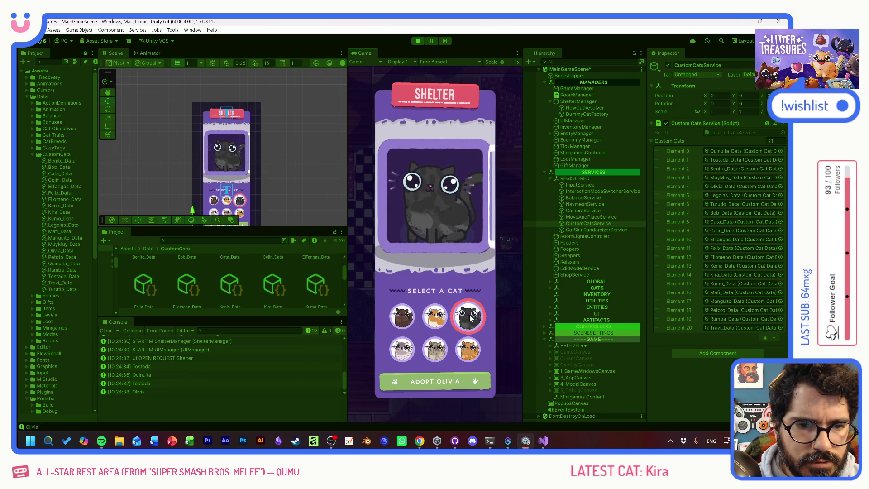
pyautogui.click(402, 349)
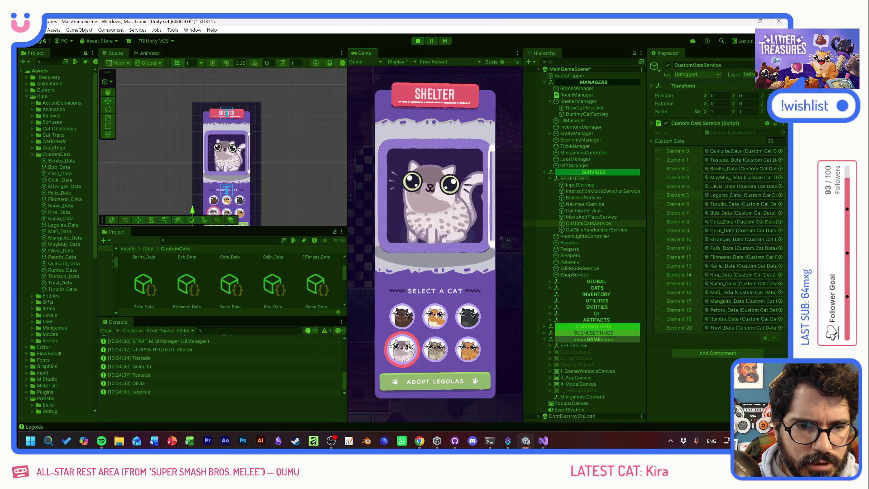
pyautogui.click(435, 349)
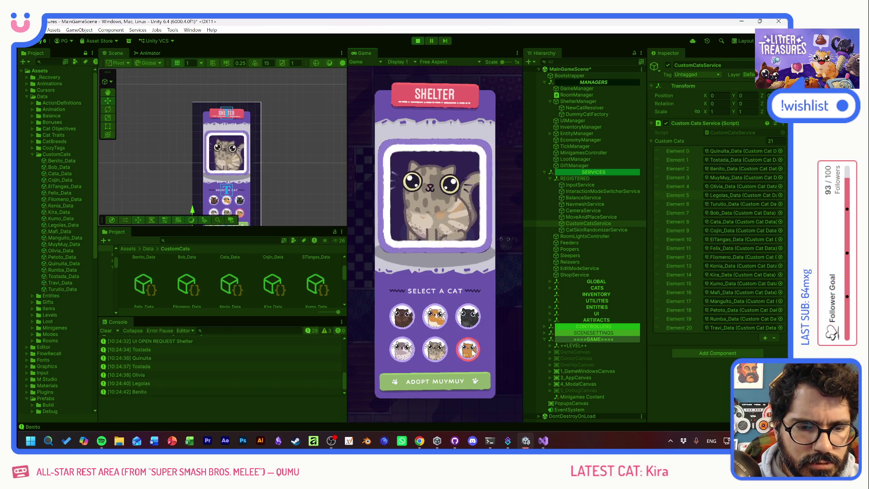
# Step: Preview Muymuy, Olivia, Tostada and Quinuita, stop the game, and switch to GitHub Desktop
pyautogui.click(468, 349)
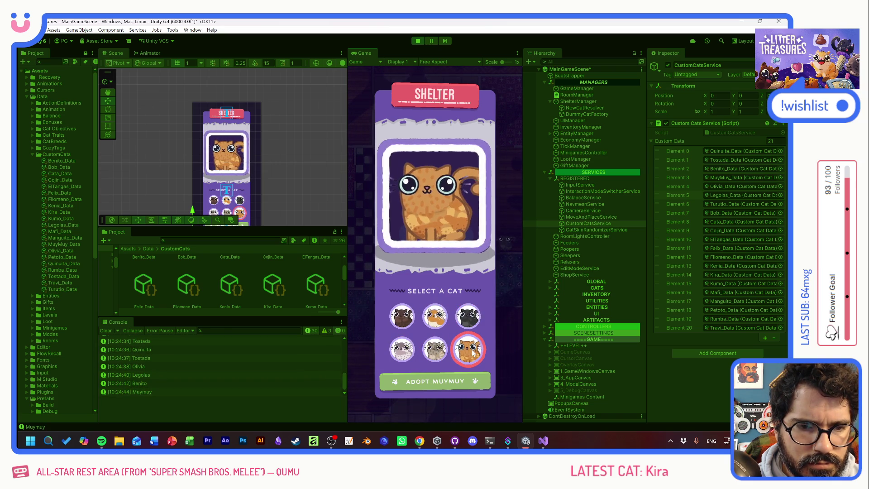
pyautogui.click(468, 317)
pyautogui.click(438, 318)
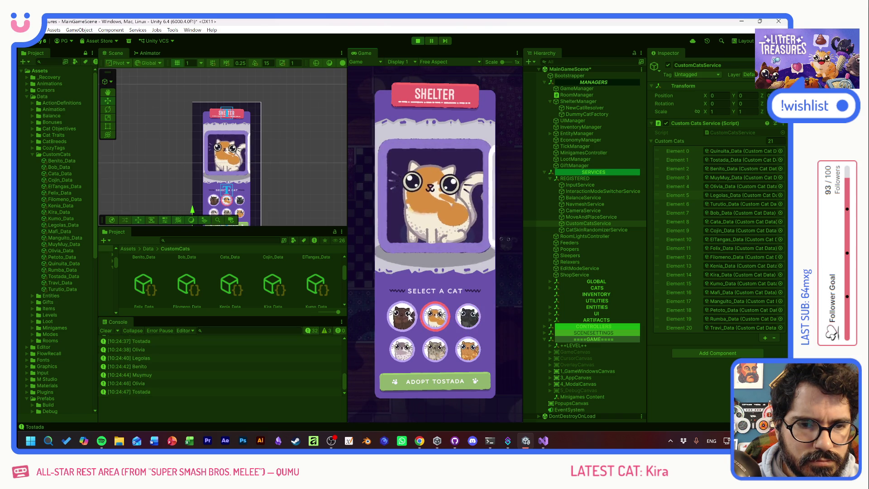
pyautogui.click(409, 317)
pyautogui.click(418, 41)
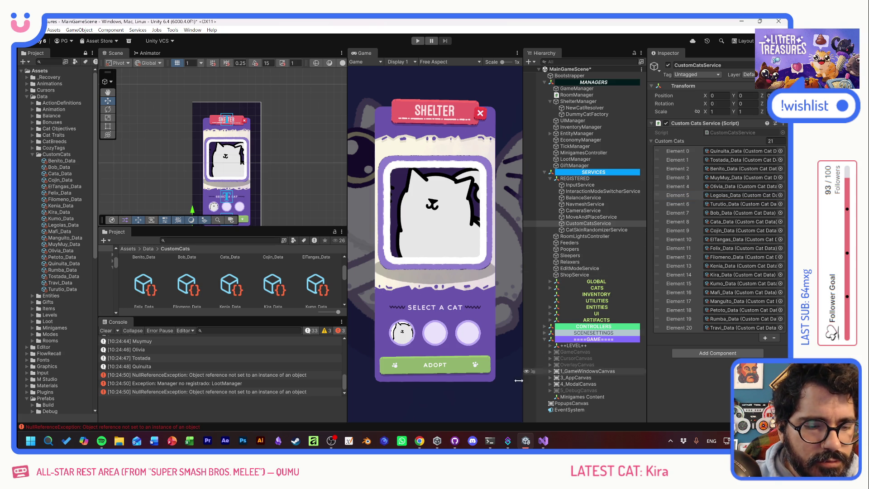
pyautogui.click(453, 444)
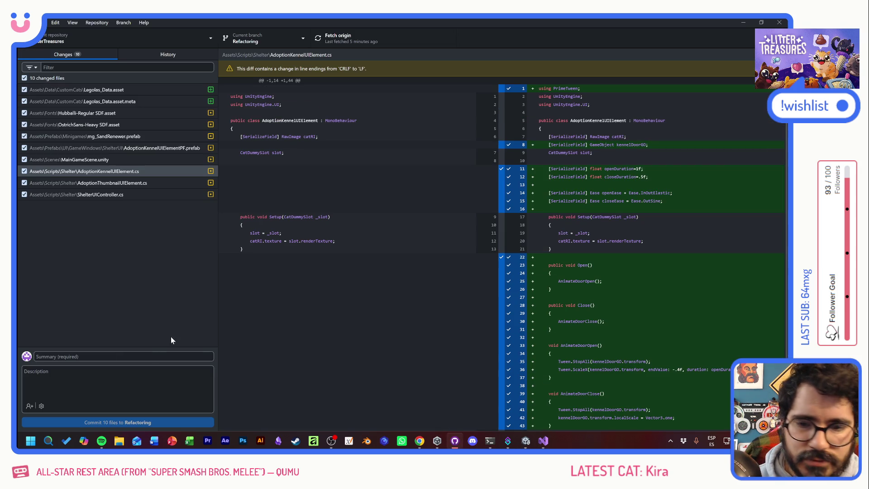
# Step: Commit the 10 files as "Kennel Slider + Doors" on Refactoring, push to origin, then return to Unity
pyautogui.write('Kenne')
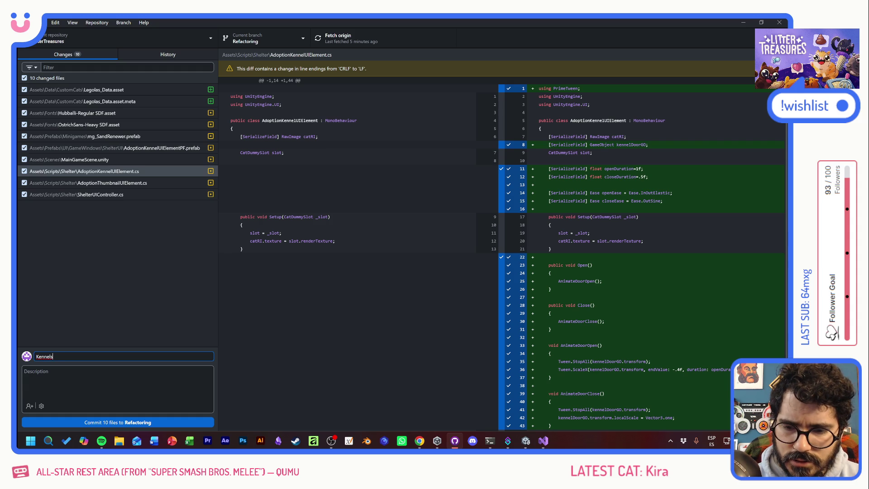
pyautogui.write('l Slider + Doors')
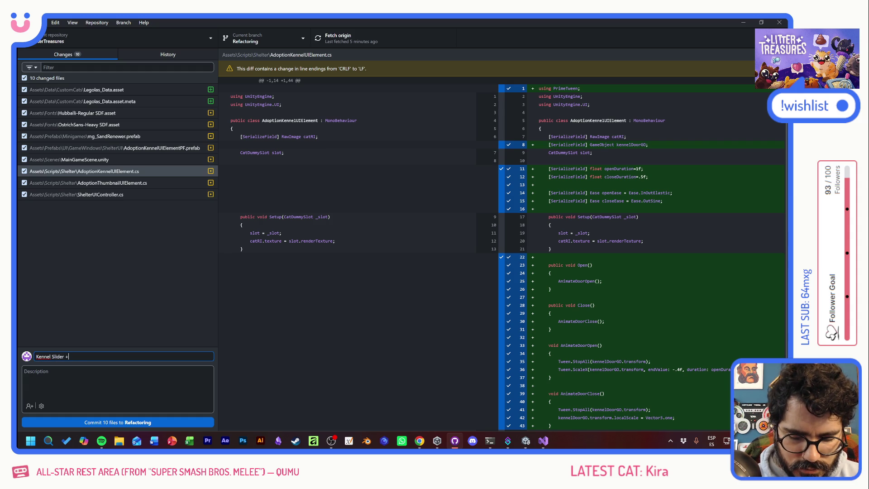
pyautogui.click(111, 423)
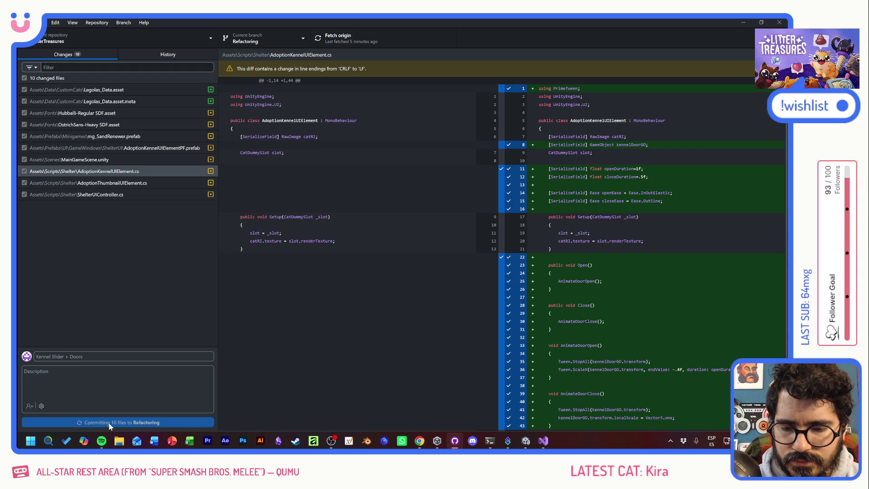
pyautogui.click(329, 37)
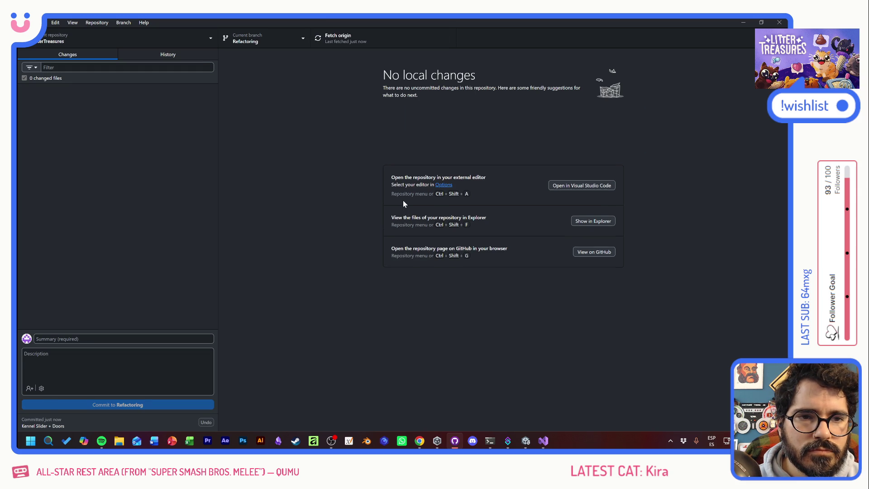
pyautogui.hotkey('alt', 'Tab')
pyautogui.scroll(5, 154, 353)
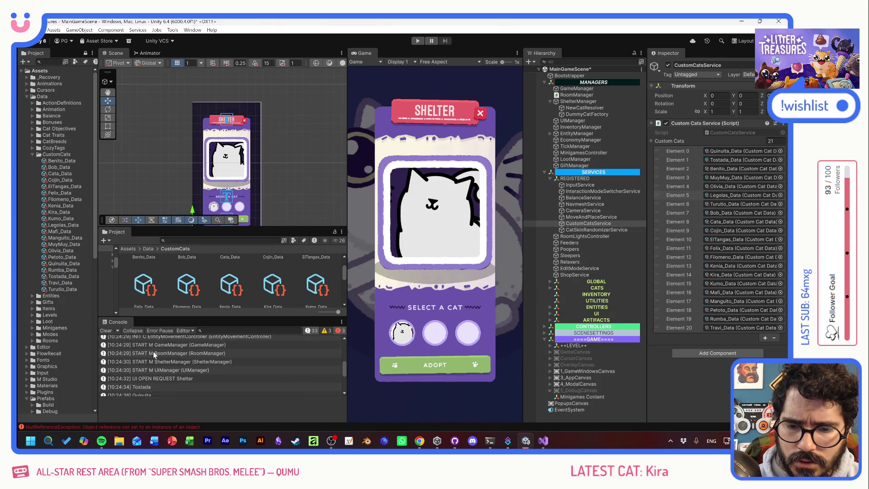
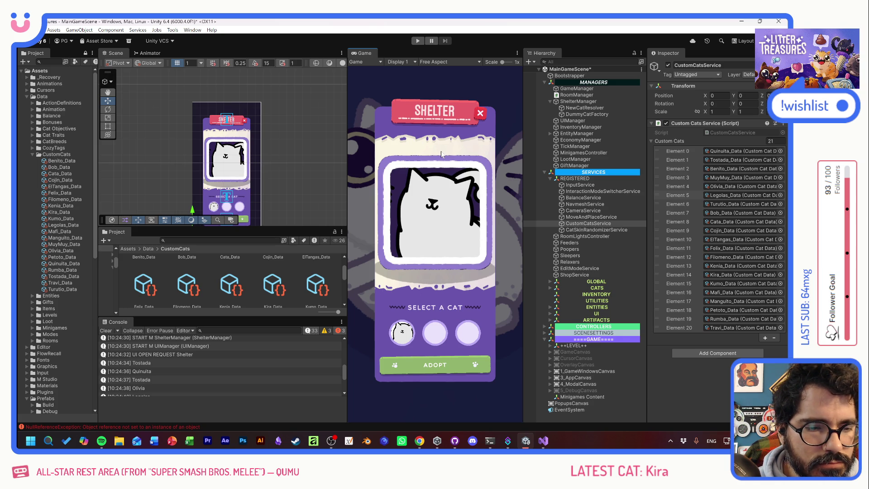
# Step: Save the scene, collapse the SERVICES group and expand GAME down to the shelter UI
pyautogui.hotkey('ctrl', 's')
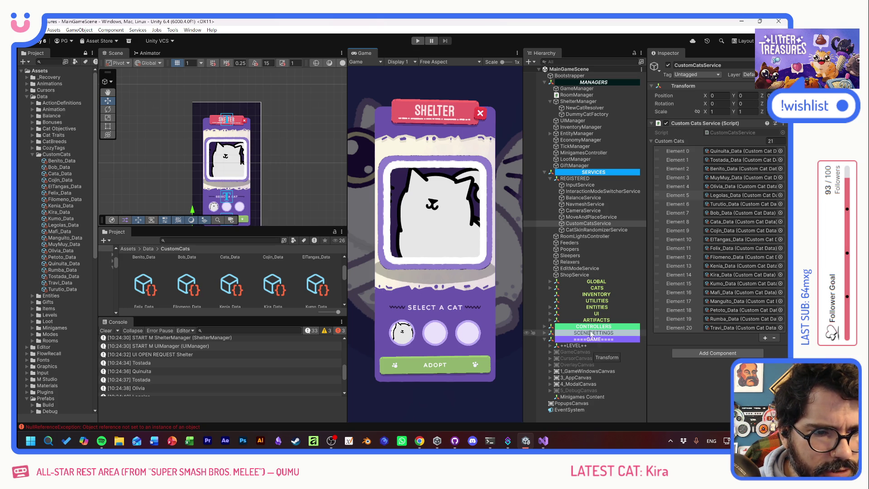
pyautogui.click(552, 172)
pyautogui.click(545, 172)
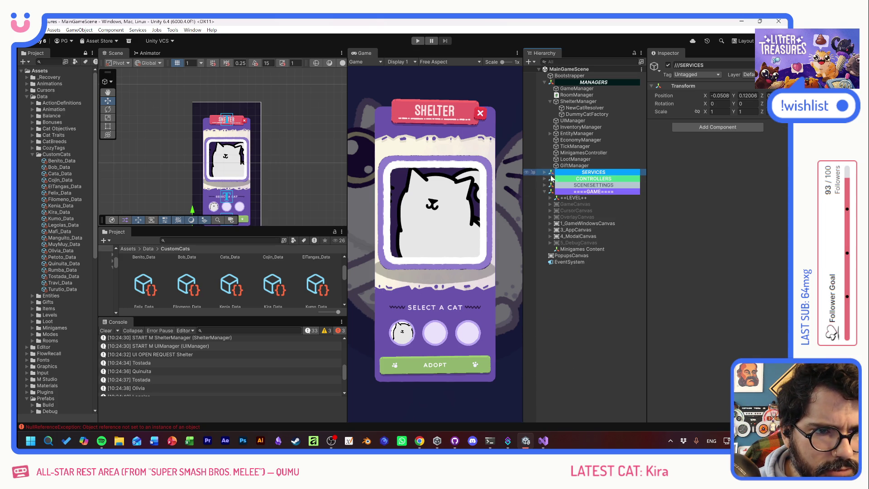
pyautogui.click(545, 191)
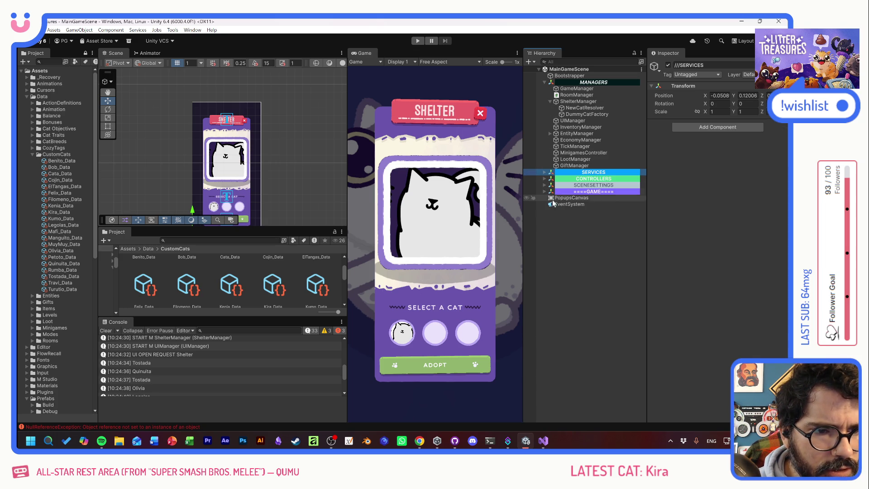
pyautogui.click(545, 191)
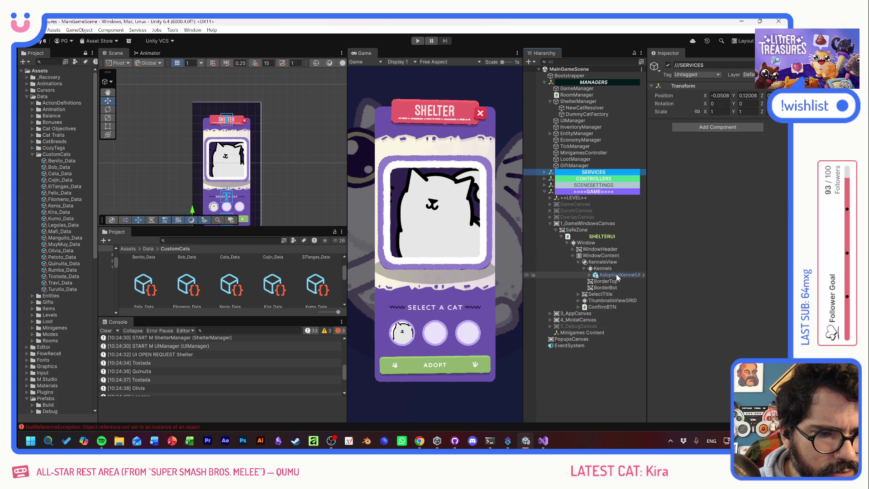
# Step: Inspect WindowContent, then select KennelsView inside the shelter window
pyautogui.click(578, 263)
pyautogui.click(579, 256)
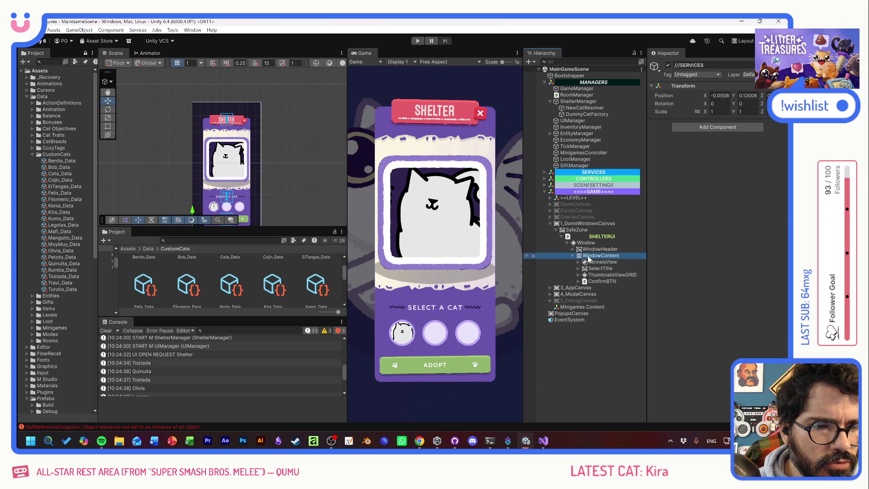
pyautogui.rightClick(580, 256)
pyautogui.click(578, 258)
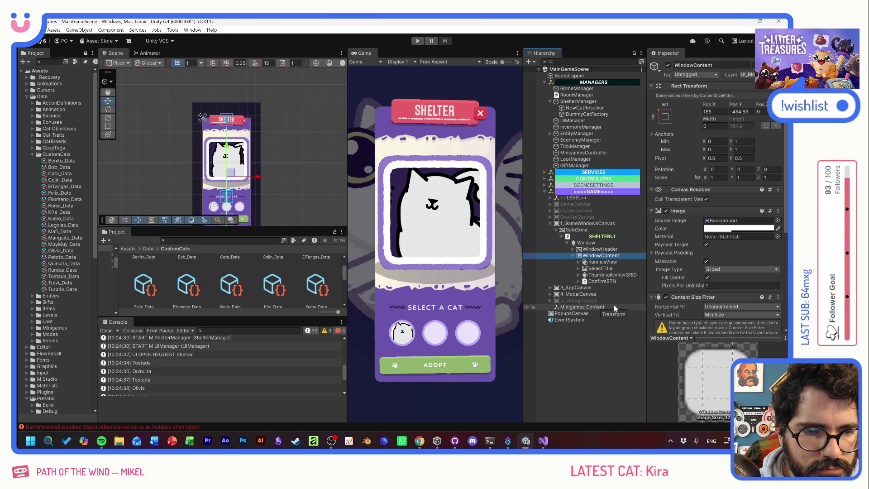
pyautogui.click(579, 262)
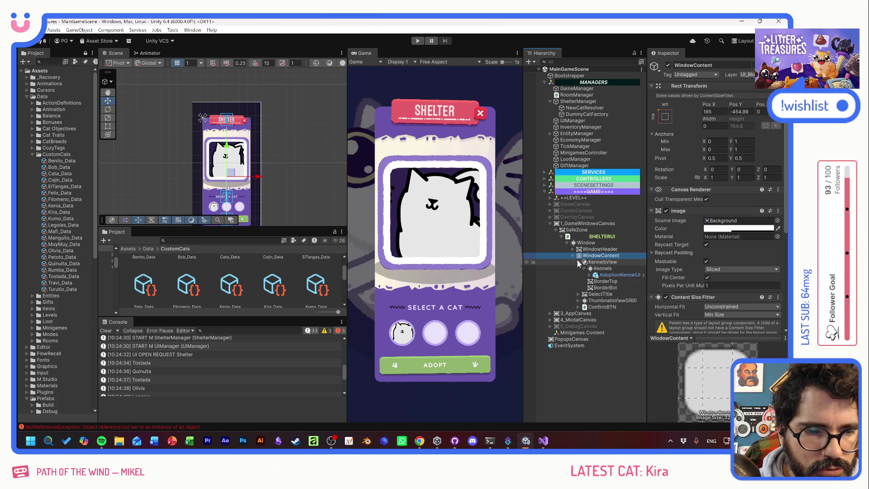
pyautogui.click(596, 263)
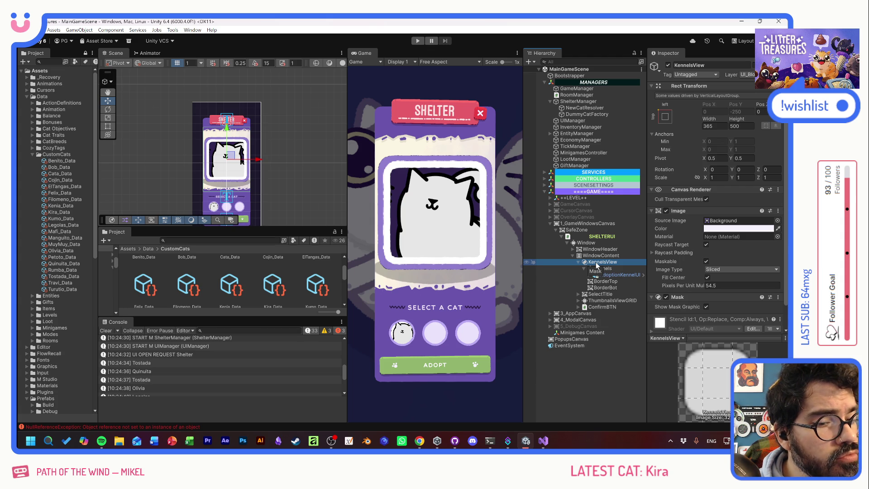
pyautogui.click(583, 269)
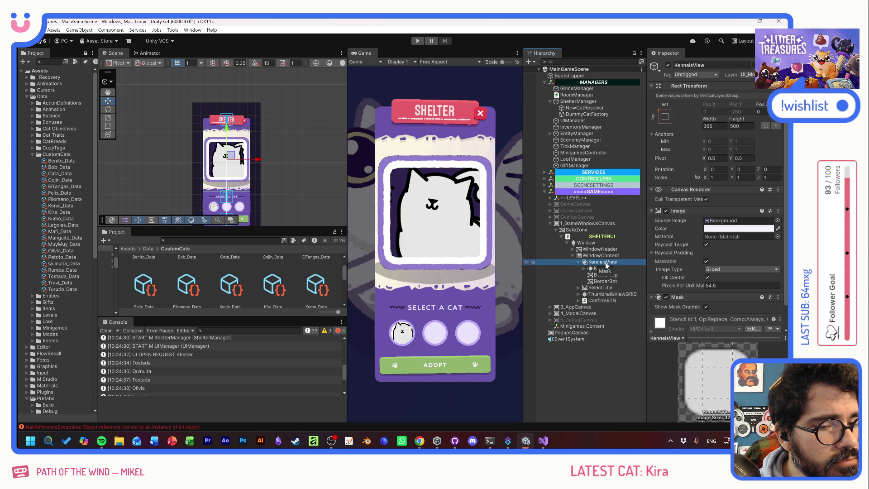
pyautogui.rightClick(605, 262)
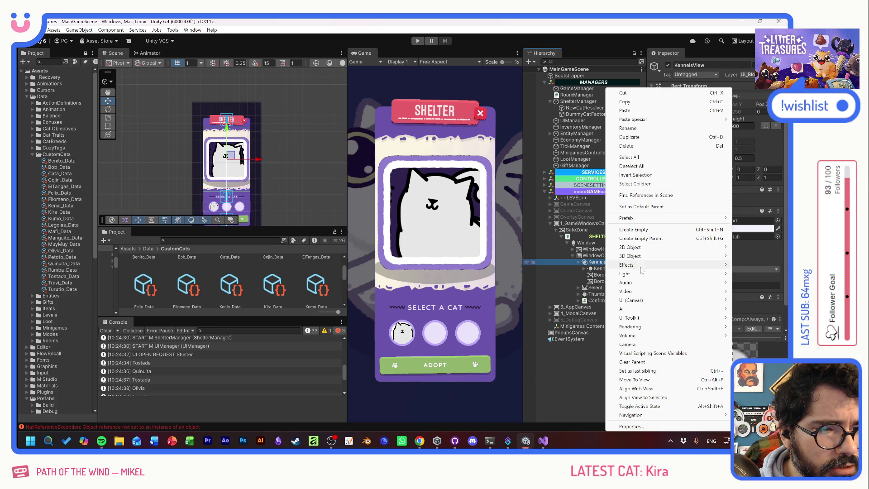
# Step: Create a UI Panel under KennelsView anchored to stretch across the top
pyautogui.moveTo(640, 283)
pyautogui.moveTo(638, 301)
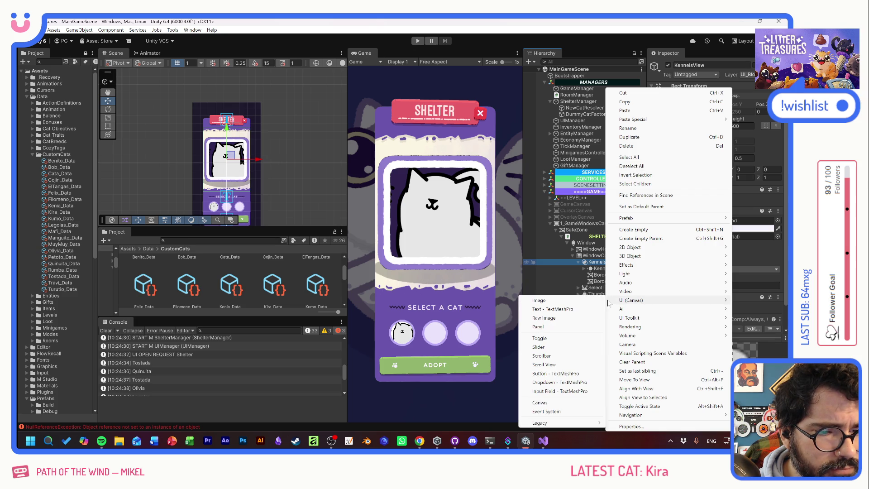
pyautogui.click(558, 326)
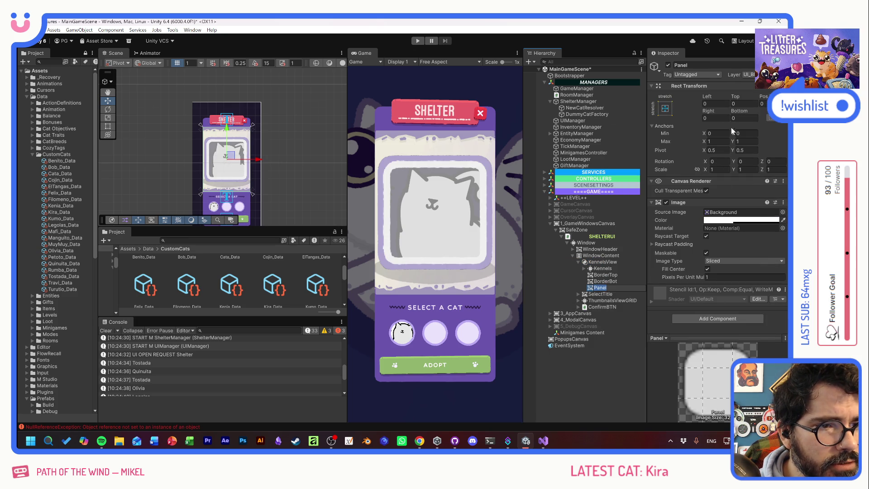
pyautogui.click(665, 109)
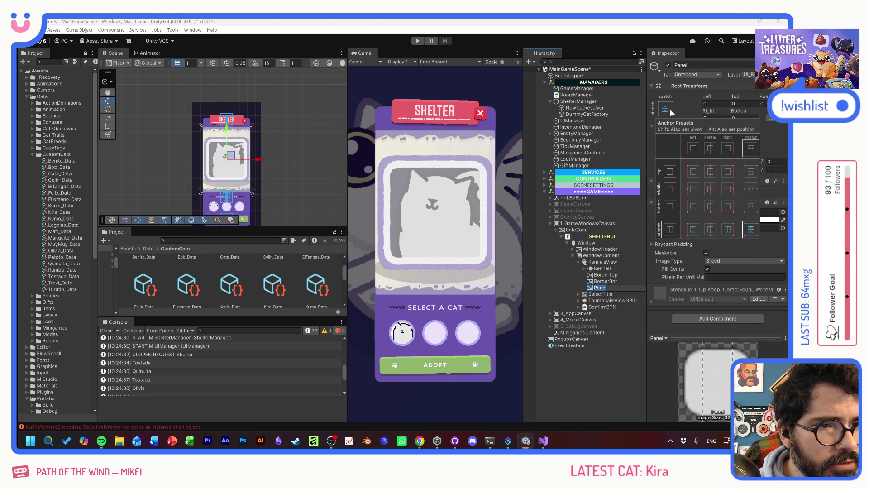
pyautogui.keyDown('alt'); pyautogui.keyDown('shift'); pyautogui.click(750, 170); pyautogui.keyUp('shift'); pyautogui.keyUp('alt')
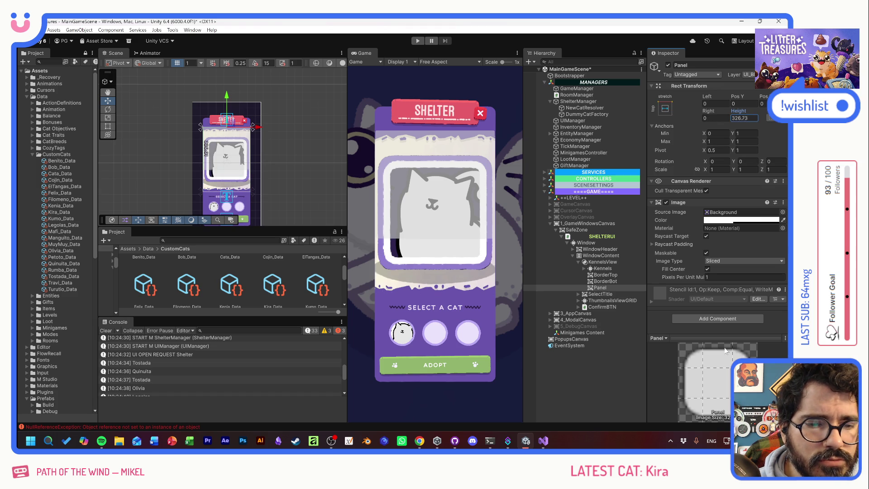
# Step: Give the panel Height 60 with Left and Right insets of 30
pyautogui.write('65.4')
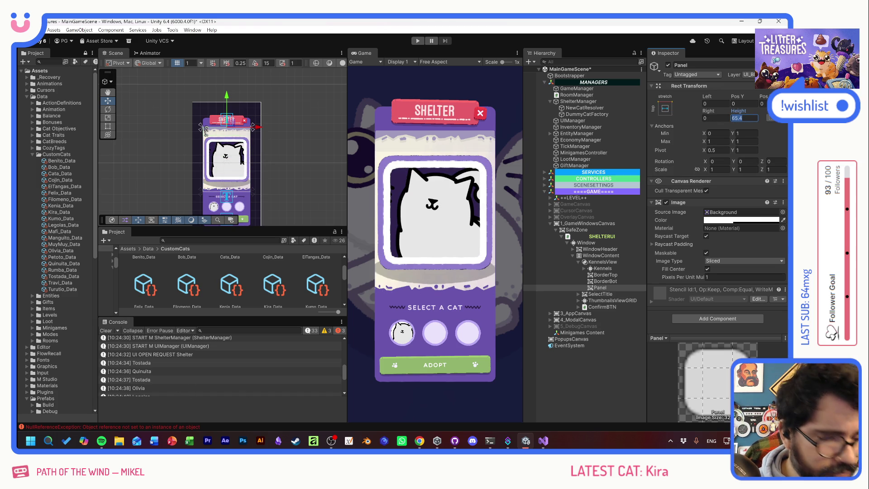
pyautogui.write('60')
pyautogui.click(715, 103)
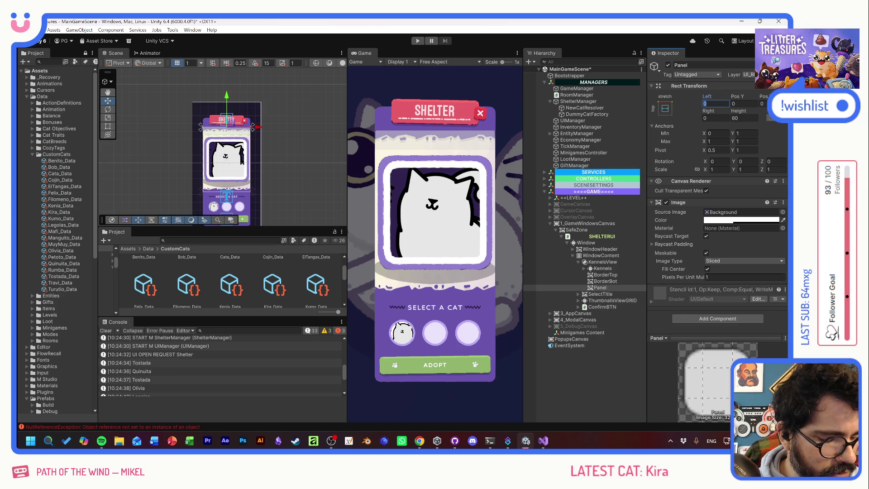
pyautogui.write('30')
pyautogui.press('Tab')
pyautogui.write('30')
pyautogui.press('Tab')
pyautogui.write('30')
pyautogui.hotkey('shift', 'Tab')
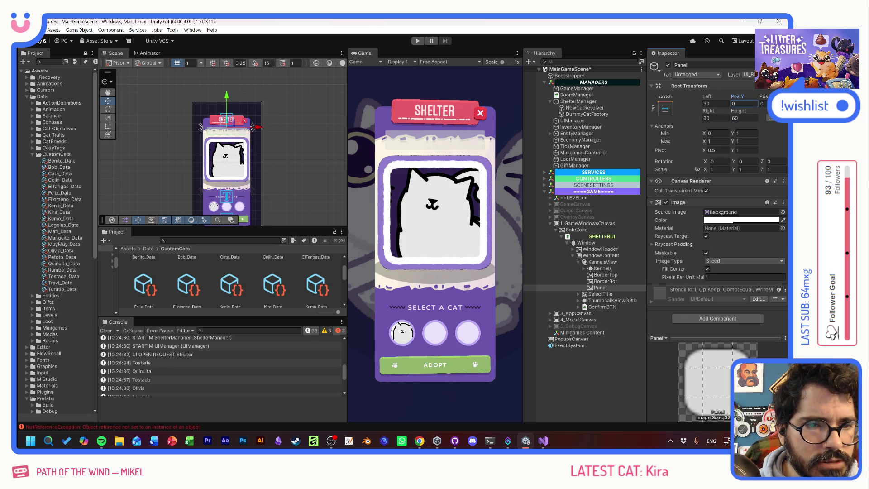
pyautogui.click(783, 211)
# Step: Assign the UI_Basics_BackgroundTag sprite as the panel's Source Image
pyautogui.scroll(8, 755, 249)
pyautogui.scroll(3, 750, 244)
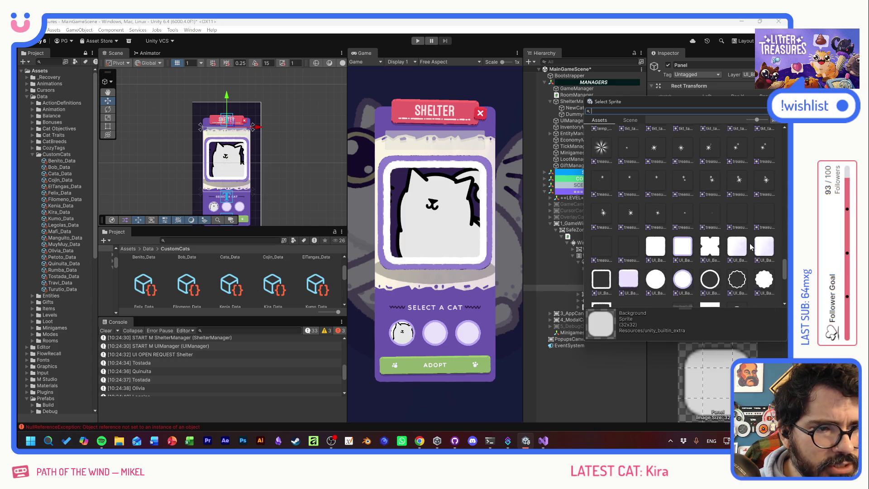
pyautogui.scroll(5, 748, 246)
pyautogui.scroll(5, 754, 245)
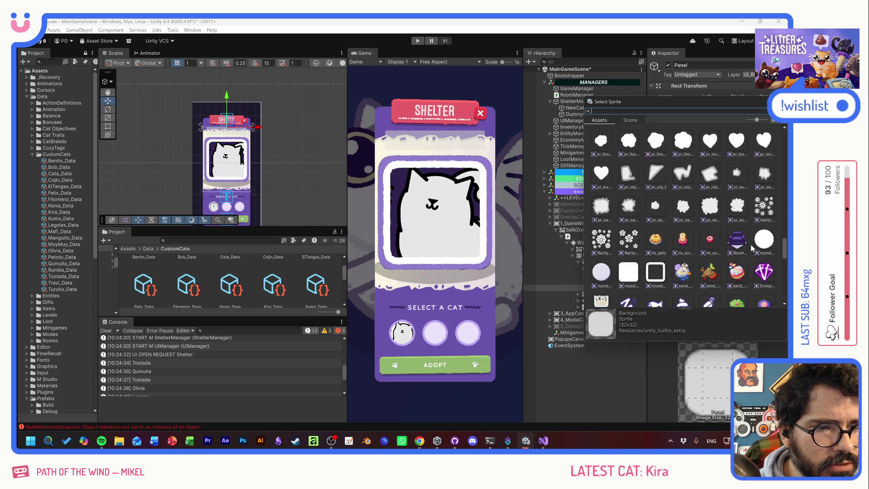
pyautogui.click(680, 226)
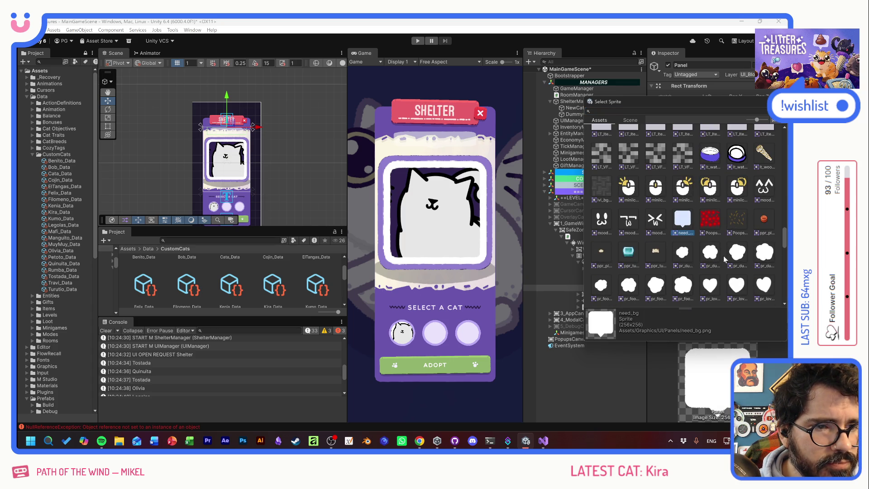
pyautogui.scroll(-5, 725, 259)
pyautogui.scroll(-5, 728, 263)
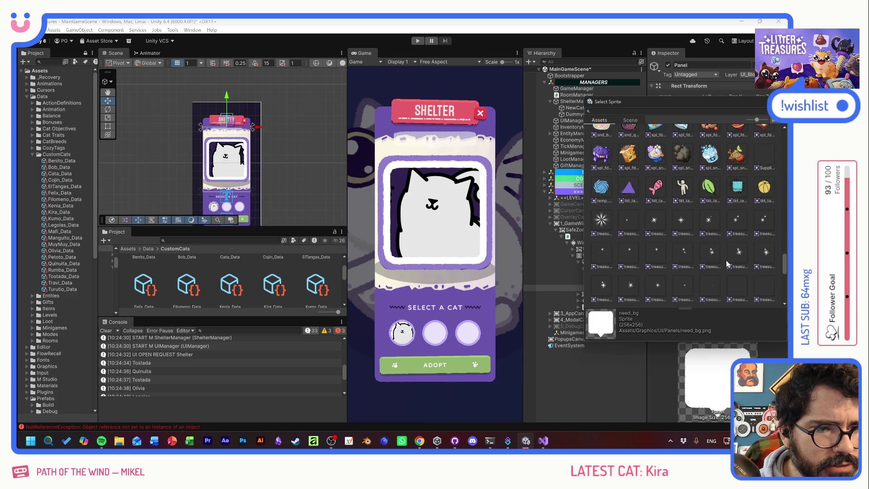
pyautogui.scroll(-1, 728, 264)
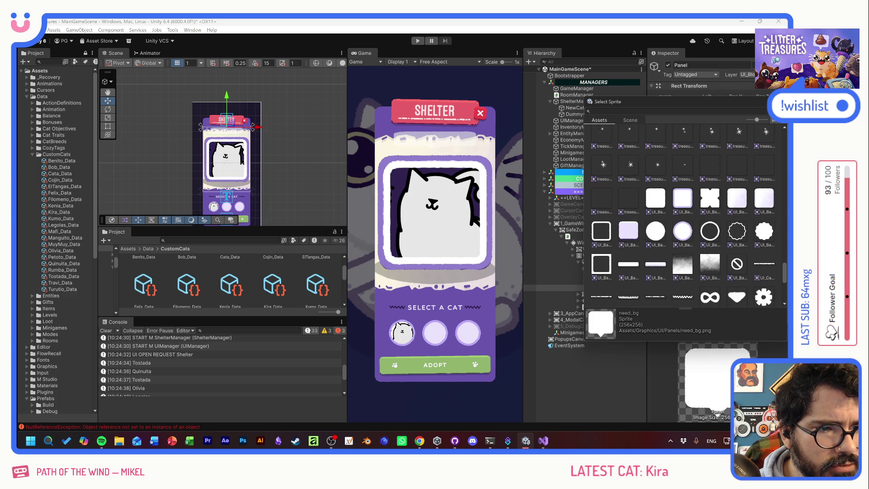
pyautogui.click(710, 203)
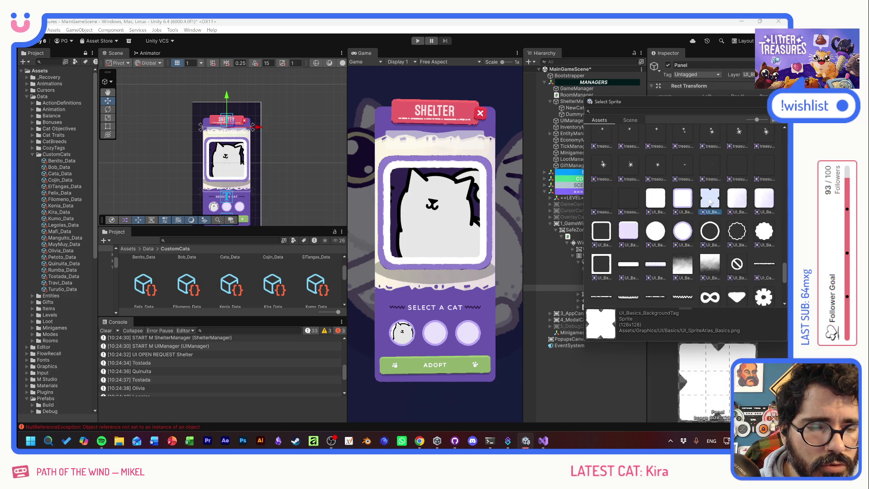
pyautogui.doubleClick(711, 201)
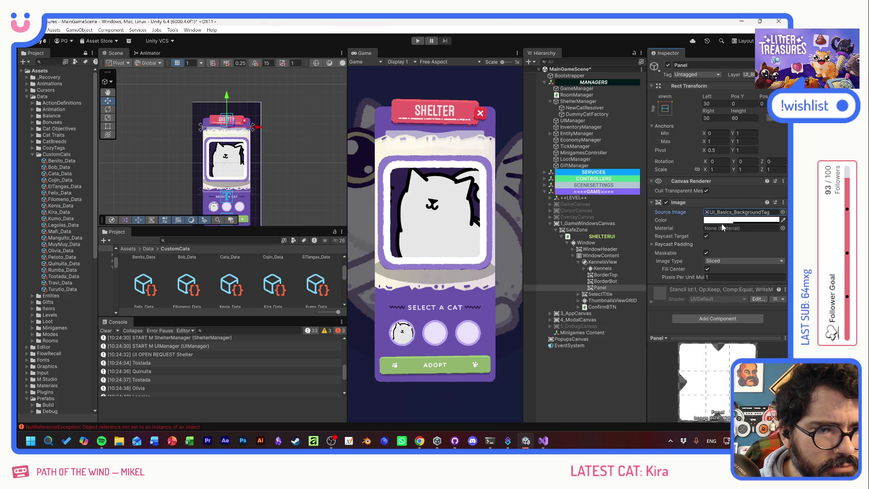
# Step: Raise the Pixels Per Unit Multiplier to about 6 and tint the panel dark purple
pyautogui.click(722, 220)
pyautogui.click(731, 320)
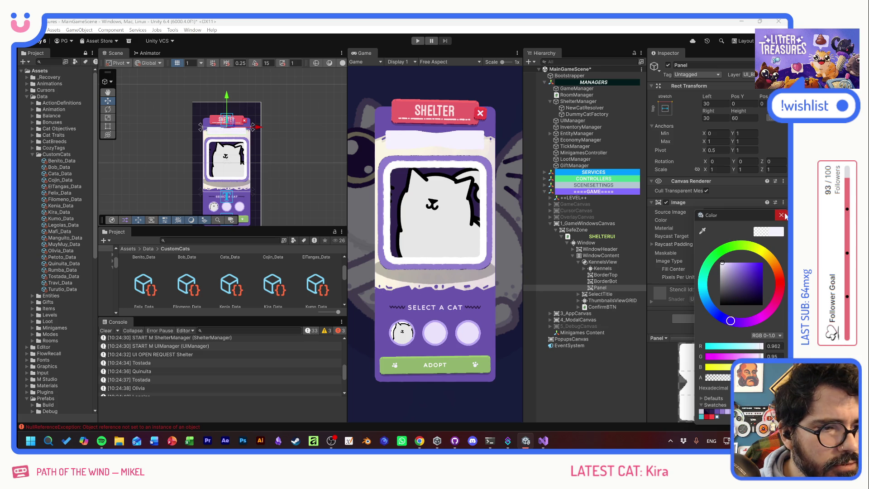
pyautogui.click(781, 215)
pyautogui.click(680, 275)
pyautogui.write('1.8')
pyautogui.press('BackSpace')
pyautogui.press('BackSpace')
pyautogui.press('BackSpace')
pyautogui.write('0.7')
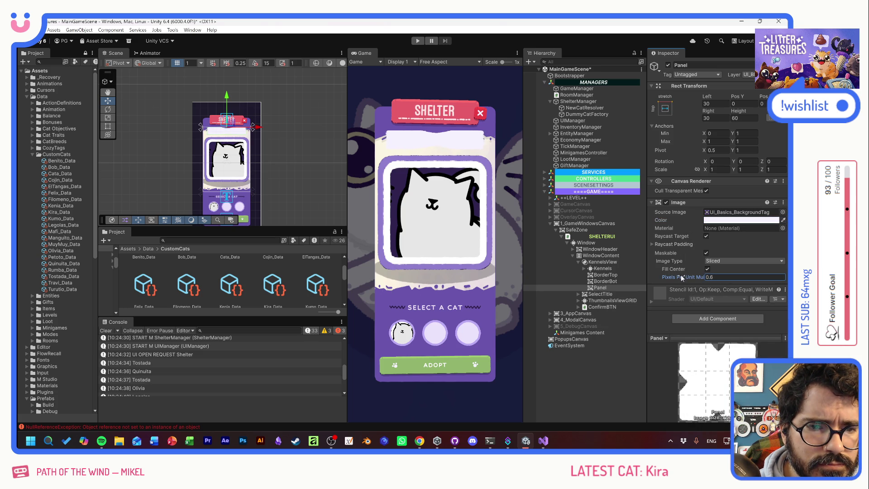
pyautogui.press('BackSpace')
pyautogui.press('BackSpace')
pyautogui.press('BackSpace')
pyautogui.write('6')
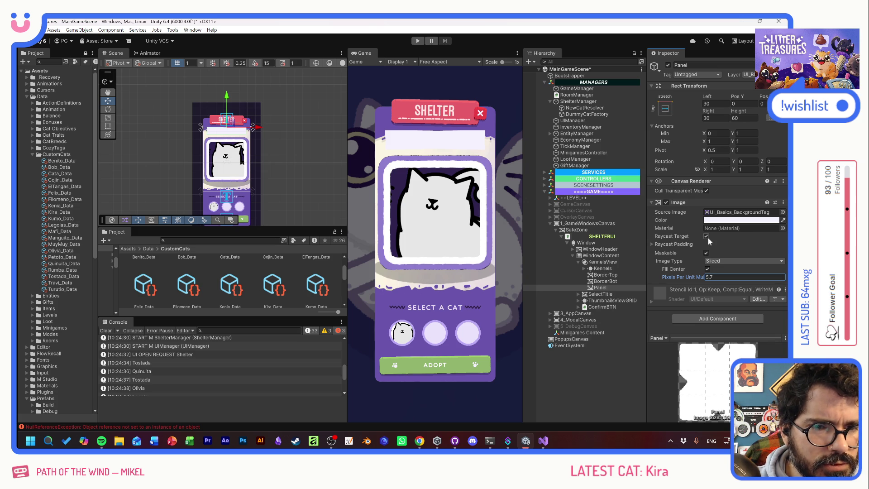
pyautogui.click(725, 220)
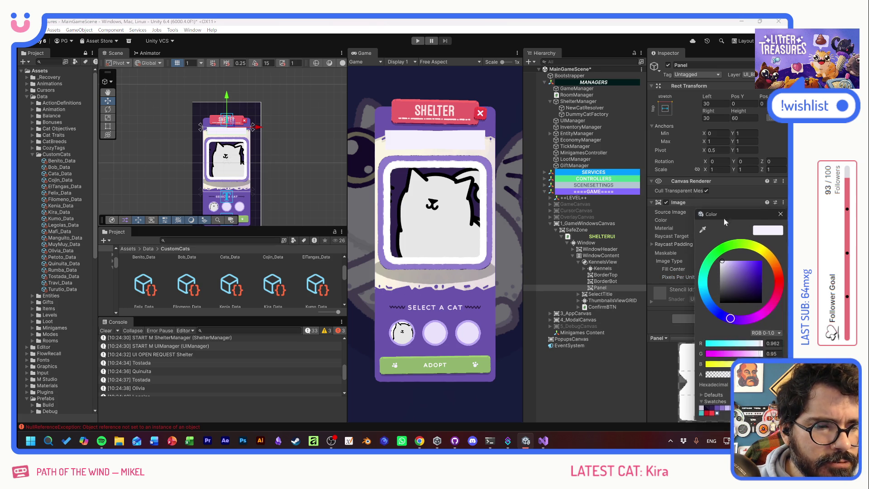
pyautogui.click(712, 409)
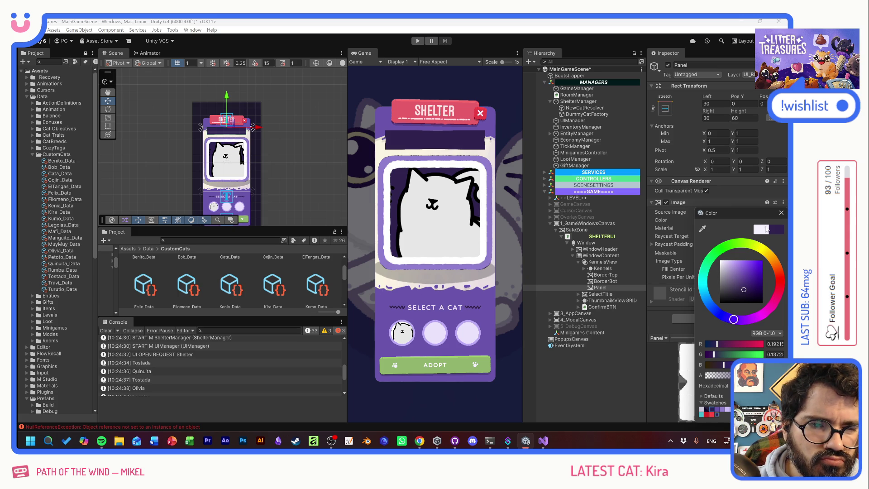
pyautogui.click(781, 212)
# Step: Preview several background sprites on the name Panel in the sprite picker
pyautogui.click(783, 212)
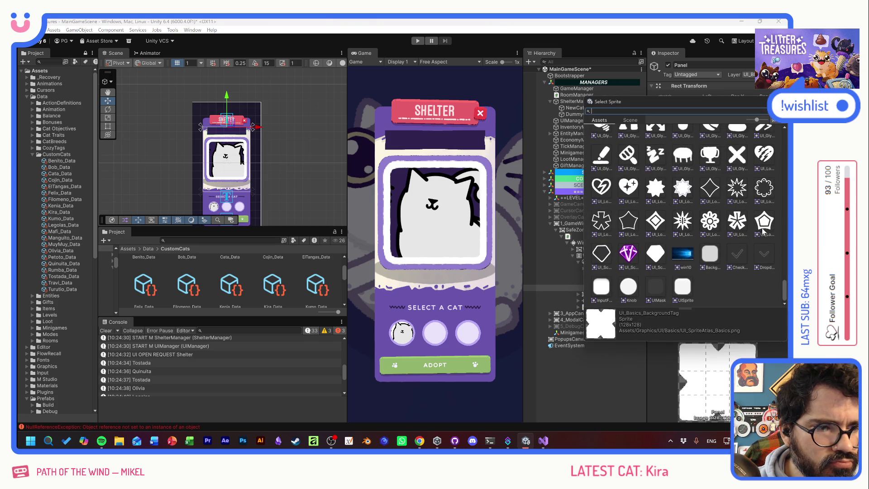
pyautogui.scroll(5, 713, 284)
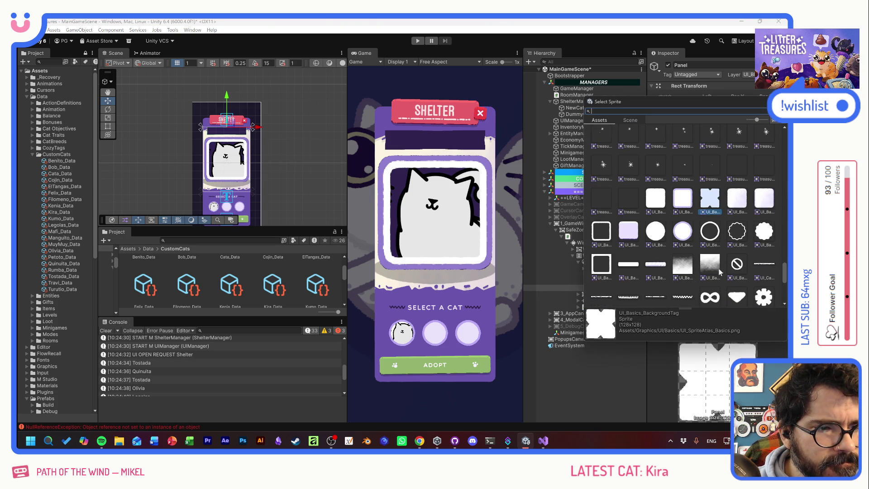
pyautogui.click(740, 200)
pyautogui.click(765, 198)
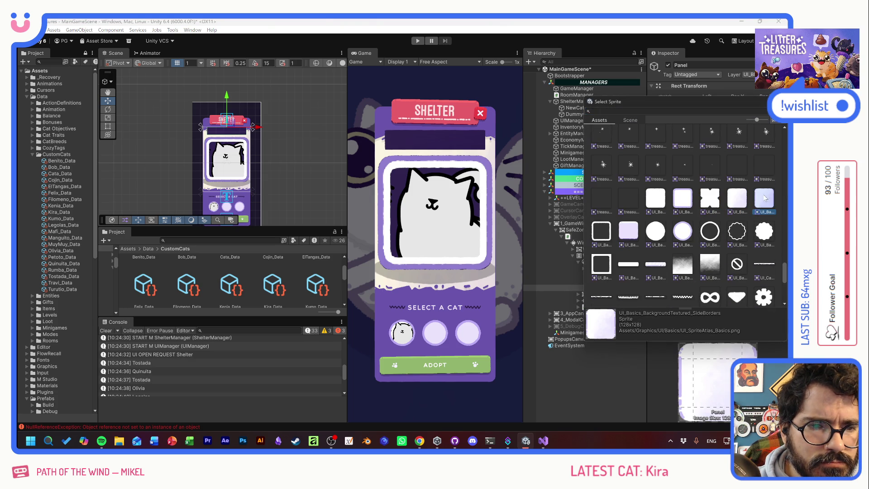
pyautogui.click(742, 202)
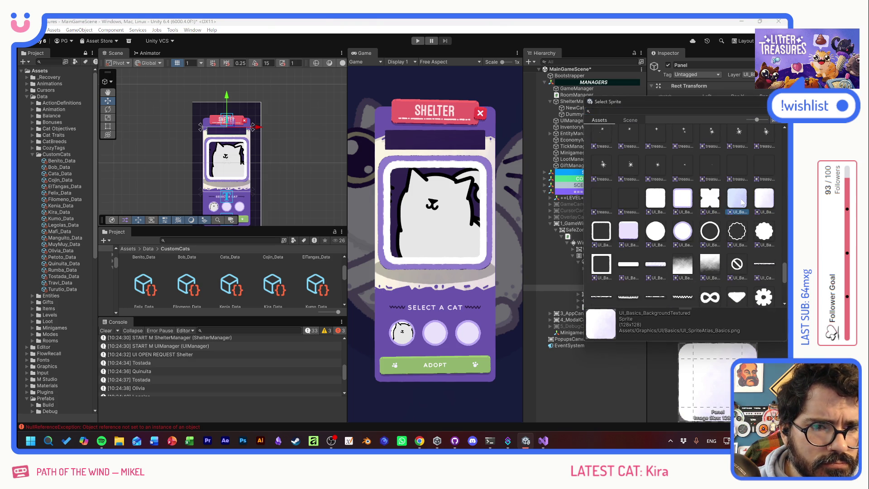
pyautogui.click(683, 202)
pyautogui.click(661, 202)
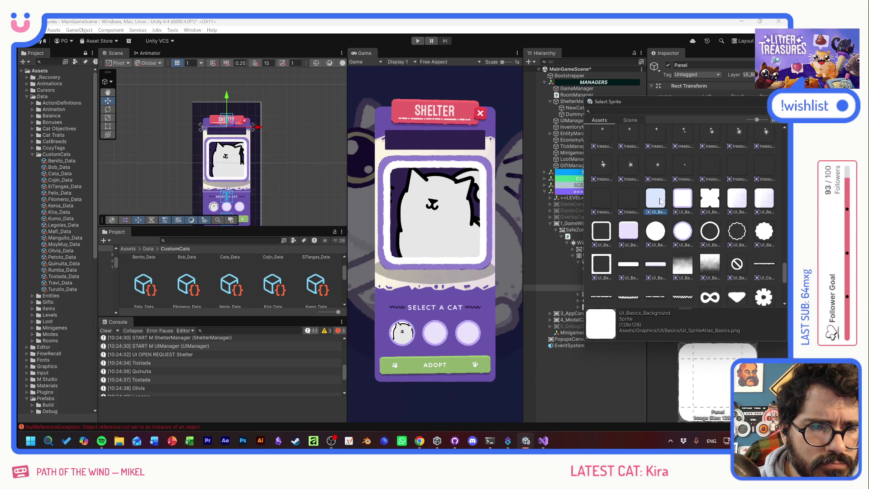
pyautogui.click(707, 204)
pyautogui.click(738, 199)
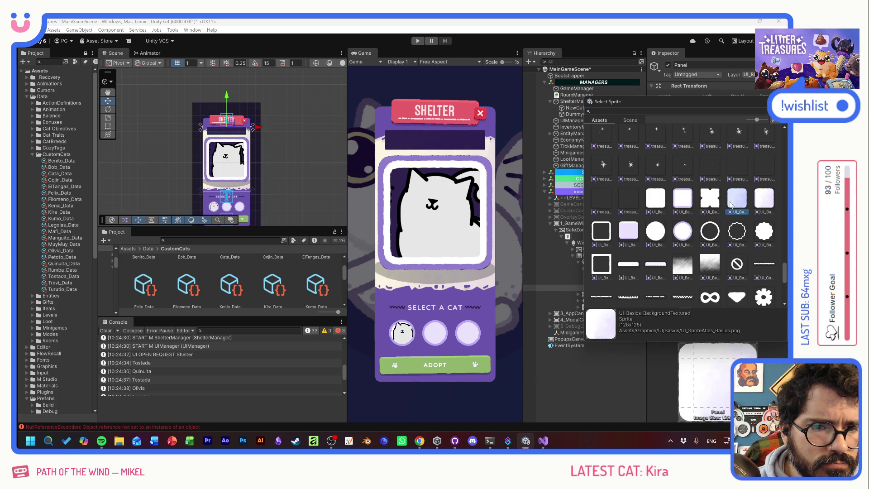
pyautogui.click(628, 231)
# Step: Choose UI_Basics_BackgroundTextured and lower the multiplier to 1.59
pyautogui.click(729, 201)
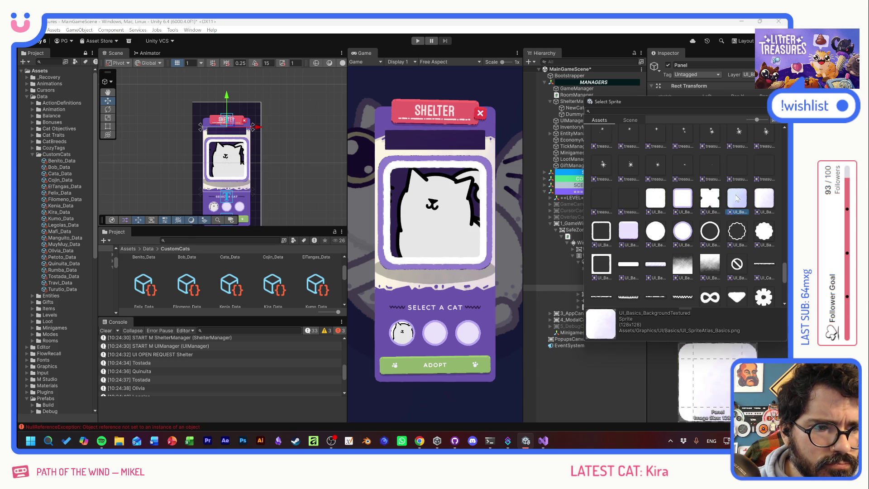
pyautogui.press('Return')
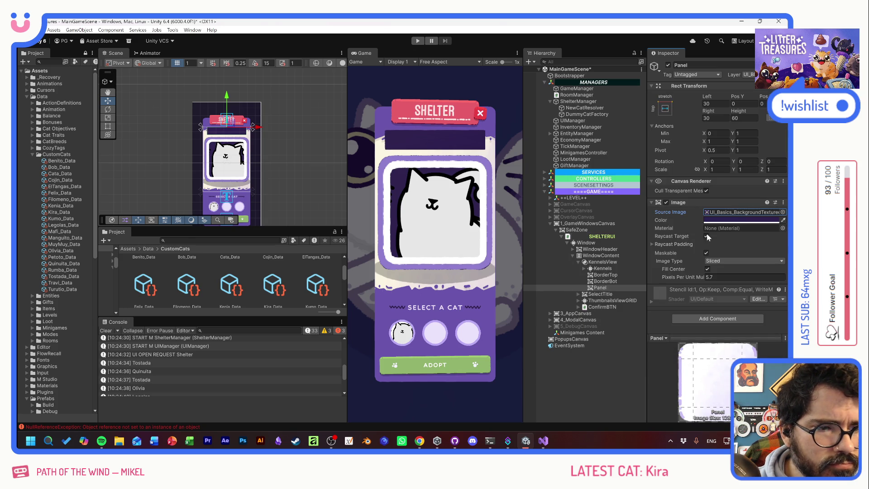
pyautogui.moveTo(689, 276)
pyautogui.mouseDown()
pyautogui.moveTo(623, 278)
pyautogui.moveTo(634, 278)
pyautogui.mouseUp()
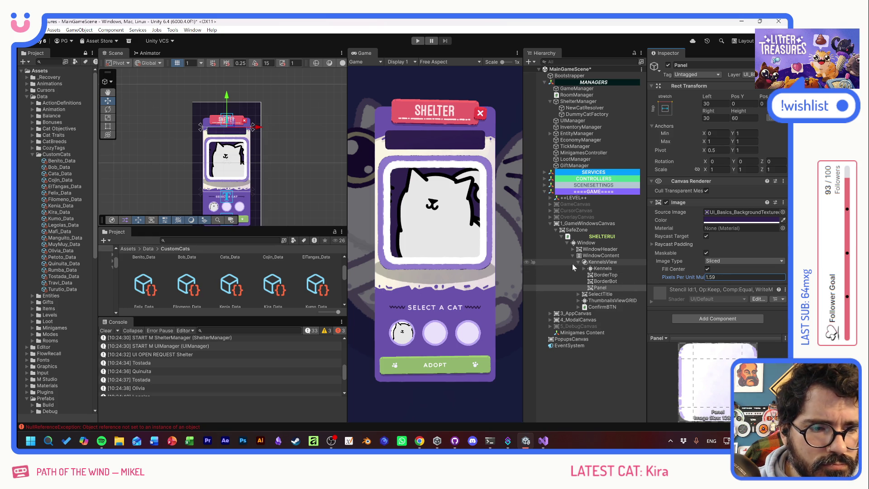
pyautogui.click(573, 249)
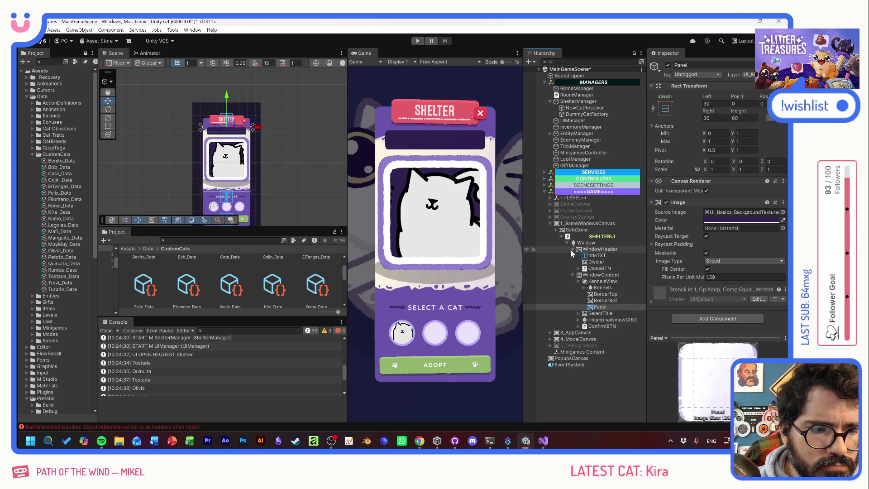
# Step: Duplicate titleTXT into the name Panel and rename the copy nameTXT
pyautogui.click(590, 256)
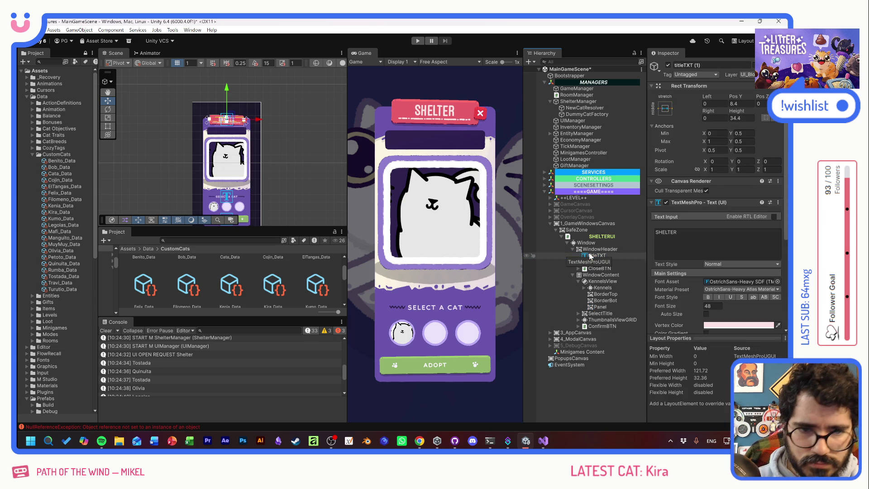
pyautogui.hotkey('ctrl', 'd')
pyautogui.moveTo(603, 264); pyautogui.dragTo(603, 314)
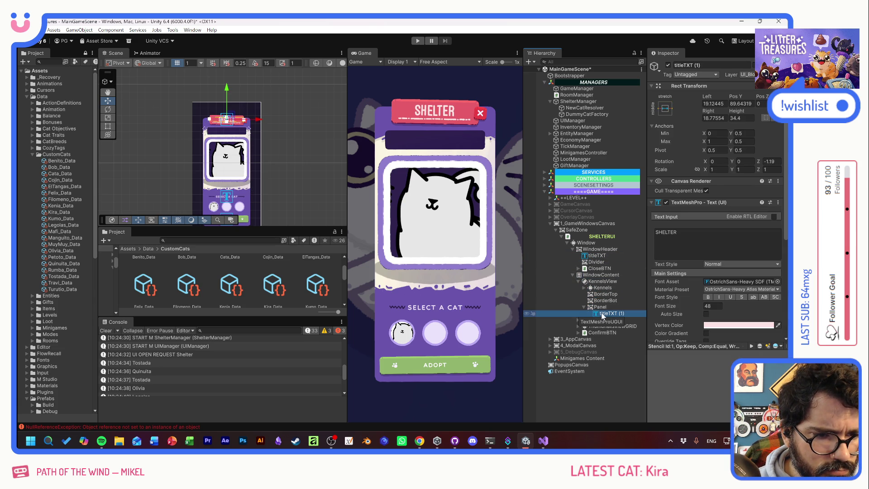
pyautogui.press('F2')
pyautogui.write('nameTXT')
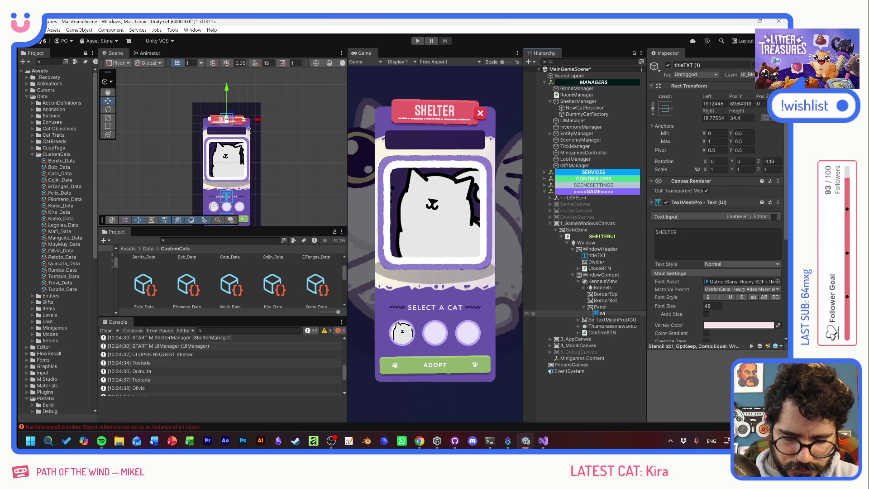
pyautogui.press('Return')
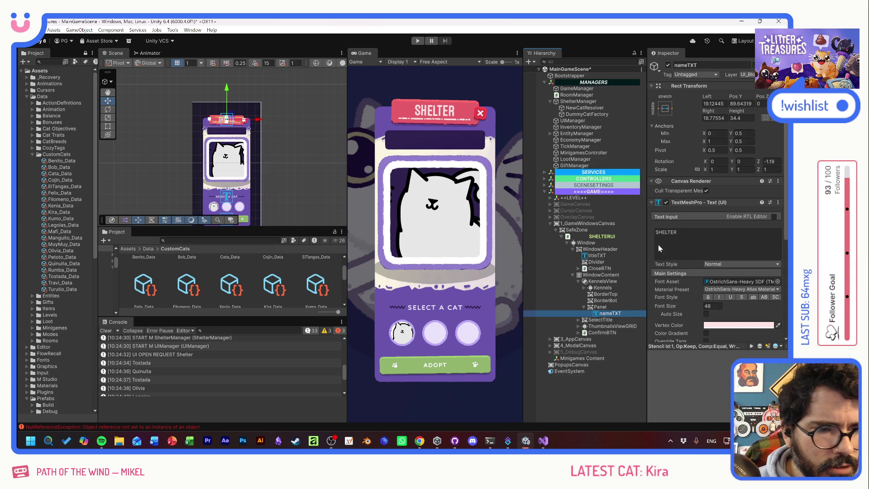
# Step: Stretch nameTXT across the panel and colour it light lavender
pyautogui.click(665, 108)
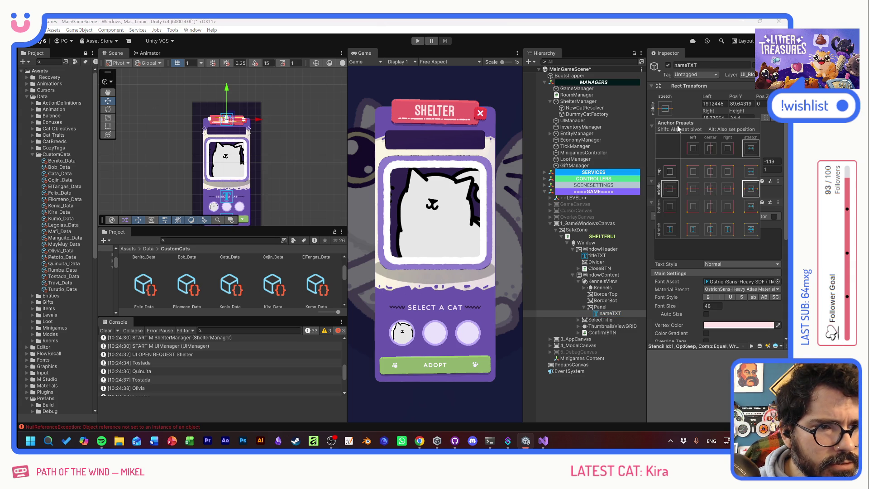
pyautogui.keyDown('alt'); pyautogui.keyDown('shift'); pyautogui.click(746, 190); pyautogui.keyUp('shift'); pyautogui.keyUp('alt')
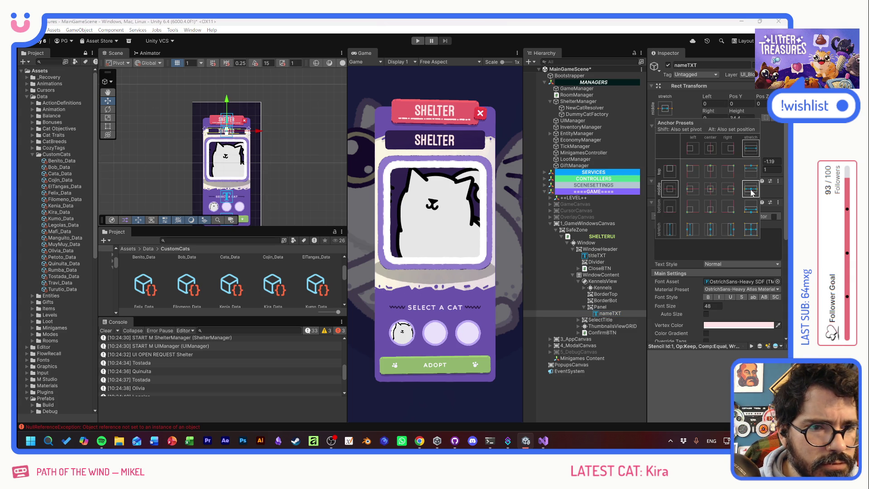
pyautogui.click(720, 325)
pyautogui.moveTo(779, 289); pyautogui.dragTo(730, 327)
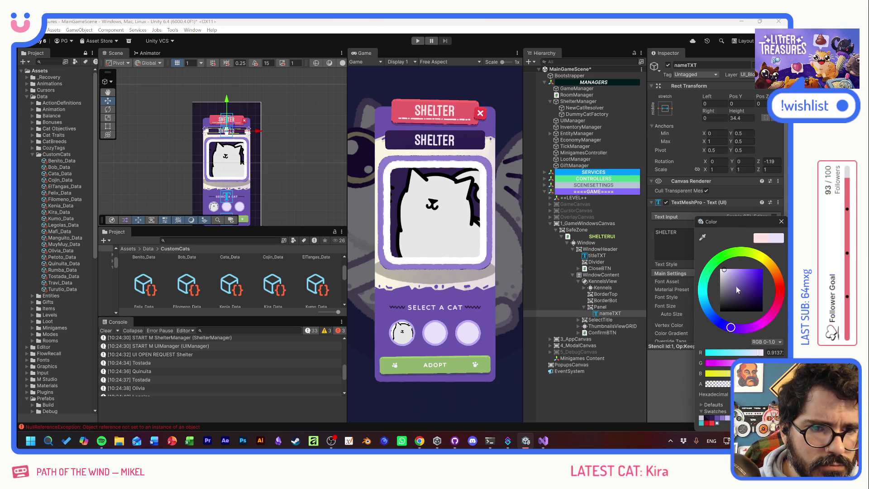
pyautogui.click(781, 221)
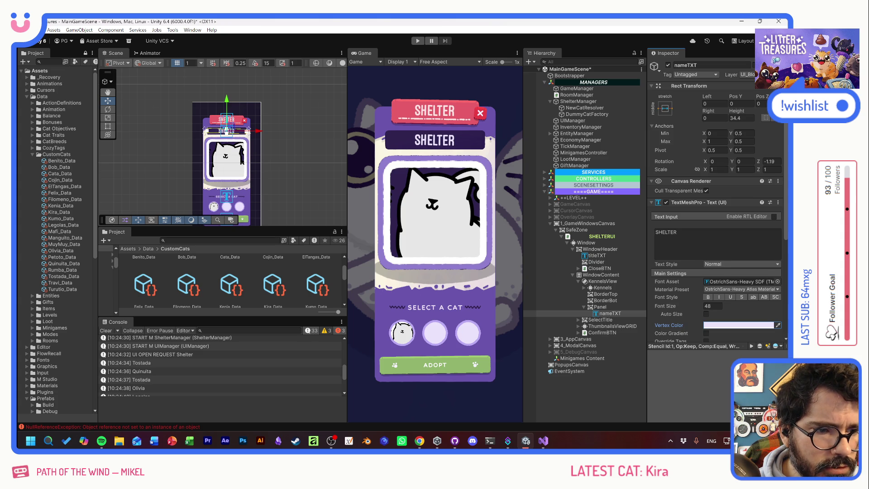
pyautogui.click(709, 246)
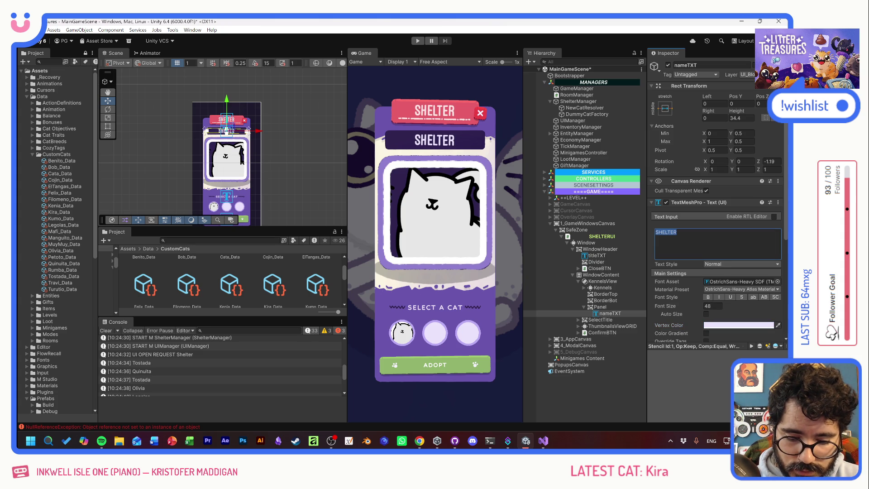
# Step: Set the text to JUNJA ESTRUNJAJAJA with Auto Size capped at 48
pyautogui.write('JUNJA ESTRUNJA')
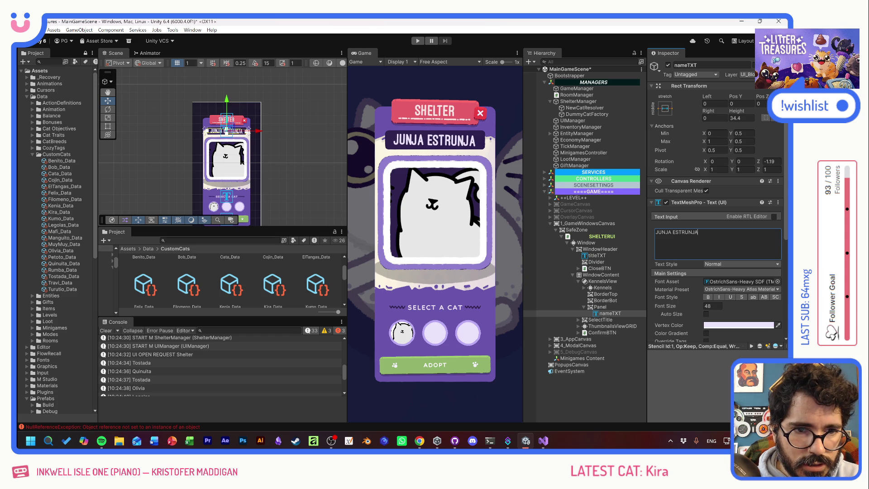
pyautogui.write('JAJA')
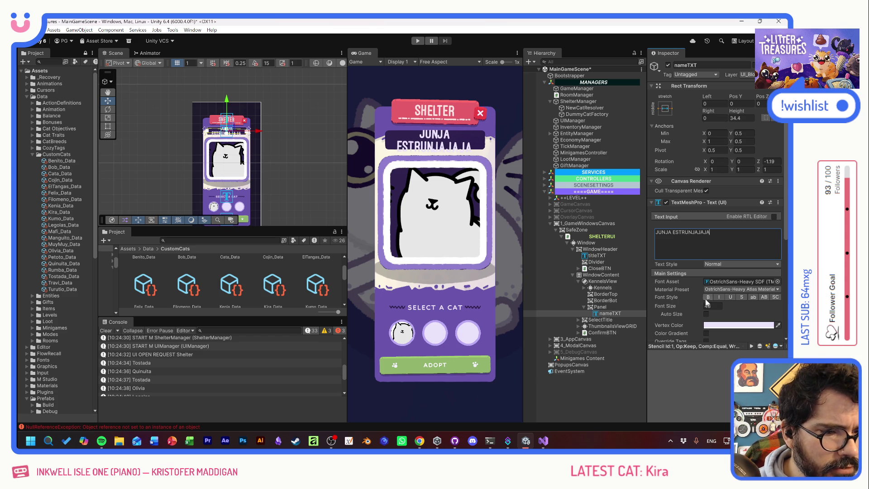
pyautogui.click(706, 314)
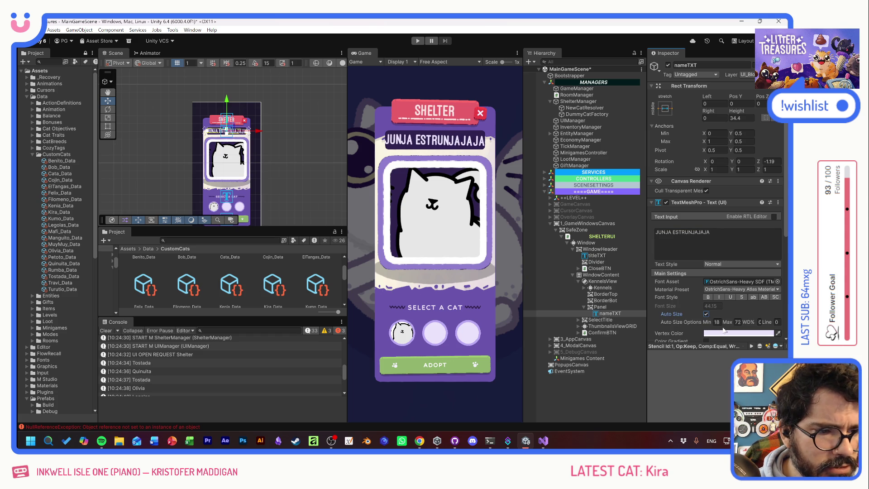
pyautogui.click(737, 322)
pyautogui.write('48')
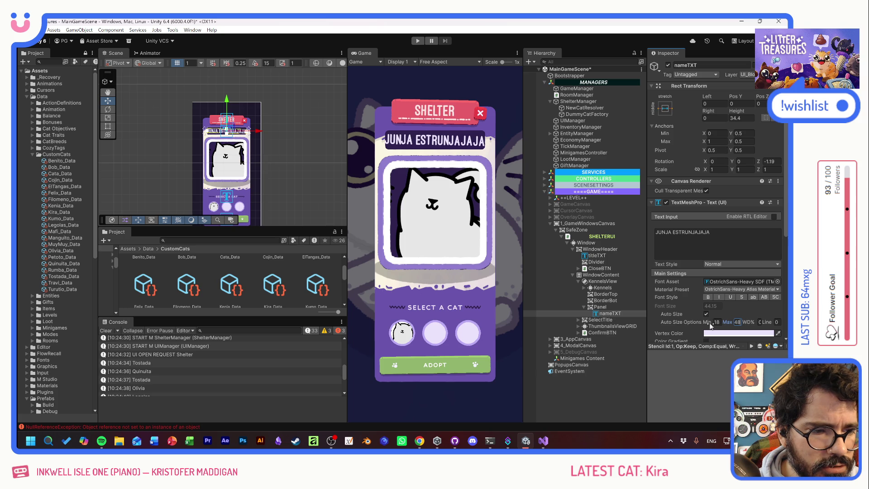
# Step: Inset the name text 20 on left and right and reset its Z rotation to 0
pyautogui.click(714, 104)
pyautogui.write('20')
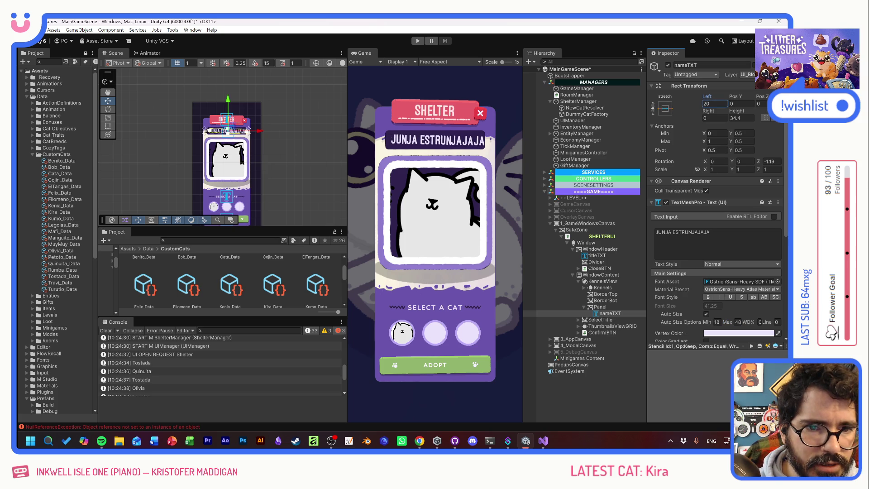
pyautogui.click(714, 118)
pyautogui.write('20')
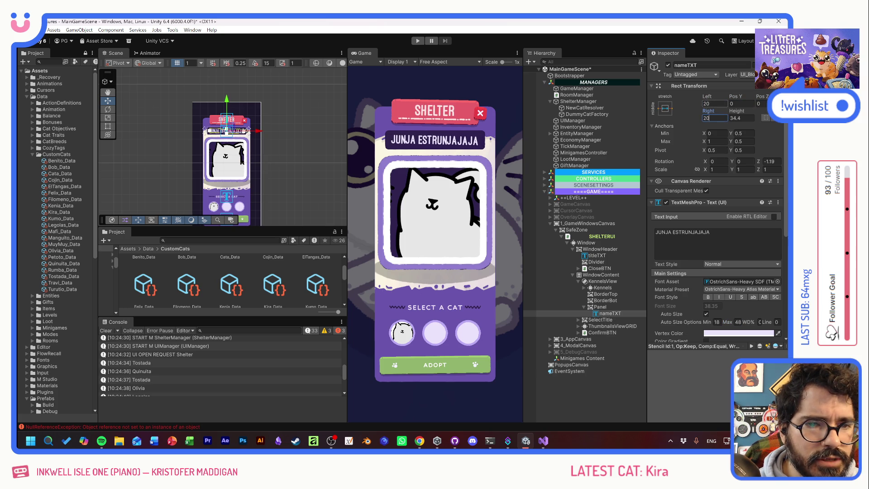
pyautogui.click(772, 161)
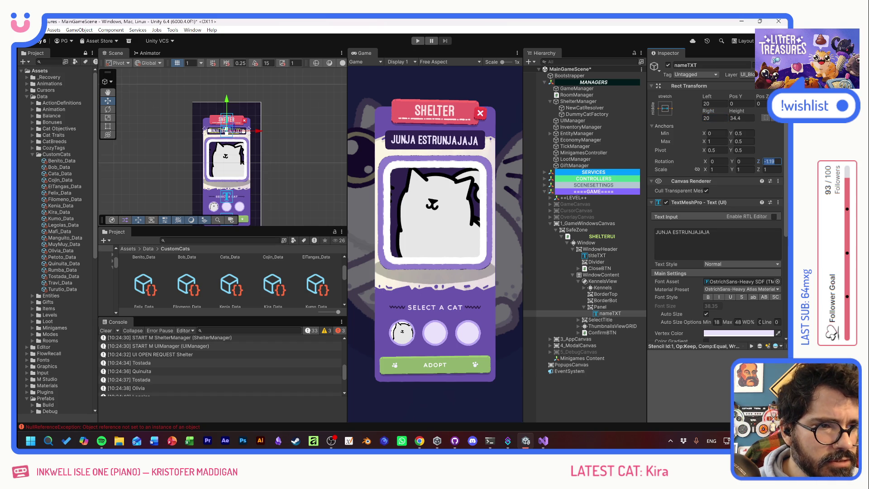
pyautogui.write('0')
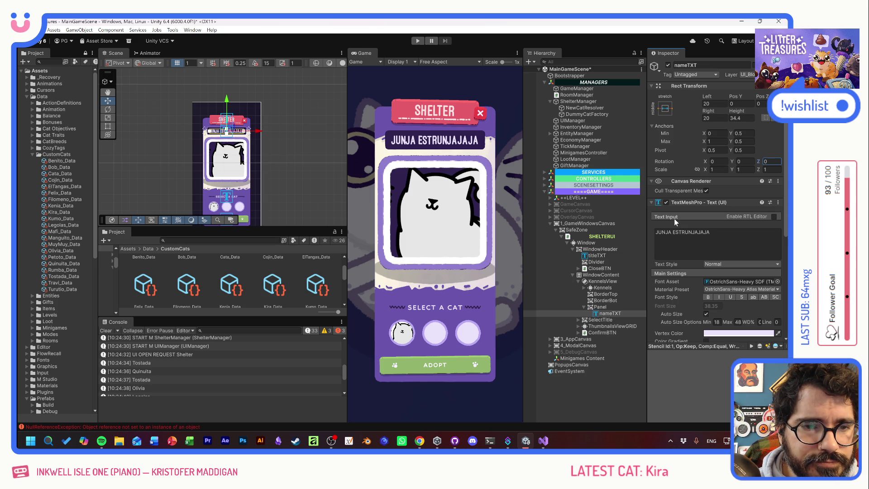
pyautogui.click(594, 308)
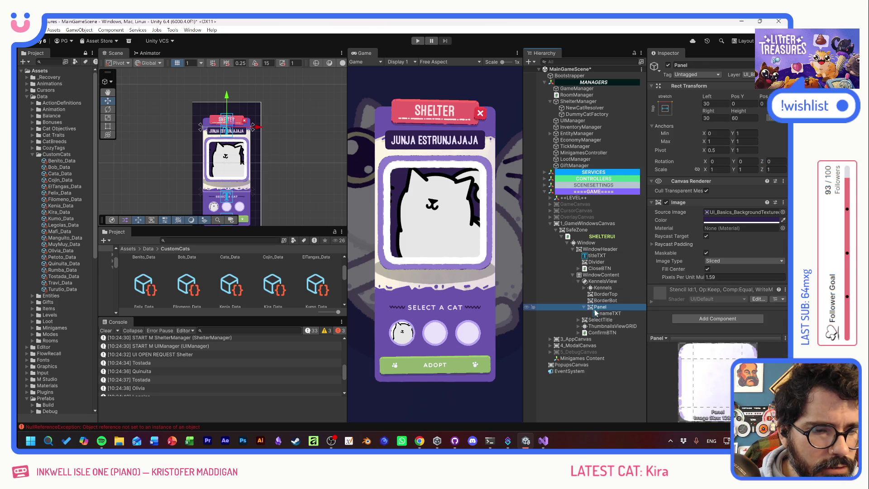
# Step: Anchor the name Panel to the bottom centre
pyautogui.rightClick(594, 308)
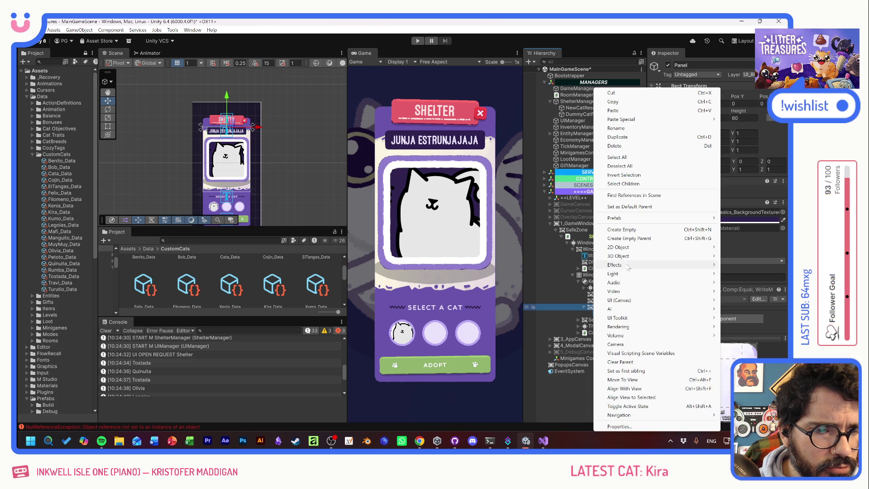
pyautogui.moveTo(603, 303)
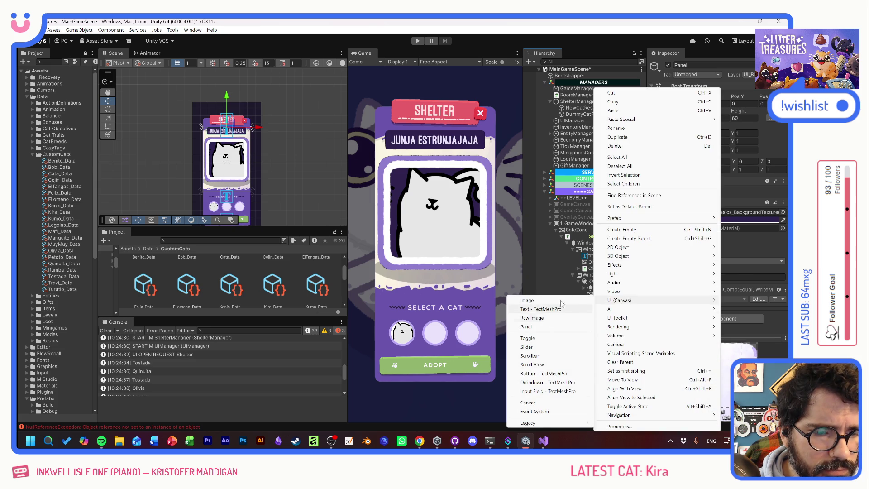
pyautogui.click(591, 276)
pyautogui.click(596, 307)
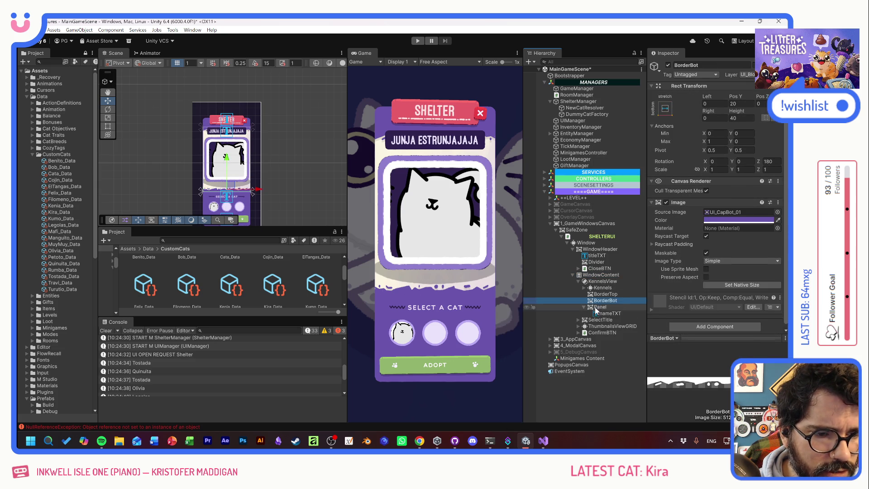
pyautogui.click(665, 107)
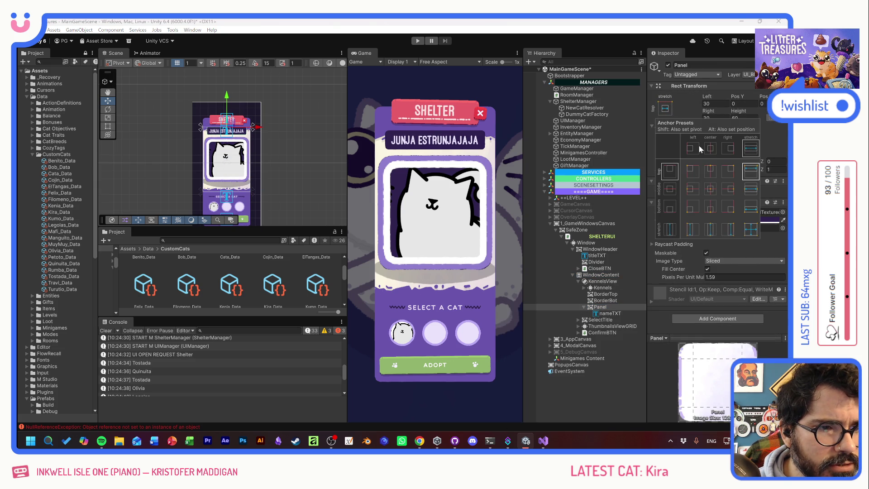
pyautogui.click(710, 206)
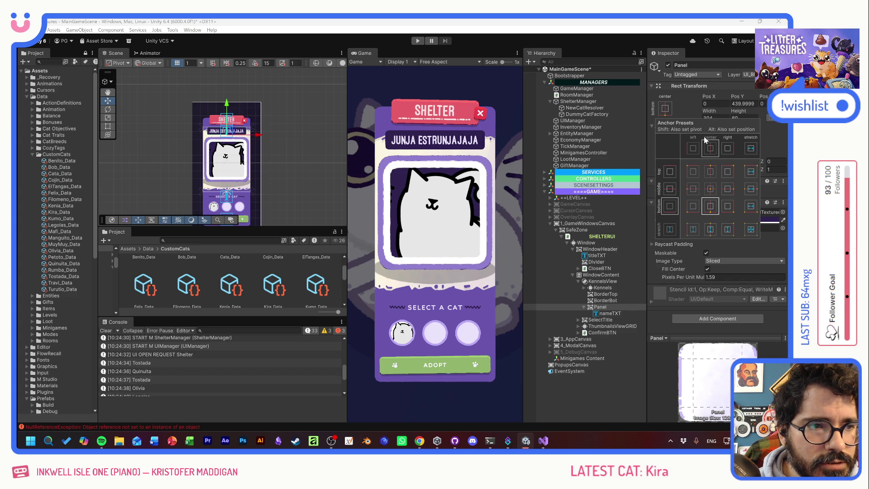
pyautogui.click(771, 149)
# Step: Keep the name Panel's Z rotation at 0 and nudge it slightly lower
pyautogui.moveTo(763, 161)
pyautogui.mouseDown()
pyautogui.moveTo(851, 161)
pyautogui.moveTo(31, 173)
pyautogui.mouseUp()
pyautogui.write('0')
pyautogui.press('Return')
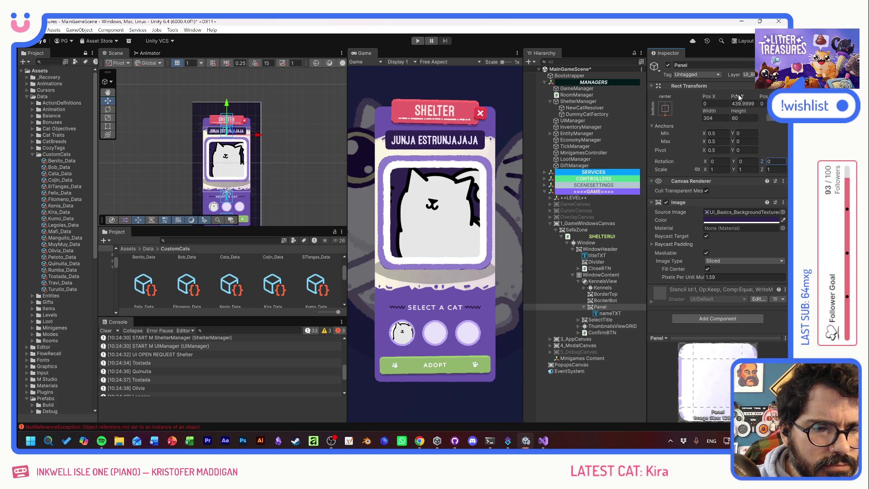
pyautogui.click(590, 306)
pyautogui.moveTo(735, 96); pyautogui.dragTo(568, 96)
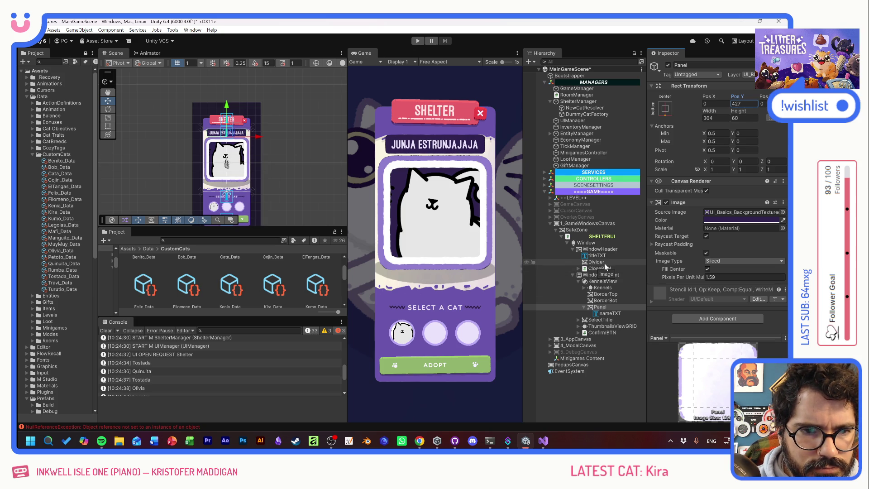
# Step: Set nameTXT's Left and Right insets to 50 and Pos Y to 0
pyautogui.click(599, 314)
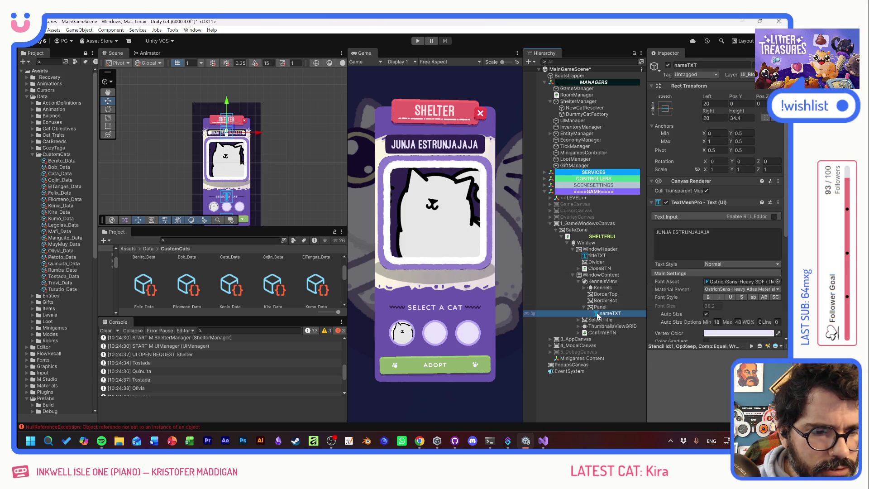
pyautogui.click(714, 104)
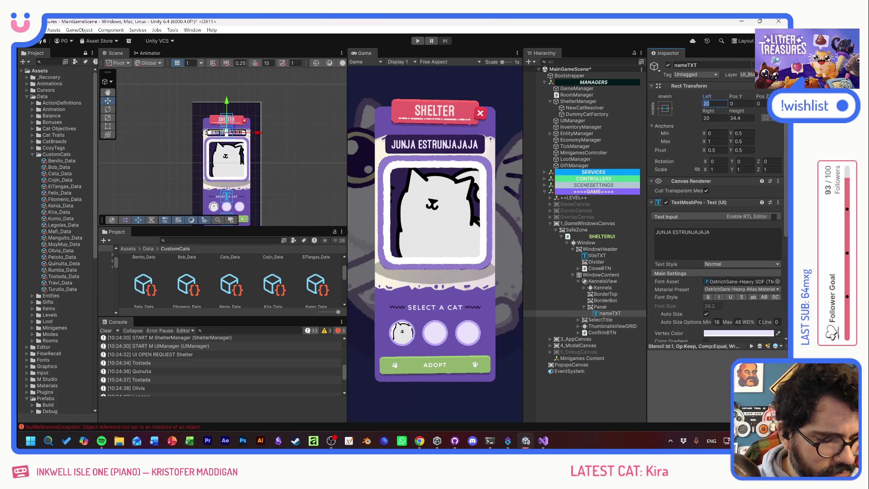
pyautogui.write('50')
pyautogui.click(742, 104)
pyautogui.write('50')
pyautogui.click(714, 118)
pyautogui.write('50')
pyautogui.click(741, 103)
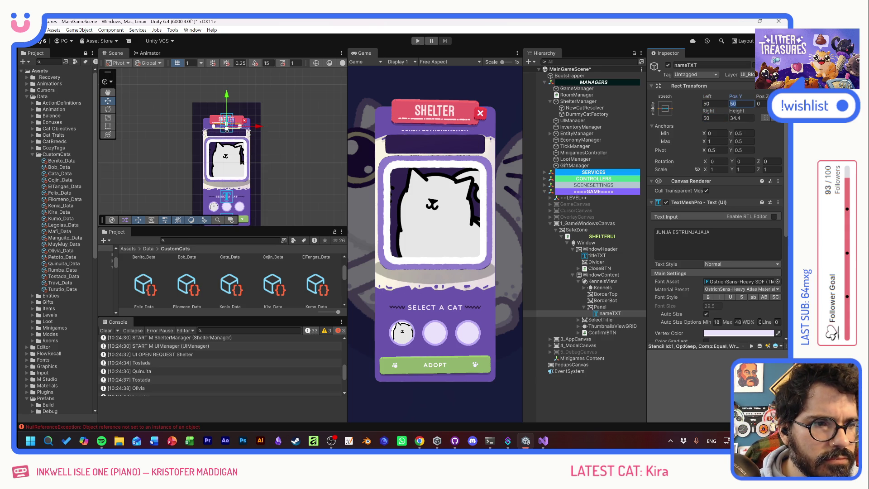
pyautogui.write('0')
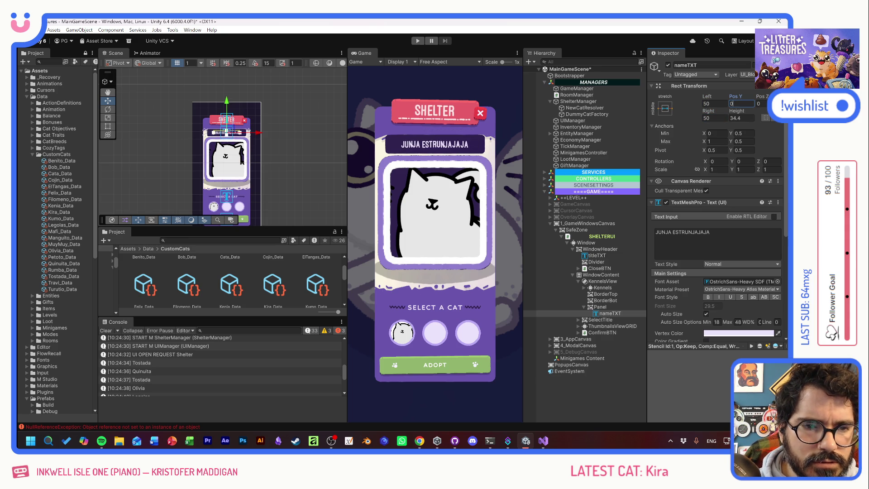
pyautogui.click(600, 307)
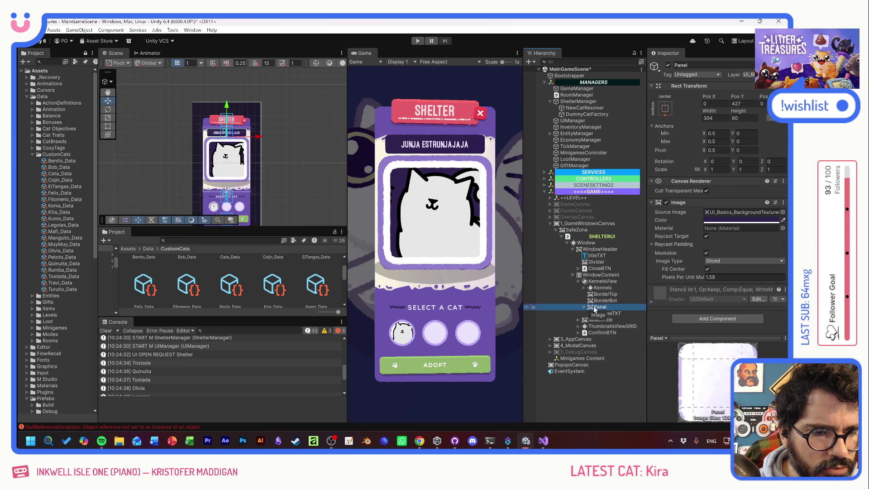
# Step: Add a 40×40 Image inside the name Panel
pyautogui.rightClick(594, 308)
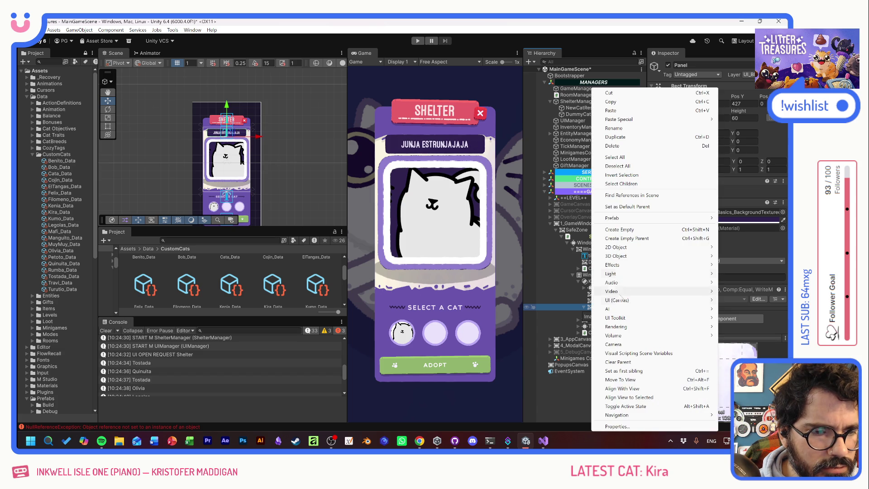
pyautogui.moveTo(616, 301)
pyautogui.click(566, 299)
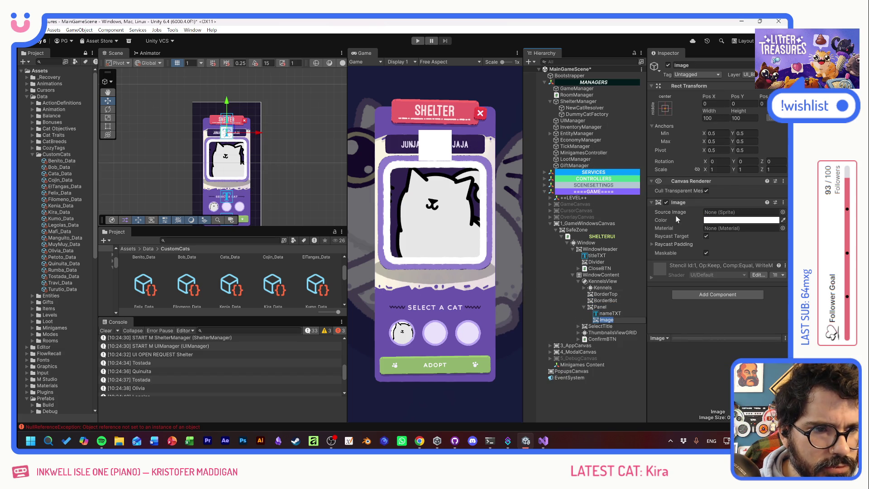
pyautogui.click(716, 118)
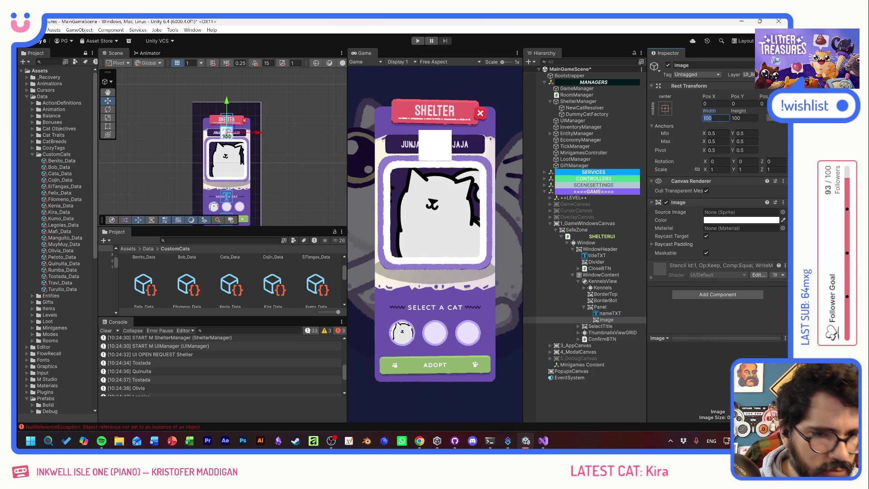
pyautogui.write('40')
pyautogui.press('Tab')
pyautogui.write('40')
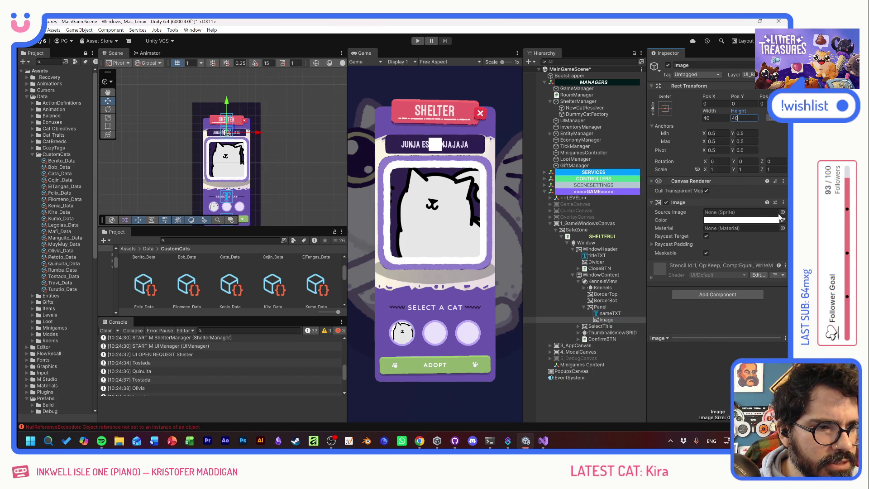
# Step: Browse the UI icon sprites available for the new image's Source Image
pyautogui.click(782, 212)
pyautogui.scroll(-10, 716, 281)
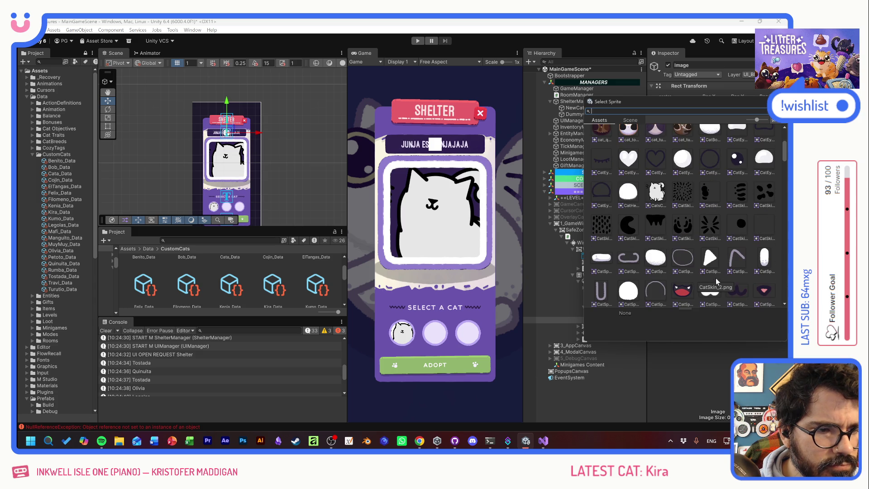
pyautogui.scroll(-10, 723, 280)
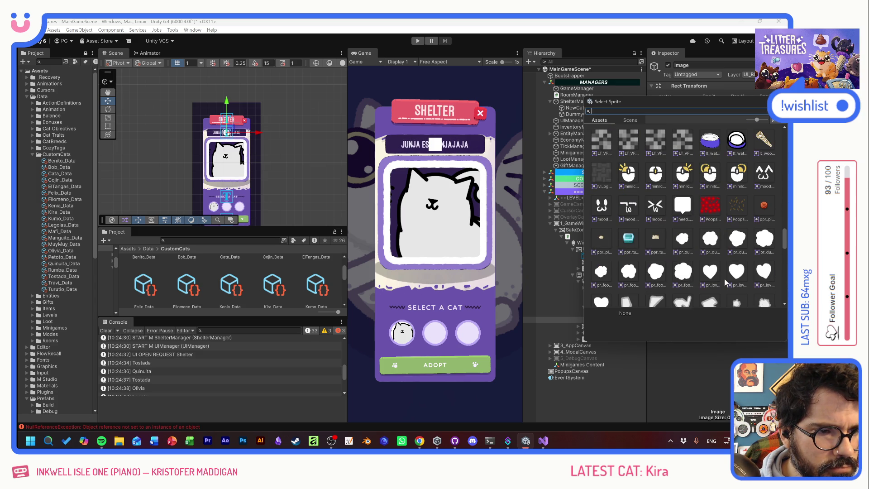
pyautogui.scroll(-10, 729, 277)
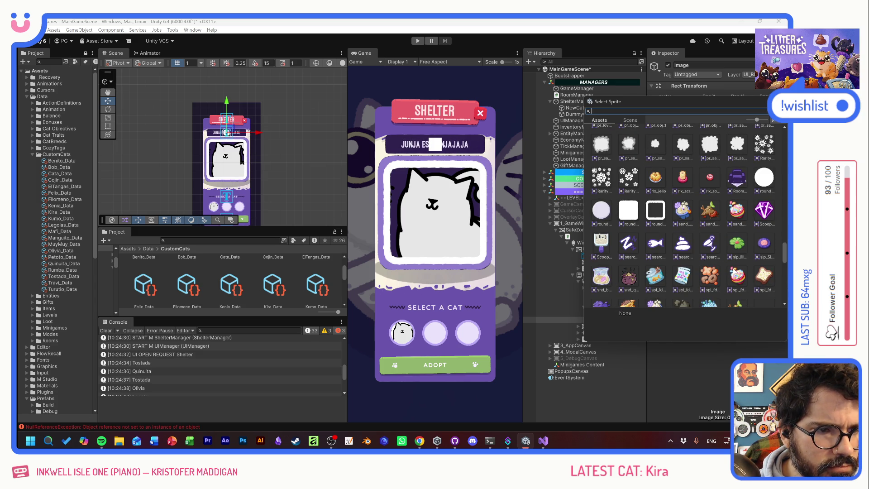
pyautogui.scroll(-10, 734, 268)
pyautogui.scroll(-3, 735, 268)
pyautogui.scroll(-2, 736, 271)
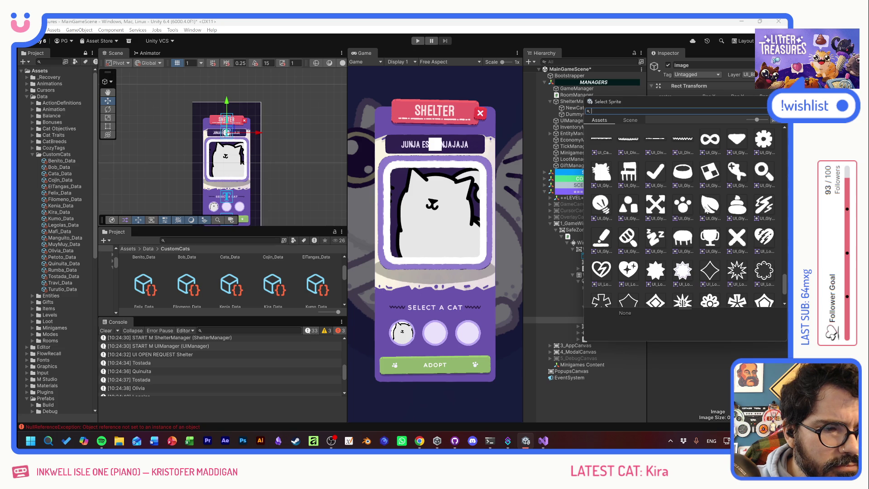
# Step: Give the new image the UI_Glyphs_Paw sprite and sample the SHELTER header's red
pyautogui.doubleClick(680, 208)
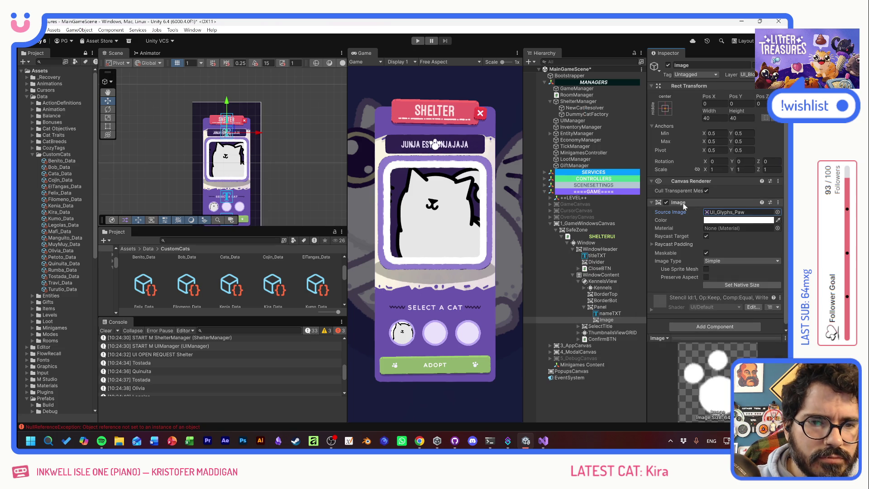
pyautogui.click(778, 220)
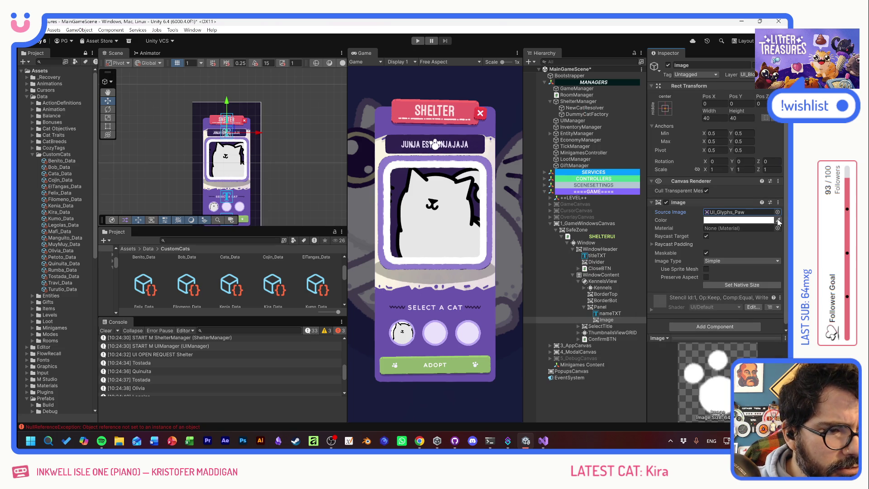
pyautogui.click(468, 129)
pyautogui.click(466, 111)
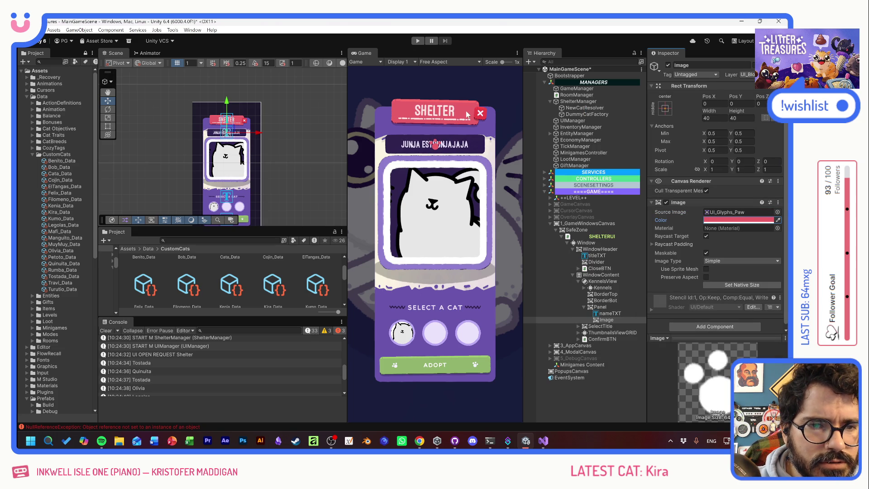
pyautogui.click(754, 220)
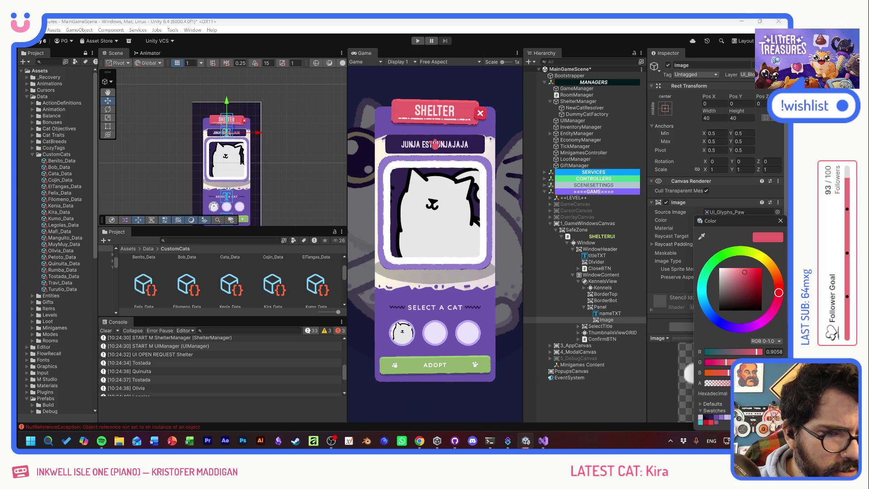
pyautogui.click(780, 221)
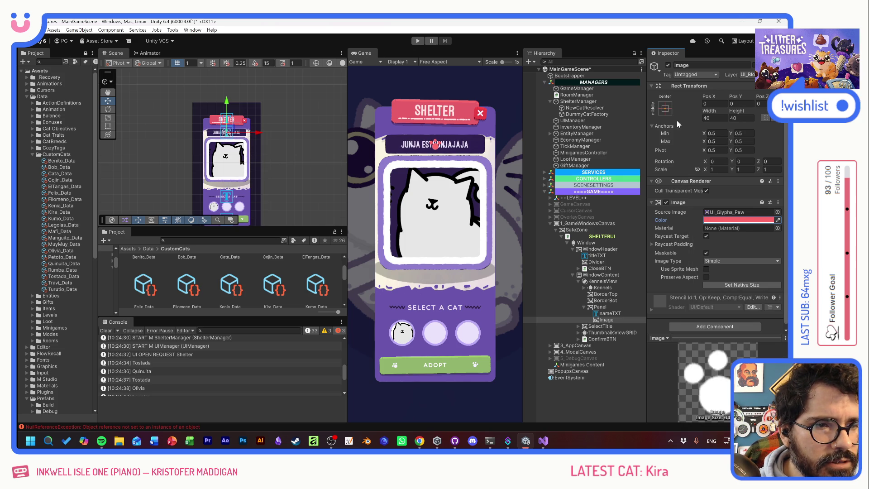
# Step: Anchor the paw middle-left of the cat name, rotate it 25° and size it 30×30
pyautogui.moveTo(712, 99); pyautogui.dragTo(620, 98)
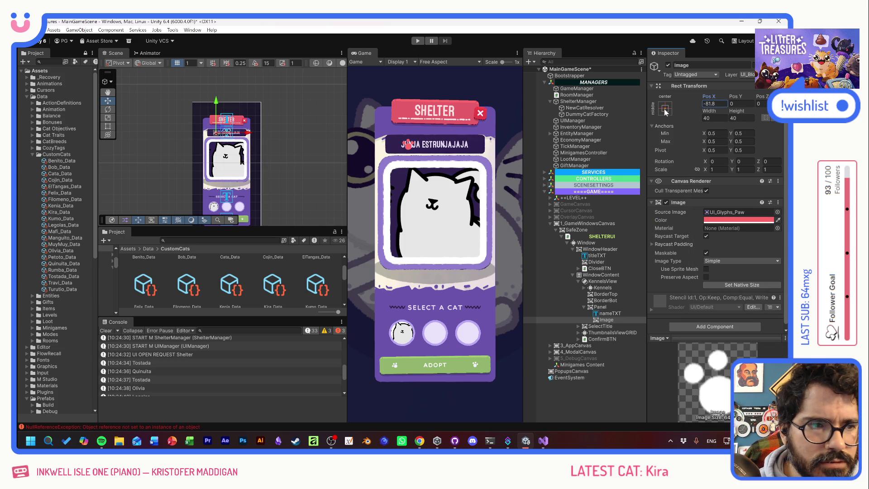
pyautogui.click(665, 108)
pyautogui.keyDown('alt'); pyautogui.click(693, 189); pyautogui.keyUp('alt')
pyautogui.moveTo(707, 96)
pyautogui.mouseDown()
pyautogui.moveTo(762, 104)
pyautogui.moveTo(73, 107)
pyautogui.moveTo(104, 112)
pyautogui.mouseUp()
pyautogui.moveTo(759, 161)
pyautogui.mouseDown()
pyautogui.moveTo(736, 160)
pyautogui.moveTo(769, 162)
pyautogui.moveTo(58, 178)
pyautogui.mouseUp()
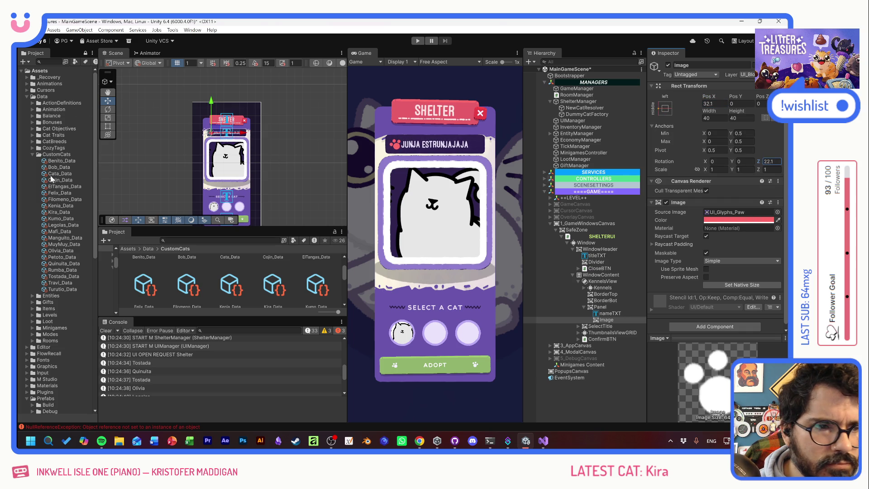
pyautogui.click(770, 161)
pyautogui.write('25')
pyautogui.click(715, 118)
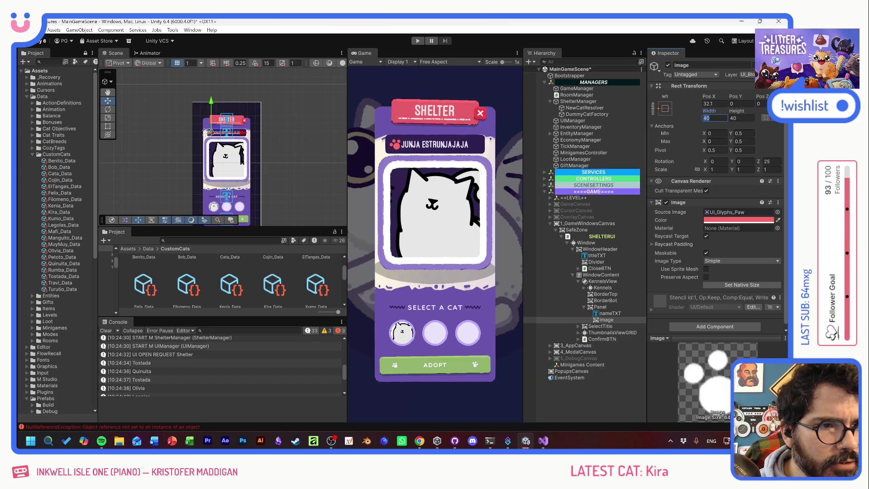
pyautogui.write('30')
pyautogui.press('Tab')
pyautogui.write('30')
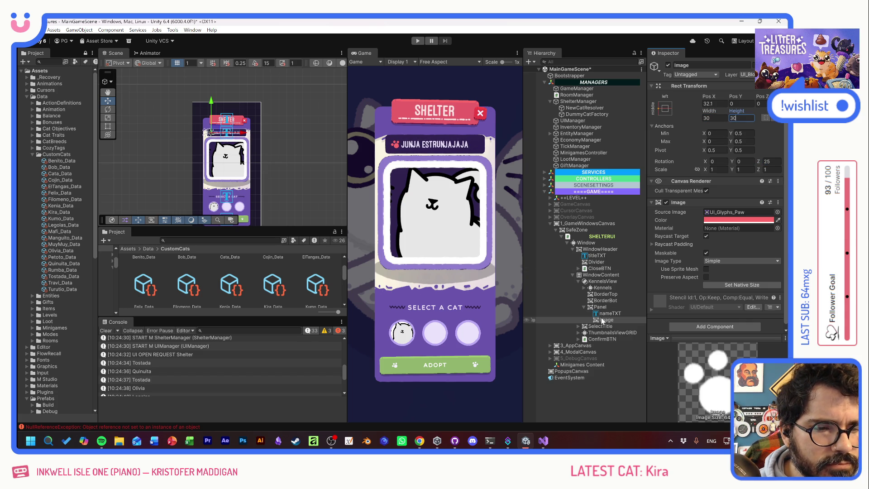
# Step: Tint the paw orange and duplicate it
pyautogui.click(759, 220)
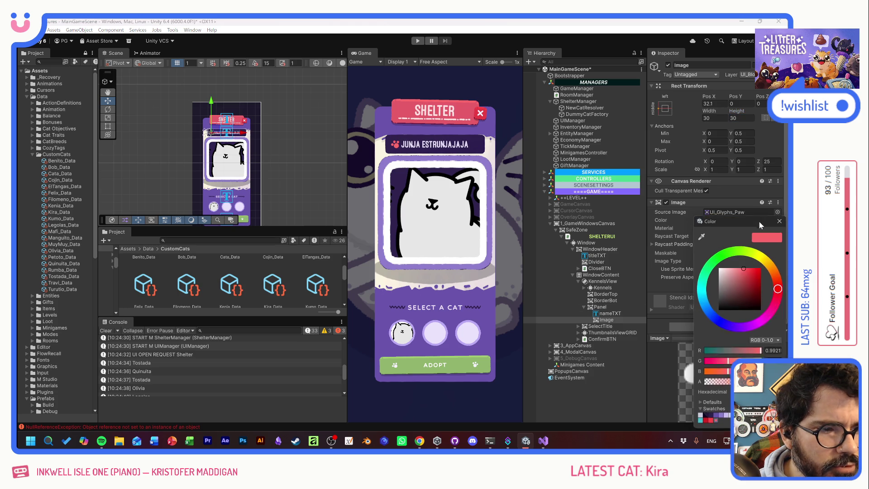
pyautogui.moveTo(779, 289); pyautogui.dragTo(771, 266)
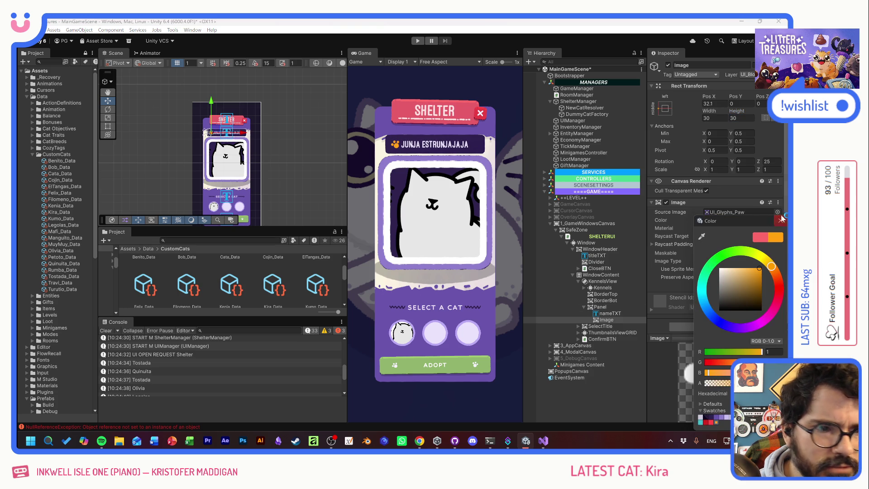
pyautogui.click(780, 221)
pyautogui.click(595, 321)
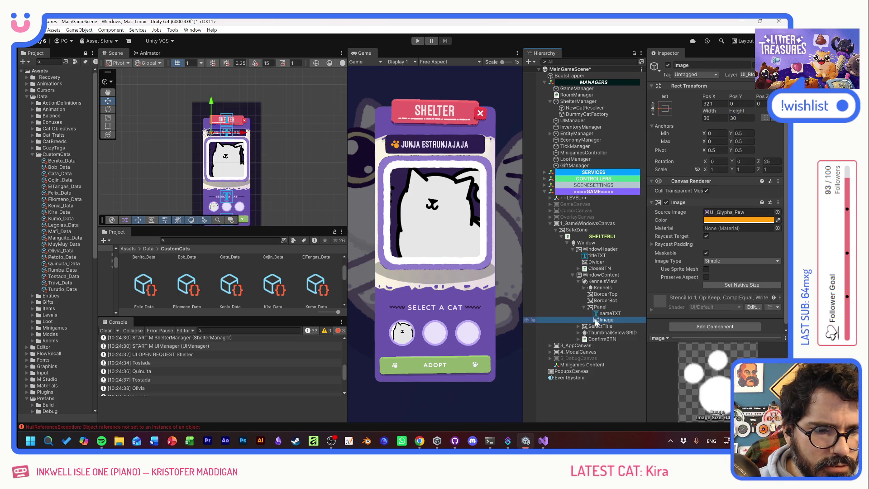
pyautogui.hotkey('ctrl', 'd')
pyautogui.click(665, 108)
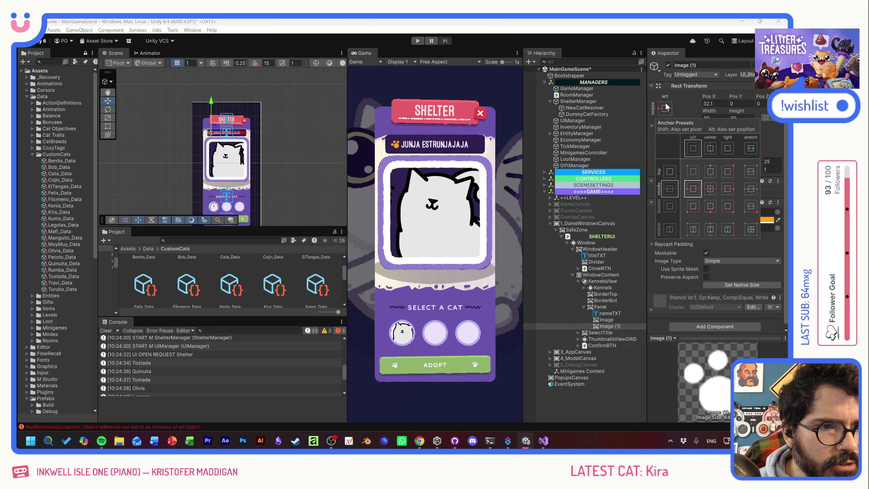
# Step: Anchor the copied paw Image (1) middle-right and set its Z rotation to -25
pyautogui.click(730, 192)
pyautogui.click(772, 161)
pyautogui.write('-25')
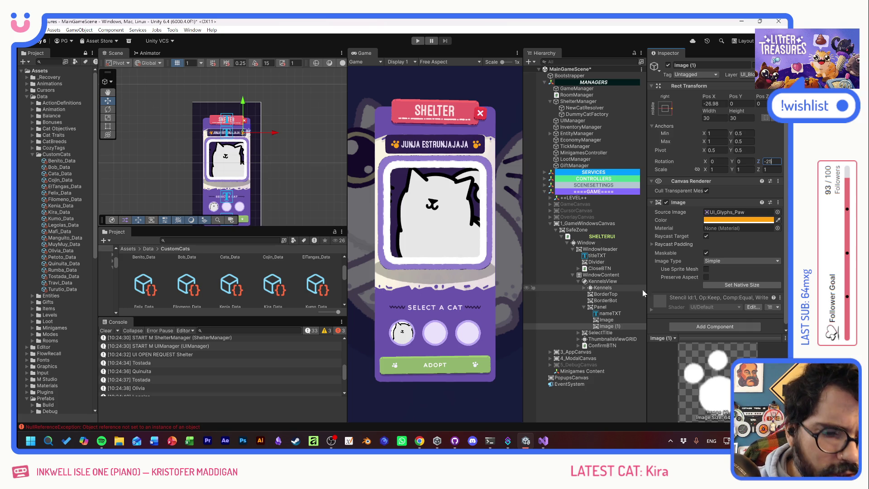
pyautogui.click(590, 307)
pyautogui.rightClick(591, 307)
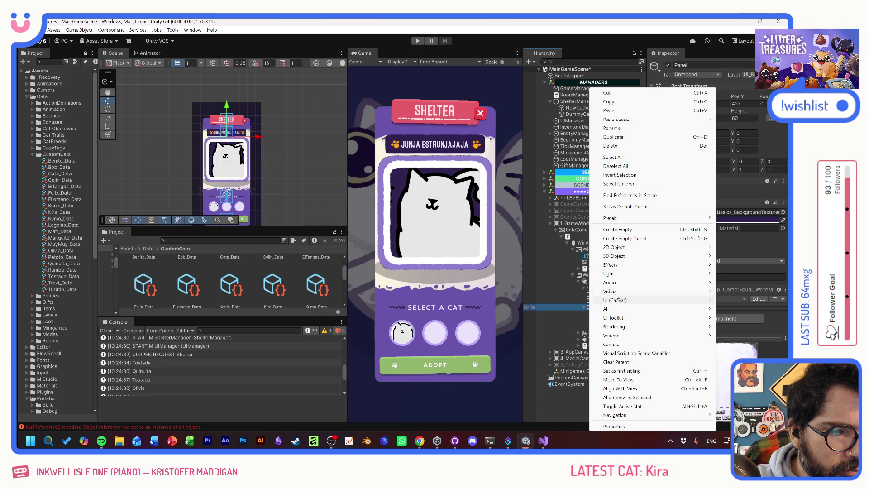
# Step: Add another Image inside the name panel, anchored middle-centre
pyautogui.moveTo(625, 301)
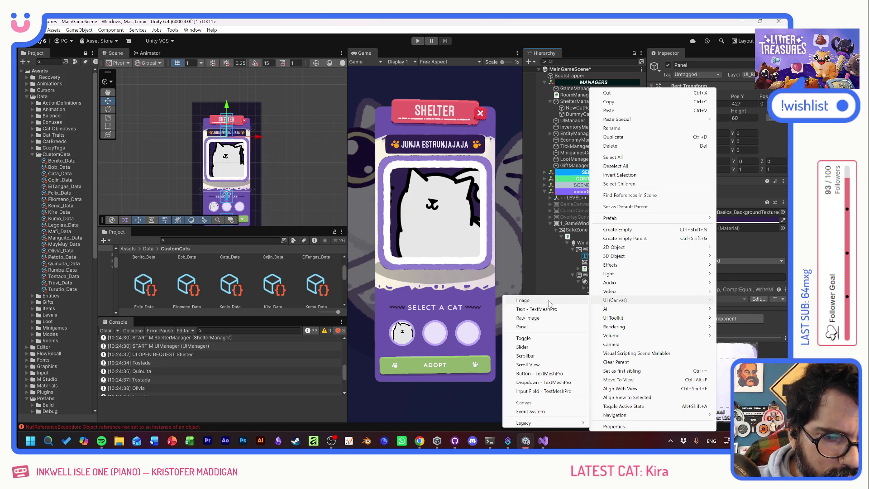
pyautogui.click(523, 300)
pyautogui.click(666, 111)
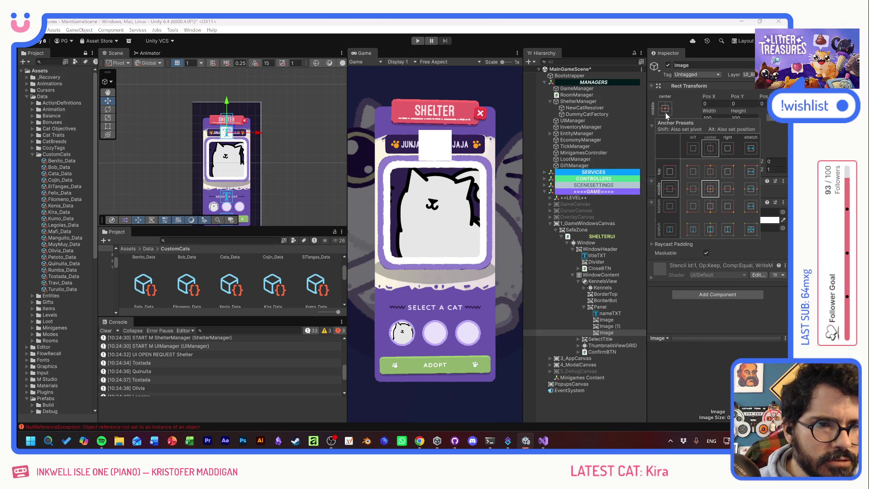
pyautogui.click(712, 206)
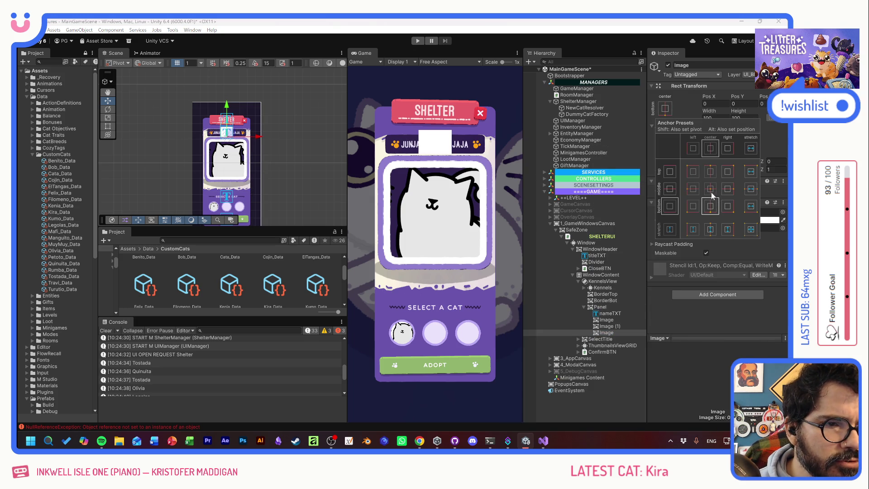
pyautogui.click(711, 188)
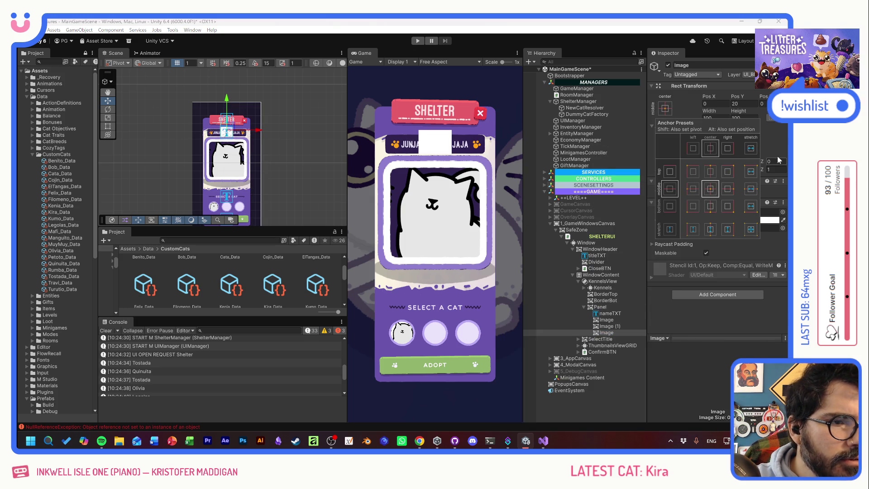
# Step: Set the new Image's width and height to 20×20
pyautogui.click(715, 116)
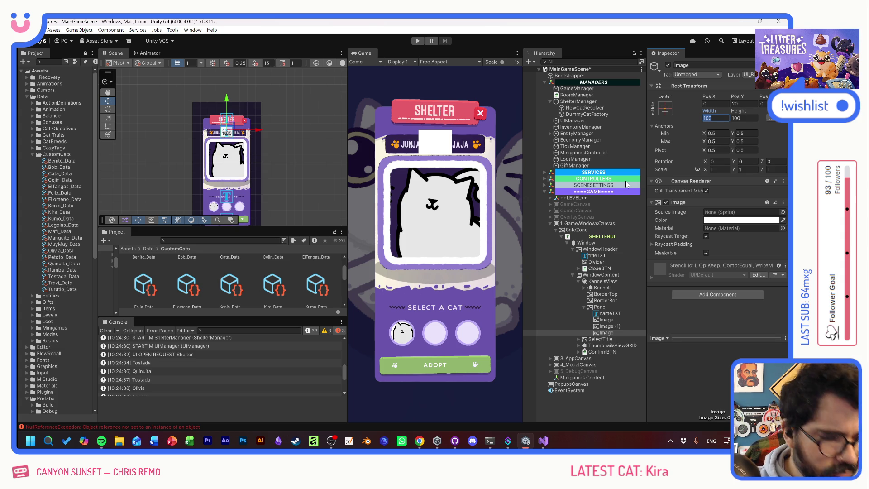
pyautogui.write('20')
pyautogui.press('Tab')
pyautogui.write('20')
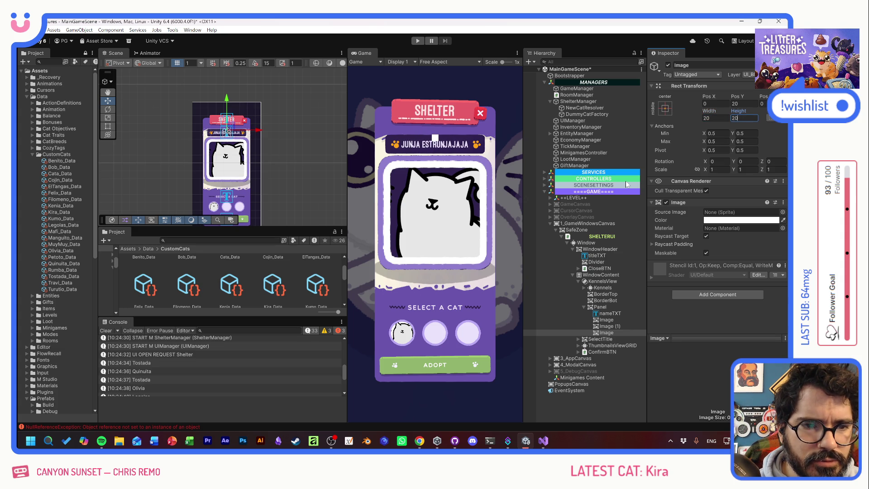
pyautogui.click(782, 212)
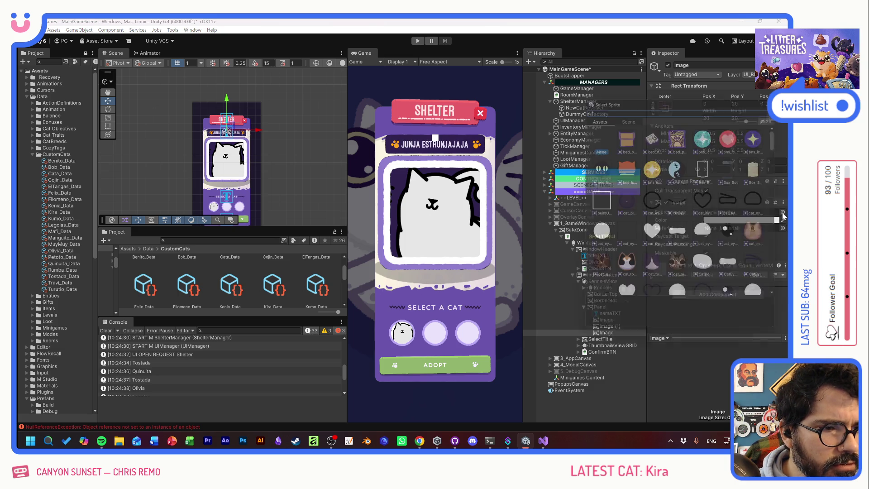
# Step: Apply the UI_Basics_Background sprite with pixels per unit multiplier 4.3 and Z rotation 45
pyautogui.scroll(-10, 716, 252)
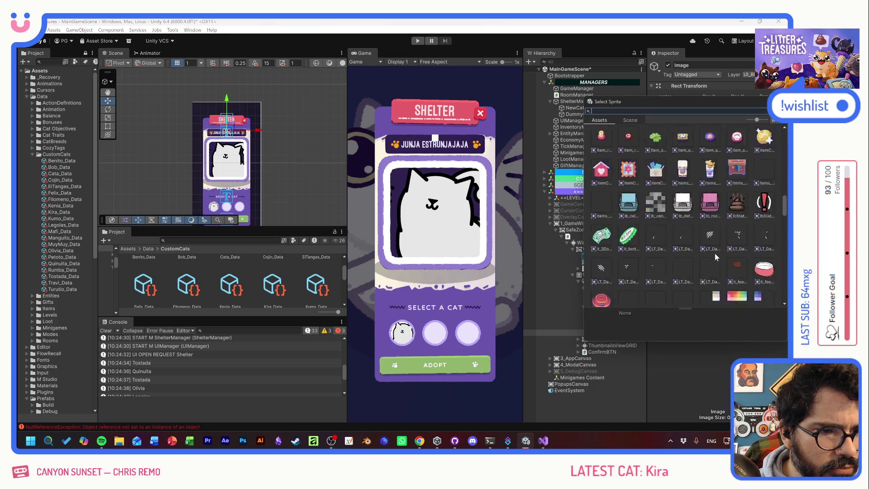
pyautogui.scroll(-10, 713, 258)
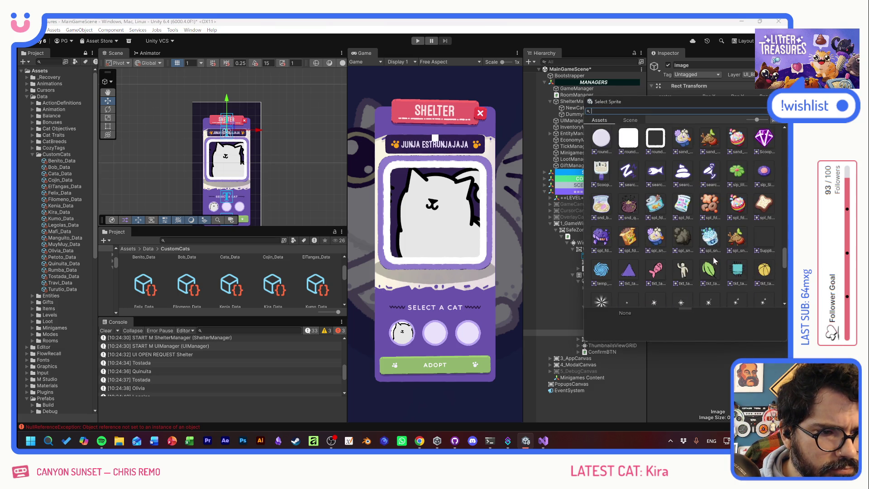
pyautogui.scroll(-10, 714, 261)
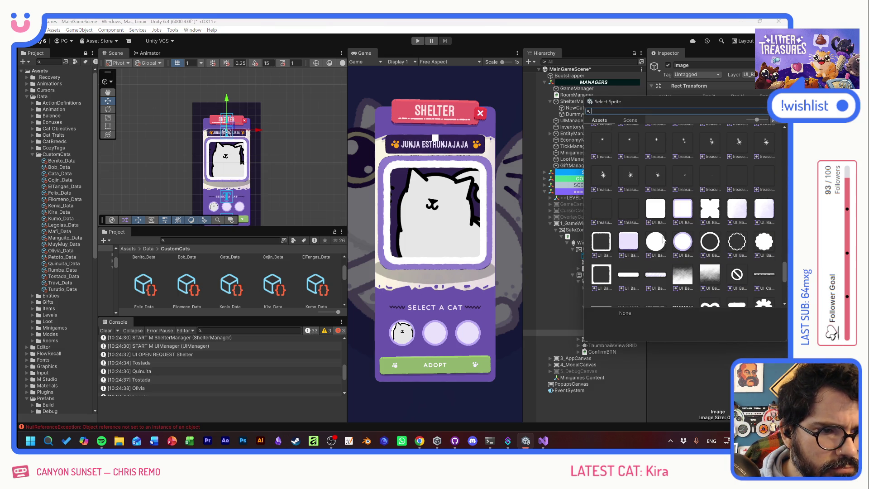
pyautogui.click(655, 212)
pyautogui.doubleClick(655, 212)
pyautogui.moveTo(678, 277); pyautogui.dragTo(692, 274)
pyautogui.click(775, 161)
pyautogui.write('45')
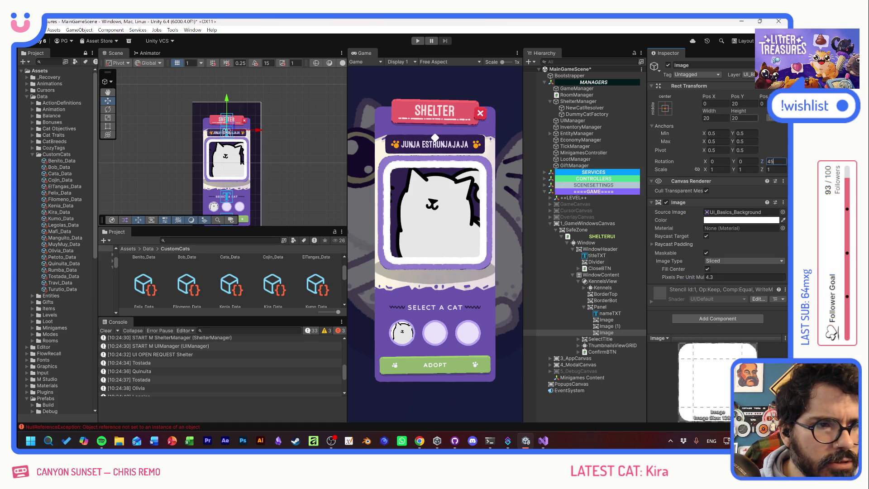
# Step: Anchor the diamond bottom-centre, colour it dark purple and move it right under nameTXT
pyautogui.click(665, 107)
pyautogui.keyDown('alt'); pyautogui.click(711, 206); pyautogui.keyUp('alt')
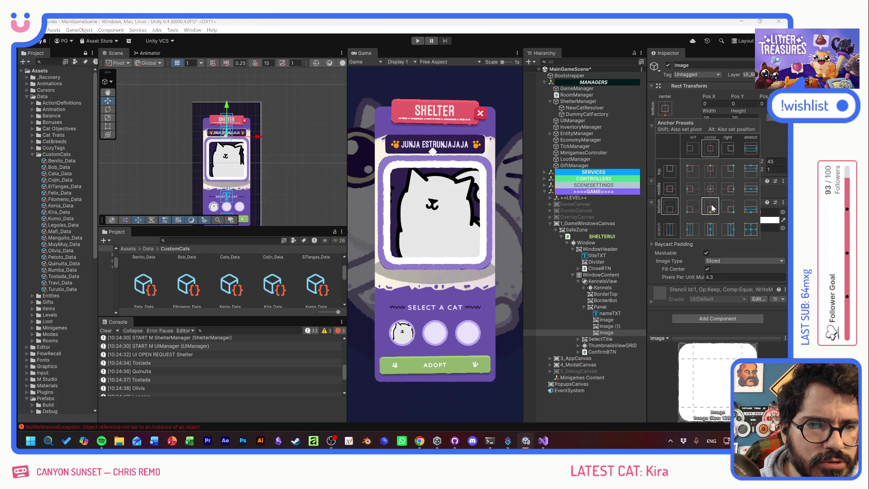
pyautogui.moveTo(738, 97); pyautogui.dragTo(681, 96)
pyautogui.click(742, 220)
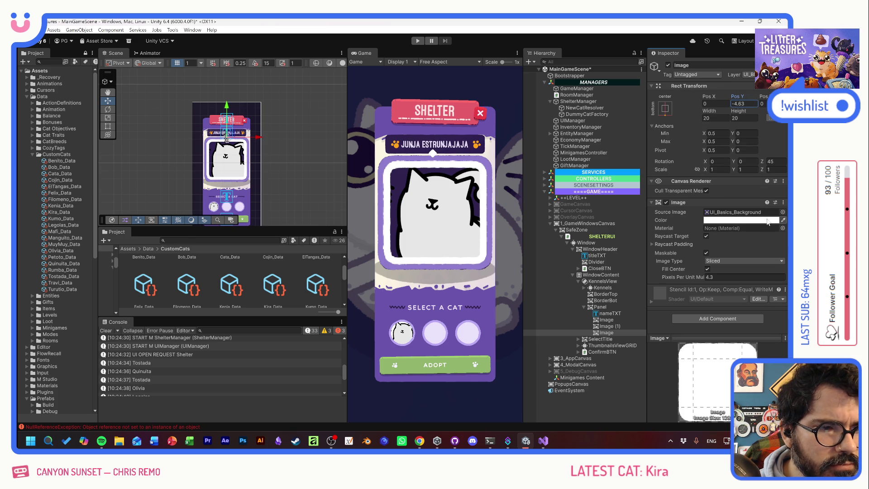
pyautogui.click(712, 420)
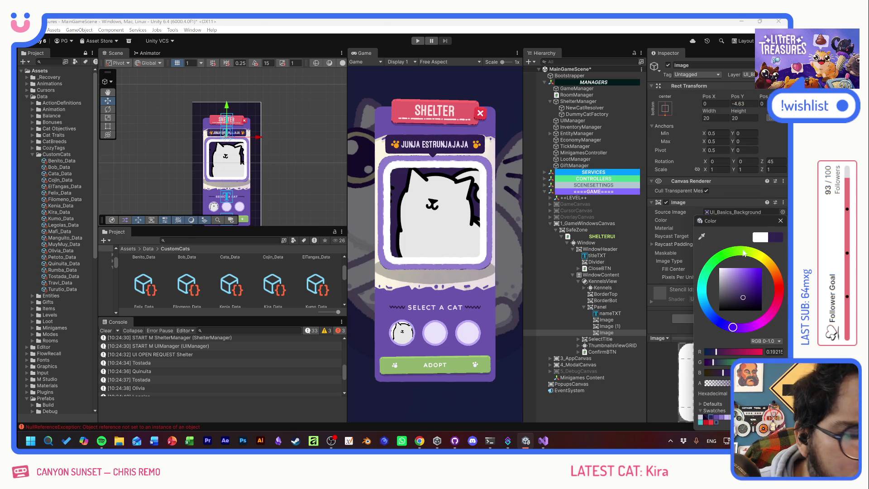
pyautogui.click(781, 221)
pyautogui.moveTo(605, 334); pyautogui.dragTo(610, 320)
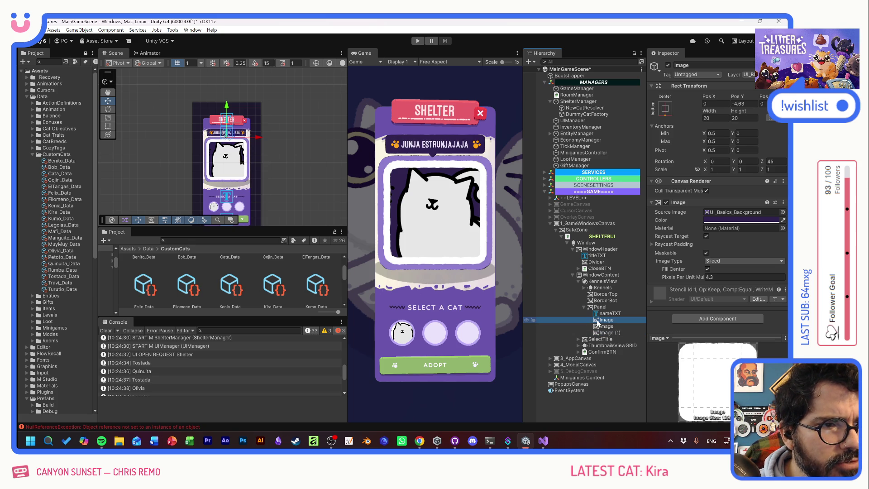
pyautogui.click(745, 104)
pyautogui.write('0')
pyautogui.press('Escape')
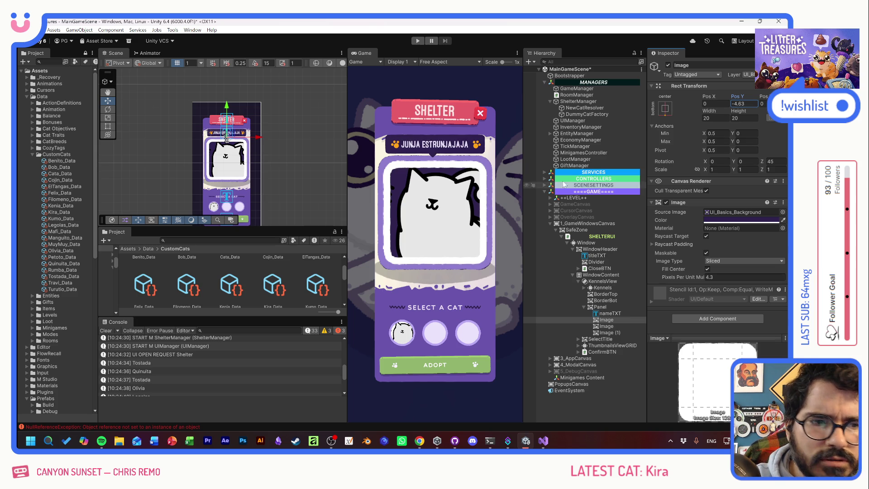
# Step: Anchor the diamond to the panel's middle centre, including its pivot, and position it below the name
pyautogui.click(665, 107)
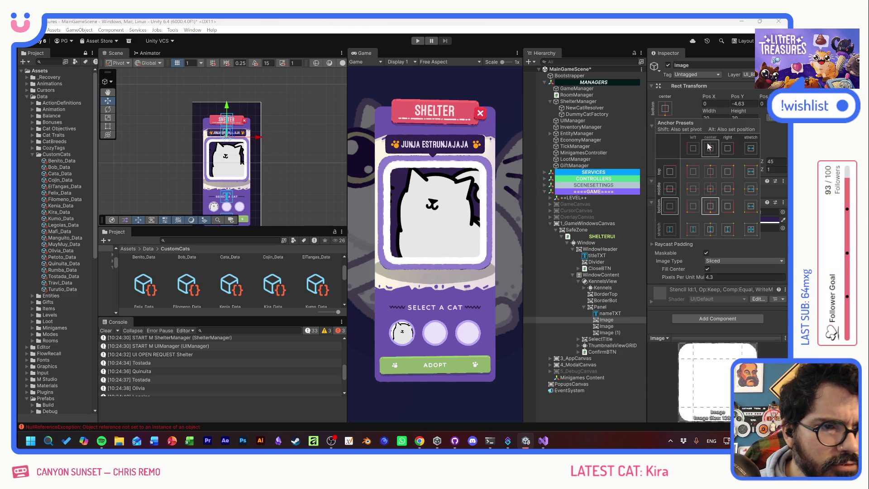
pyautogui.press('alt')
pyautogui.click(712, 191)
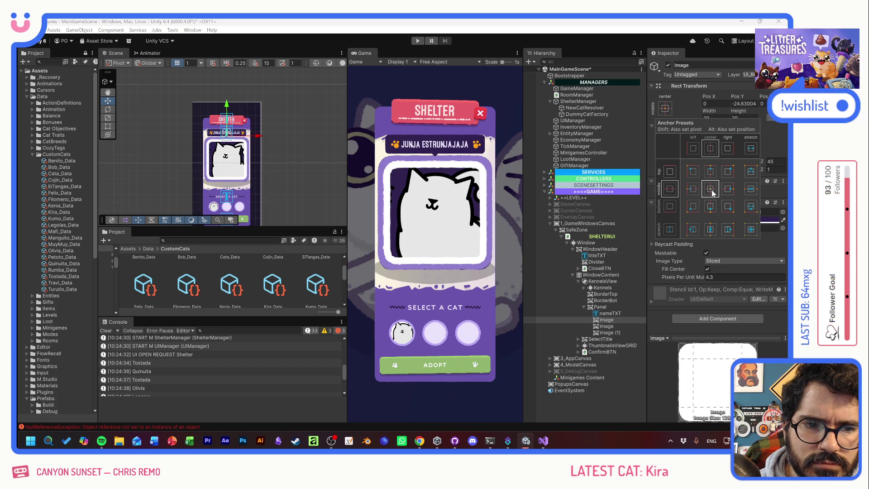
pyautogui.moveTo(737, 93)
pyautogui.mouseDown()
pyautogui.moveTo(757, 94)
pyautogui.moveTo(701, 97)
pyautogui.moveTo(708, 107)
pyautogui.moveTo(729, 107)
pyautogui.moveTo(721, 110)
pyautogui.moveTo(725, 159)
pyautogui.mouseUp()
# Step: Resize the diamond to 25×25
pyautogui.click(715, 118)
pyautogui.write('30')
pyautogui.press('Tab')
pyautogui.write('30')
pyautogui.hotkey('shift', 'Tab')
pyautogui.write('25')
pyautogui.press('Tab')
pyautogui.write('25')
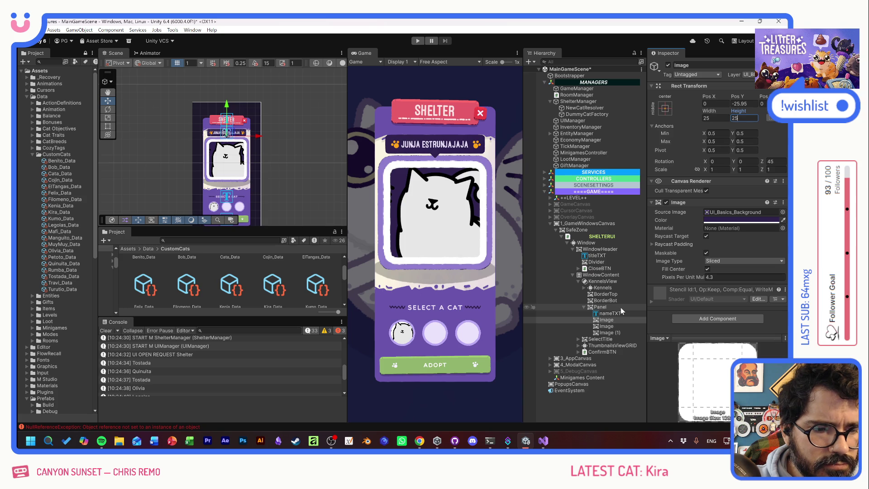
pyautogui.click(600, 307)
# Step: Rename the Panel holding nameTXT to catnamePanel in the Hierarchy
pyautogui.click(600, 307)
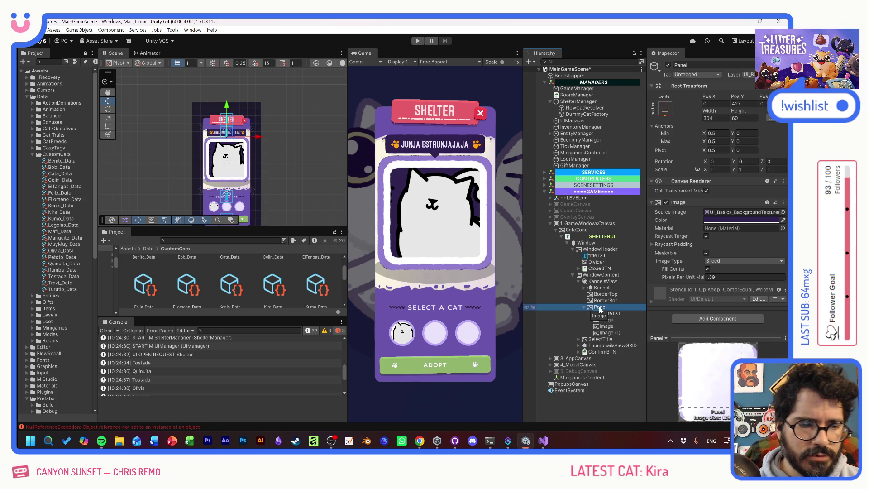
pyautogui.write('NAME')
pyautogui.press('BackSpace')
pyautogui.press('BackSpace')
pyautogui.press('BackSpace')
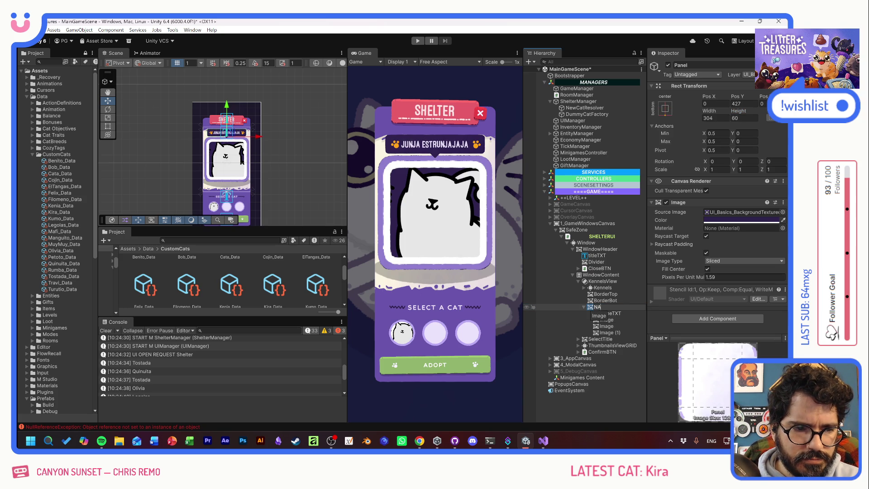
pyautogui.write('catnamePanel')
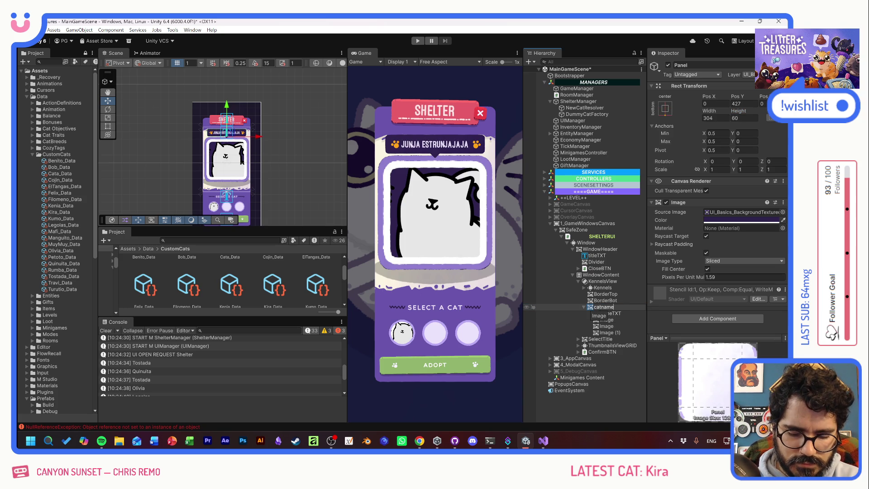
pyautogui.press('Return')
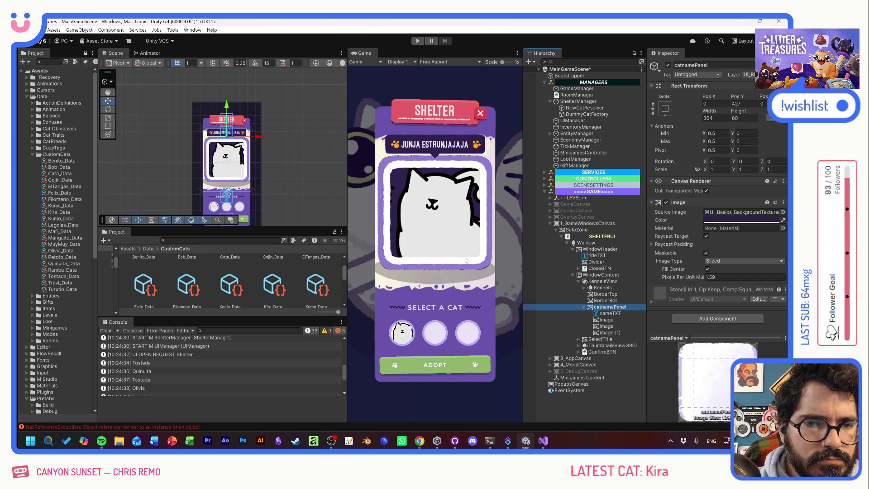
# Step: Select nameTXT and frame it in the Scene view
pyautogui.click(610, 314)
pyautogui.scroll(-3, 679, 290)
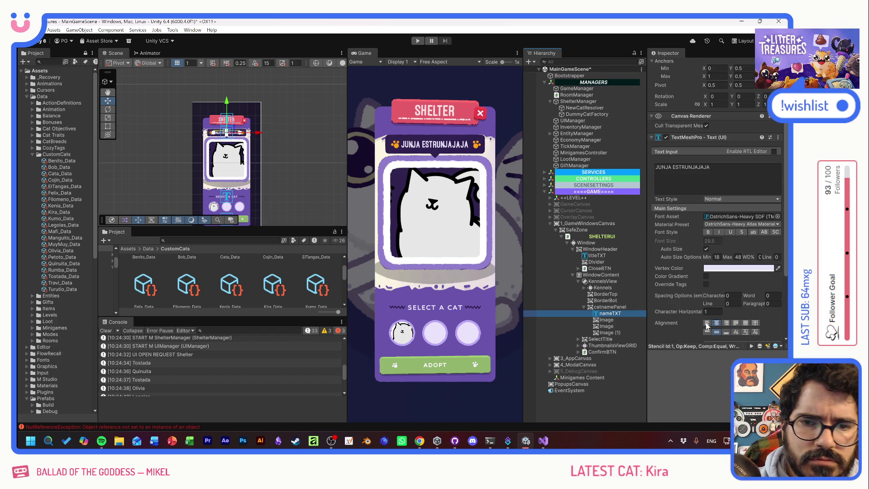
pyautogui.press('f')
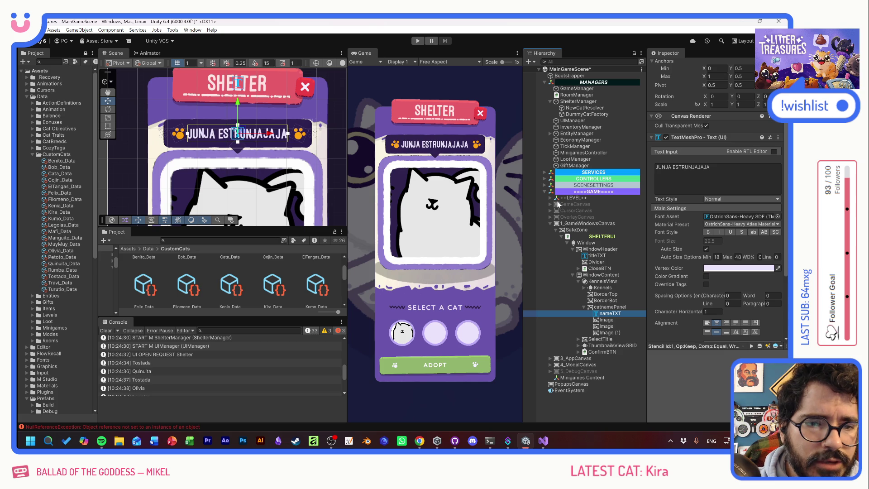
# Step: Move the left paw image slightly left, then select SHELTERUI to see its controller
pyautogui.click(609, 320)
pyautogui.click(611, 326)
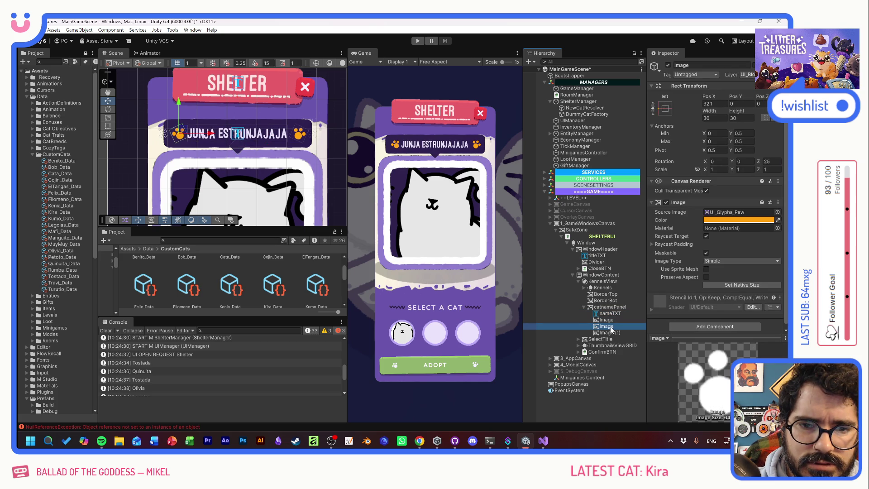
pyautogui.click(212, 136)
pyautogui.moveTo(211, 134); pyautogui.dragTo(211, 138)
pyautogui.moveTo(209, 137); pyautogui.dragTo(207, 136)
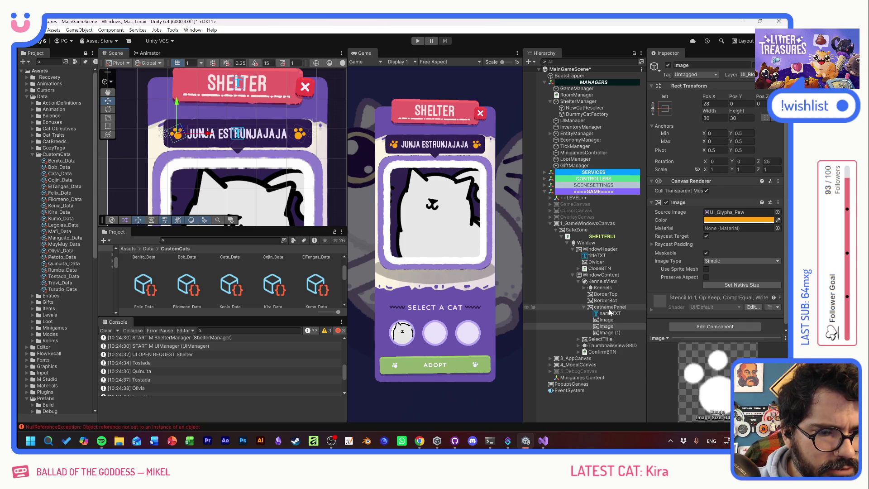
pyautogui.click(583, 307)
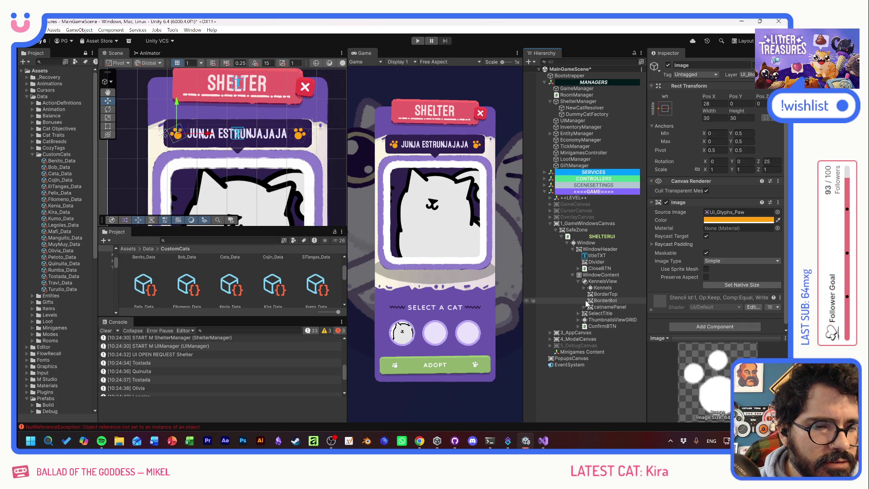
pyautogui.click(598, 236)
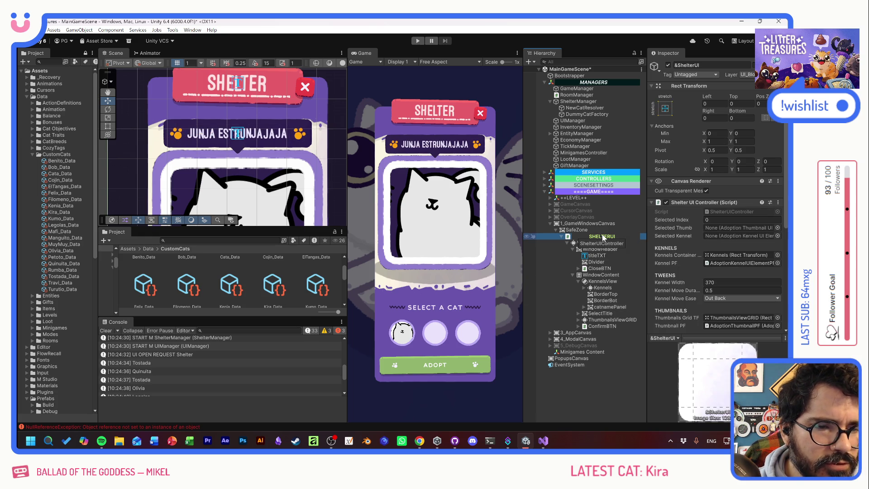
# Step: Open ShelterUIController and move the TWEENS field block below the UI fields
pyautogui.doubleClick(716, 212)
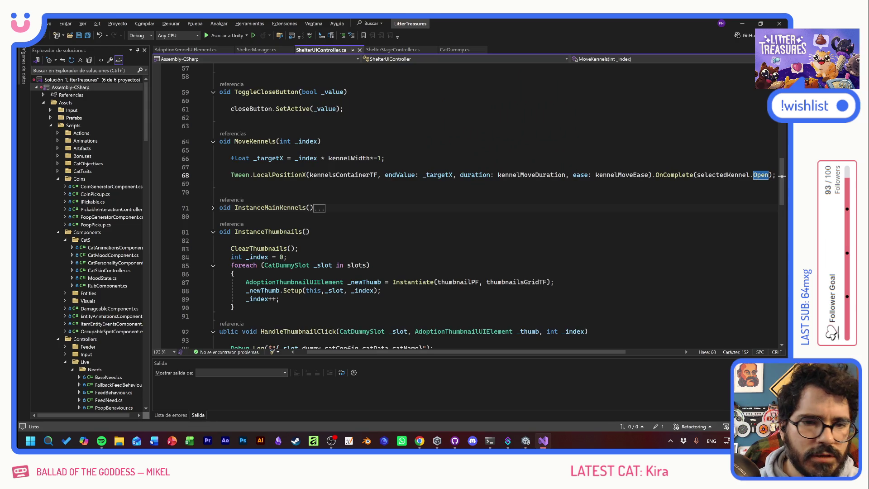
pyautogui.scroll(10, 422, 209)
pyautogui.hscroll(-1, 421, 208)
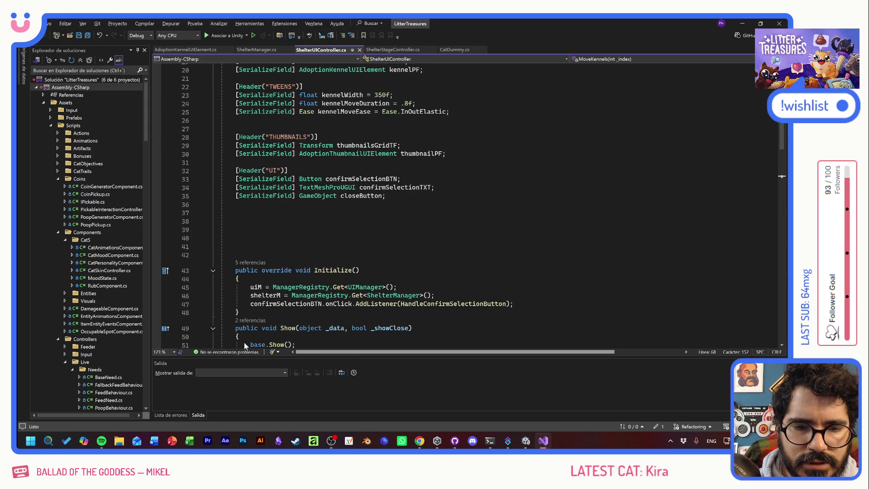
pyautogui.scroll(3, 467, 204)
pyautogui.moveTo(449, 187); pyautogui.dragTo(172, 162)
pyautogui.hotkey('ctrl', 'x')
pyautogui.click(236, 272)
pyautogui.hotkey('ctrl', 'v')
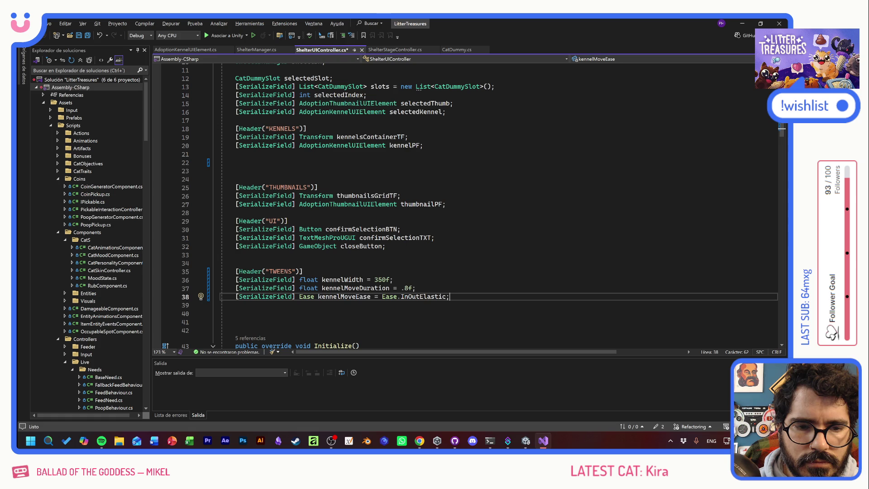
# Step: Add a [Header("NAME PANEL")] line after the closeButton field
pyautogui.click(161, 220)
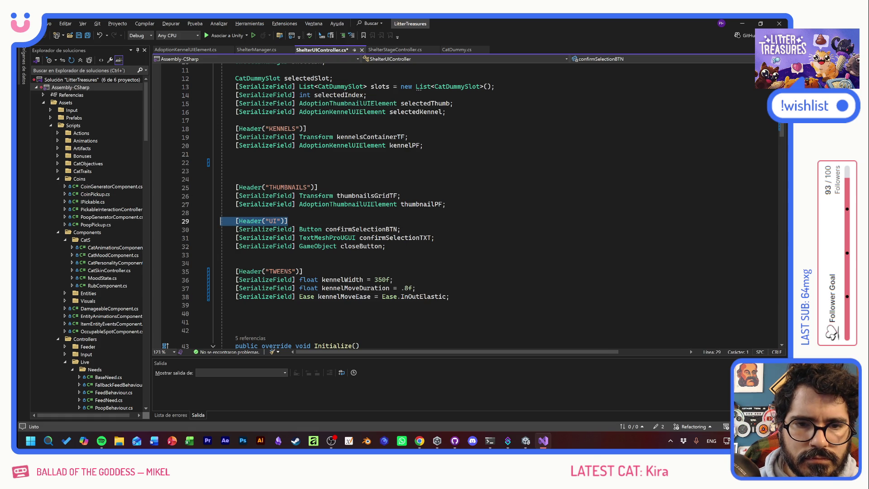
pyautogui.click(326, 204)
pyautogui.click(394, 246)
pyautogui.press('Return')
pyautogui.press('Return')
pyautogui.hotkey('ctrl', 'v')
pyautogui.moveTo(276, 263); pyautogui.dragTo(269, 263)
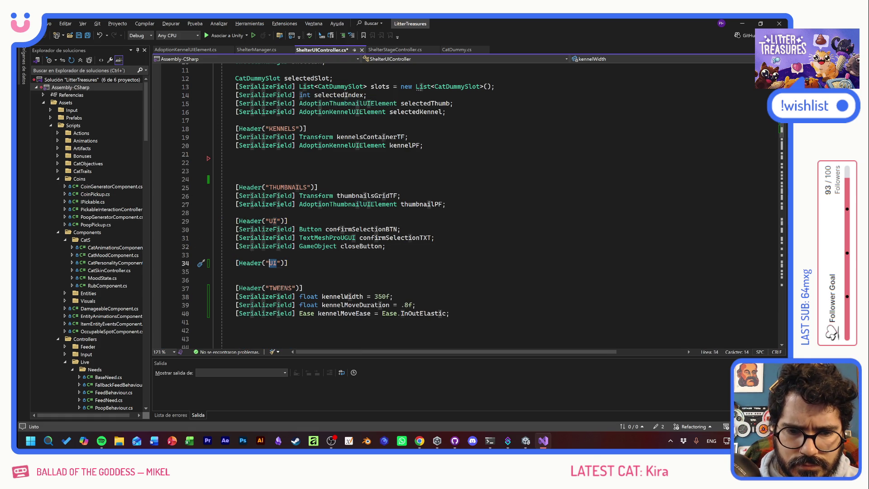
pyautogui.write('NAM')
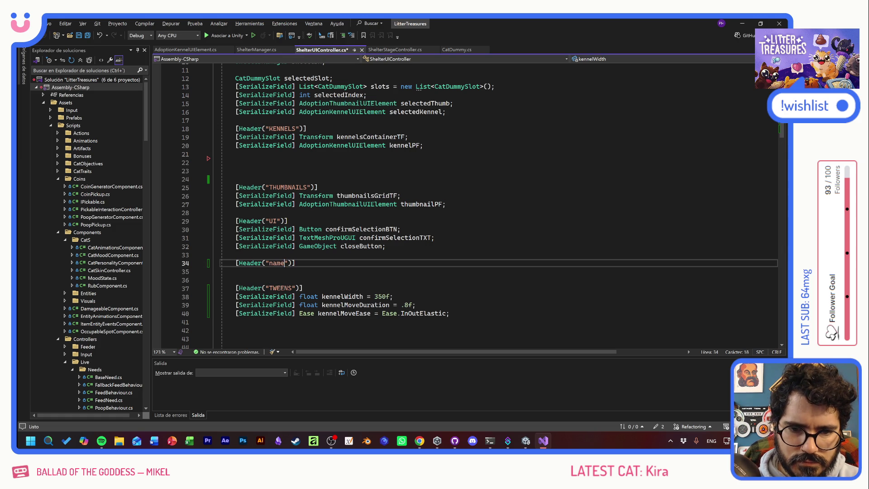
pyautogui.write('E PANEL')
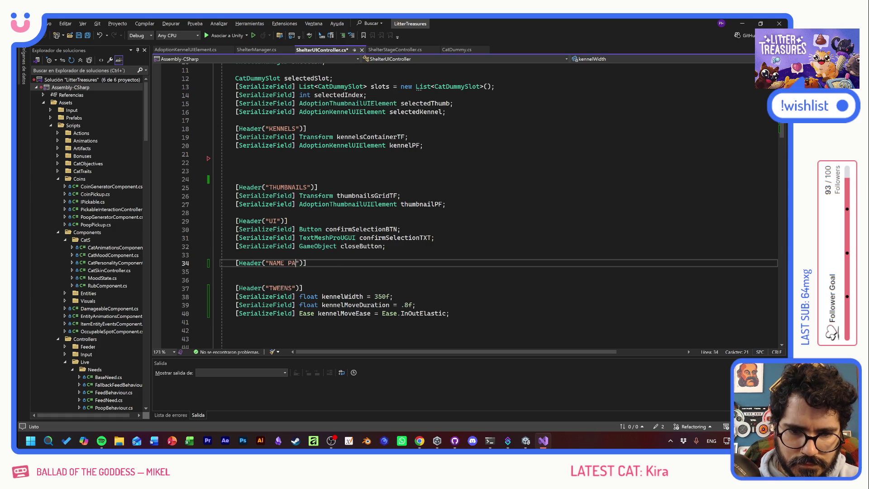
# Step: Duplicate the closeButton declaration as a namePanelGO field under NAME PANEL and save
pyautogui.press('Up')
pyautogui.press('Up')
pyautogui.press('Home')
pyautogui.hotkey('shift', 'End')
pyautogui.hotkey('ctrl', 'c')
pyautogui.press('Down')
pyautogui.press('Down')
pyautogui.press('Down')
pyautogui.hotkey('ctrl', 'v')
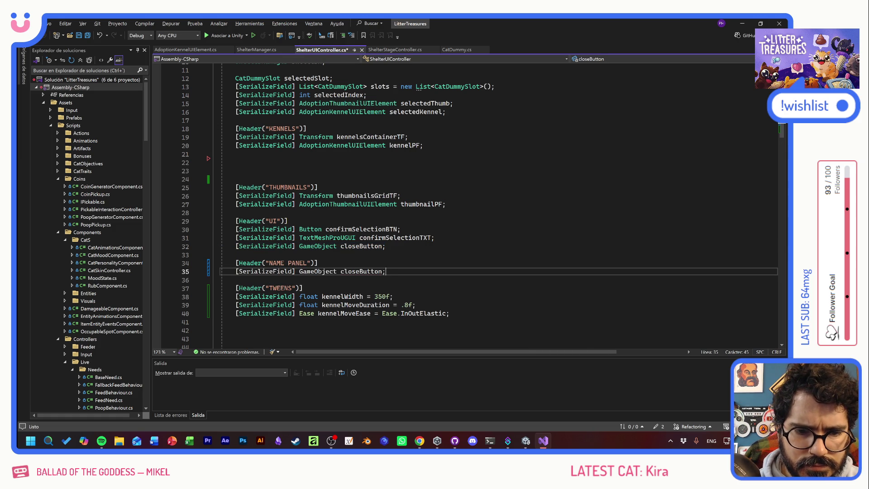
pyautogui.doubleClick(361, 271)
pyautogui.write('nameP')
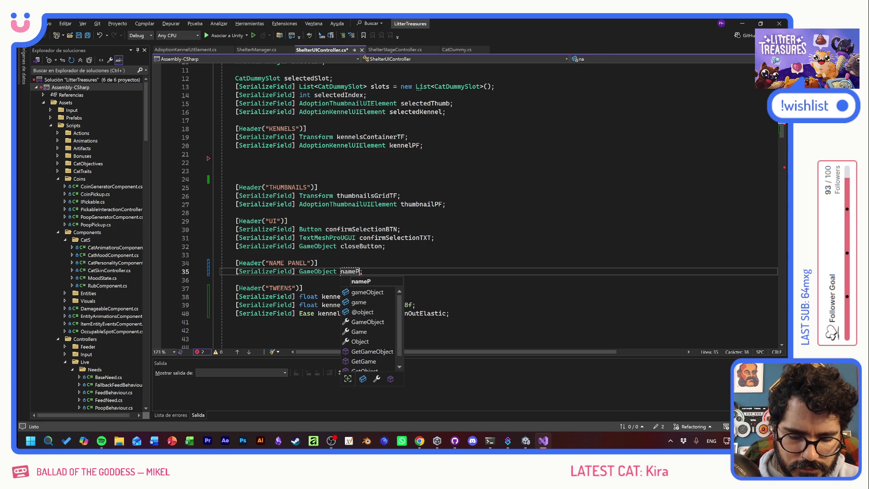
pyautogui.write('anelGO')
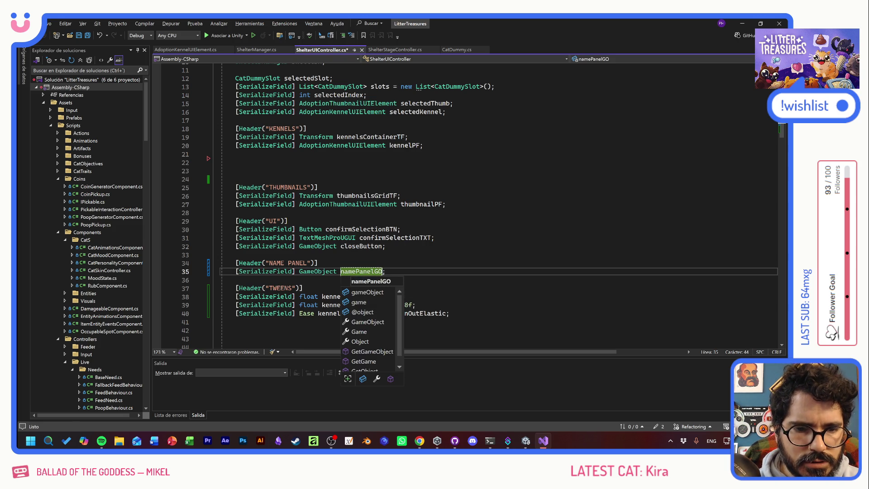
pyautogui.press('Escape')
pyautogui.press('End')
pyautogui.press('Return')
pyautogui.hotkey('ctrl', 's')
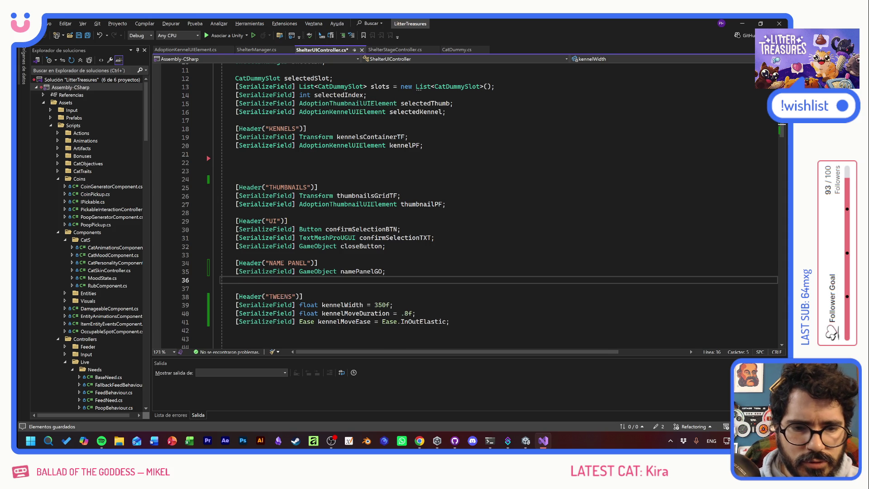
# Step: Copy the confirmSelectionTXT declaration as a new catNameTXT field
pyautogui.press('Up')
pyautogui.press('Up')
pyautogui.press('Up')
pyautogui.hotkey('shift', 'End')
pyautogui.hotkey('ctrl', 'c')
pyautogui.press('Down')
pyautogui.press('Down')
pyautogui.press('Down')
pyautogui.hotkey('ctrl', 'v')
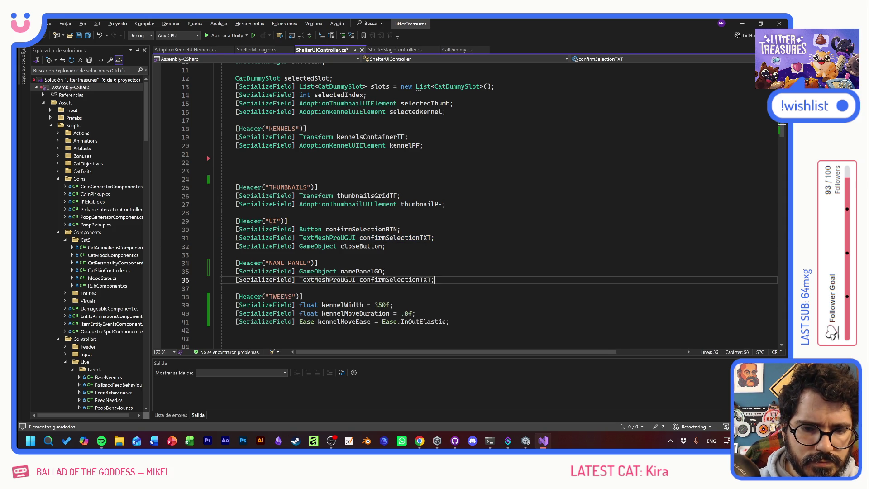
pyautogui.press('Left')
pyautogui.press('Left')
pyautogui.press('Left')
pyautogui.hotkey('ctrl', 'shift', 'Left')
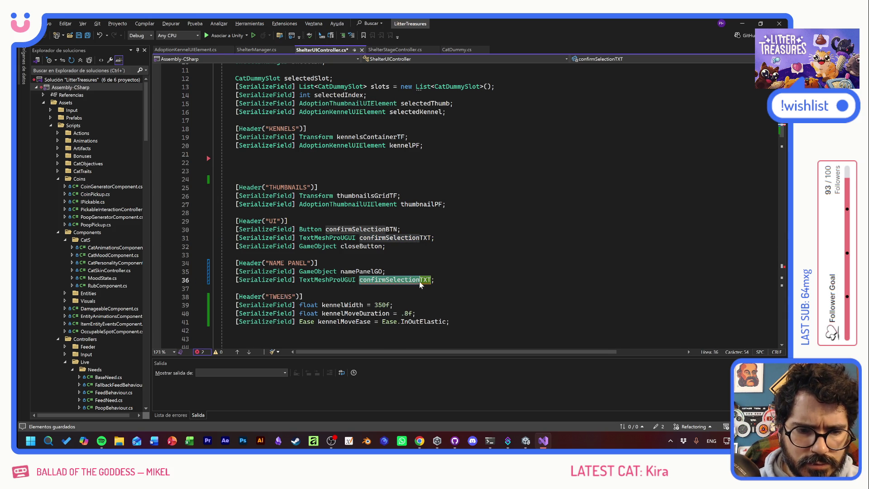
pyautogui.write('catName')
pyautogui.press('End')
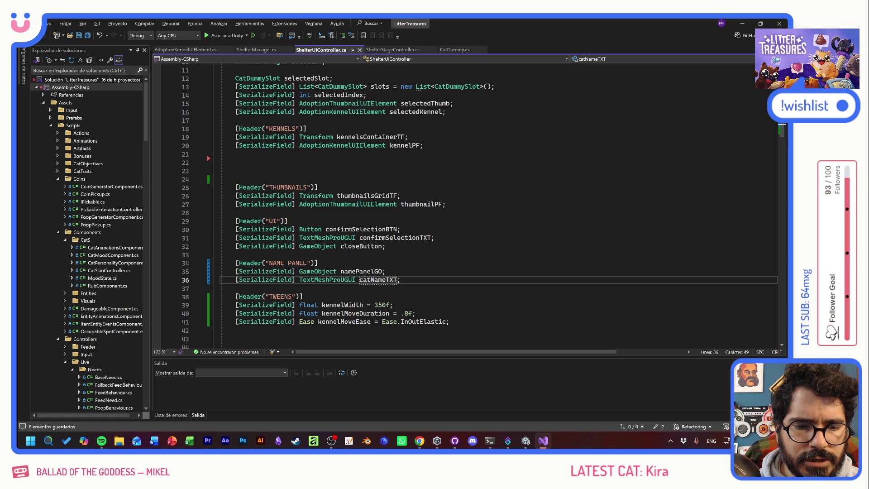
# Step: Copy the kennelMoveDuration and kennelMoveEase lines below catNameTXT
pyautogui.press('Down')
pyautogui.press('Down')
pyautogui.press('Down')
pyautogui.press('End')
pyautogui.hotkey('shift', 'Up')
pyautogui.hotkey('shift', 'Home')
pyautogui.hotkey('shift', 'Home')
pyautogui.hotkey('ctrl', 'c')
pyautogui.click(400, 280)
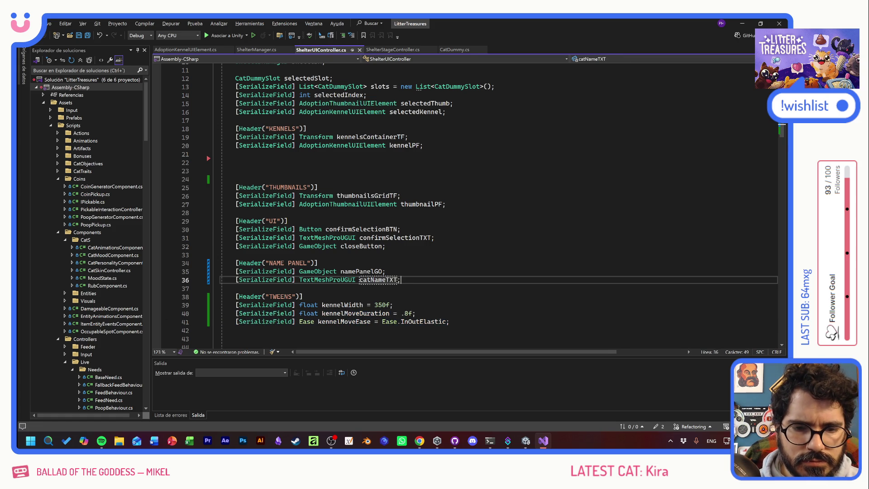
pyautogui.press('Return')
pyautogui.hotkey('ctrl', 'v')
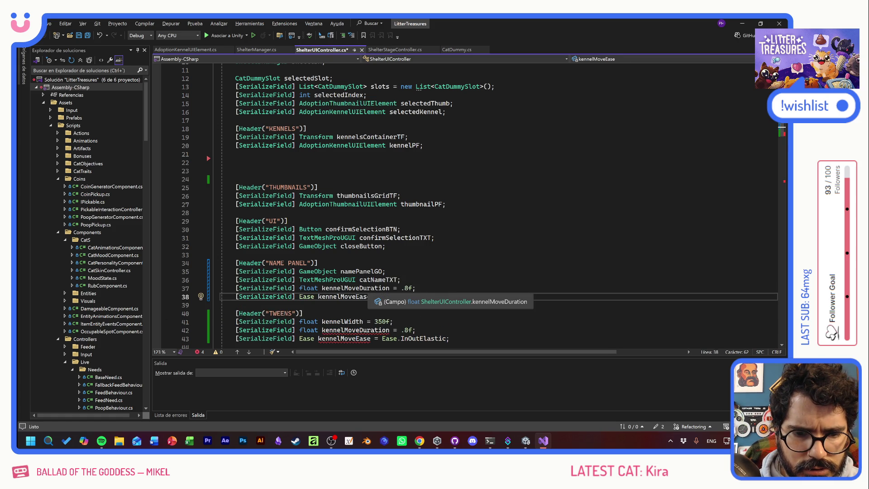
# Step: Rename the copies to namePanelDuration (.8f) and namePanelEase with Ease.OutElastic, then save
pyautogui.click(322, 288)
pyautogui.moveTo(322, 287); pyautogui.dragTo(360, 288)
pyautogui.write('namePanel')
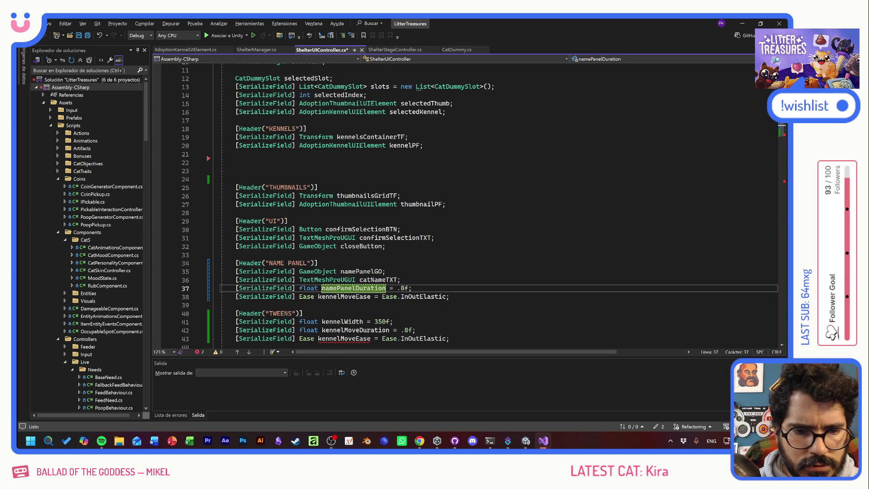
pyautogui.moveTo(319, 296); pyautogui.dragTo(341, 297)
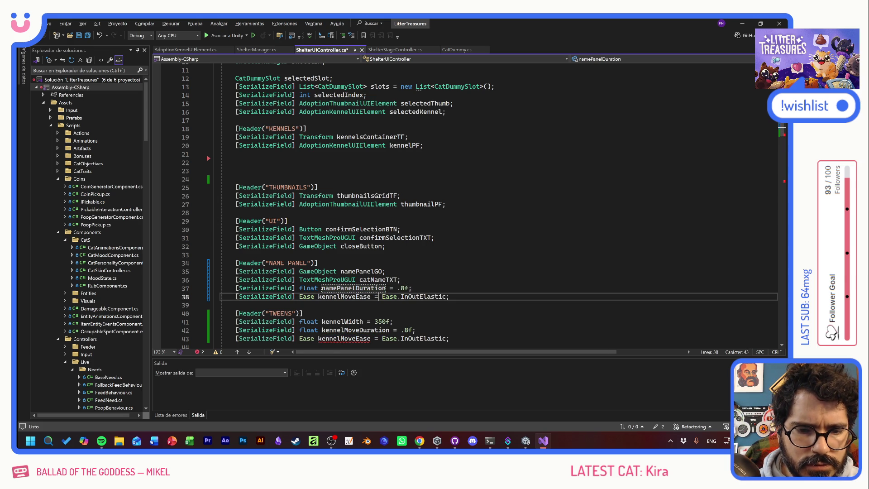
pyautogui.hotkey('shift', 'Right')
pyautogui.hotkey('shift', 'Right')
pyautogui.hotkey('shift', 'Right')
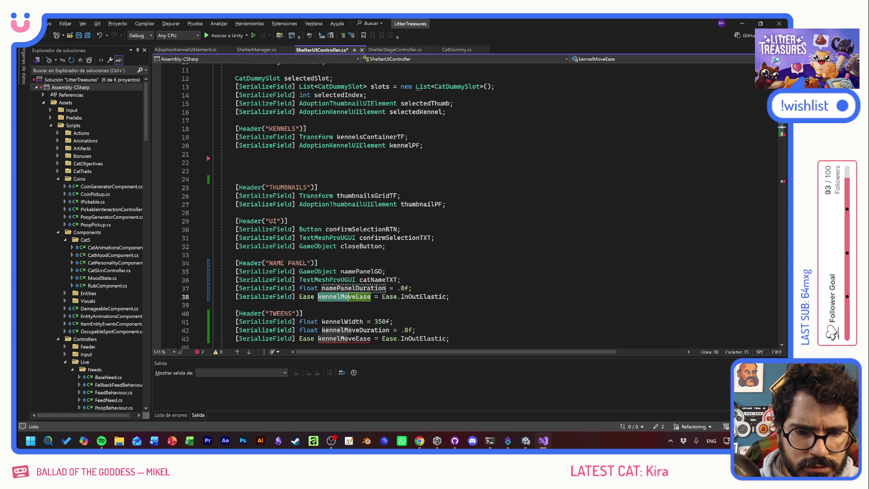
pyautogui.write('namePa')
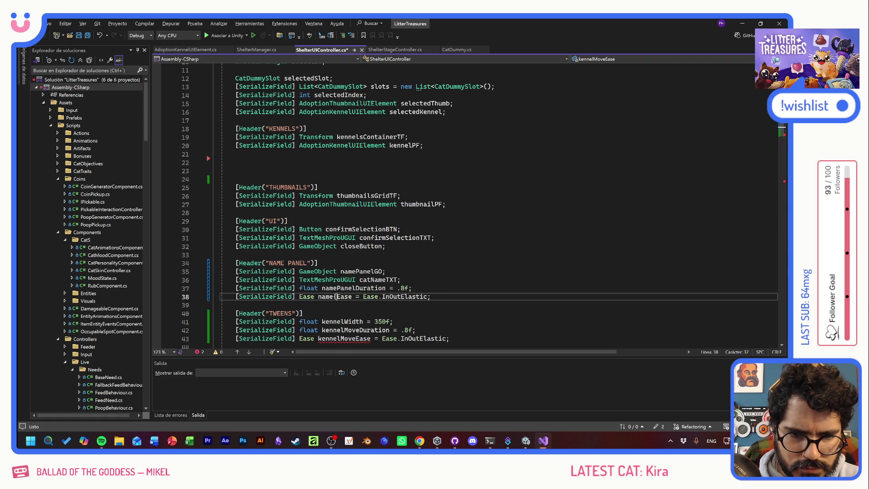
pyautogui.write('nel')
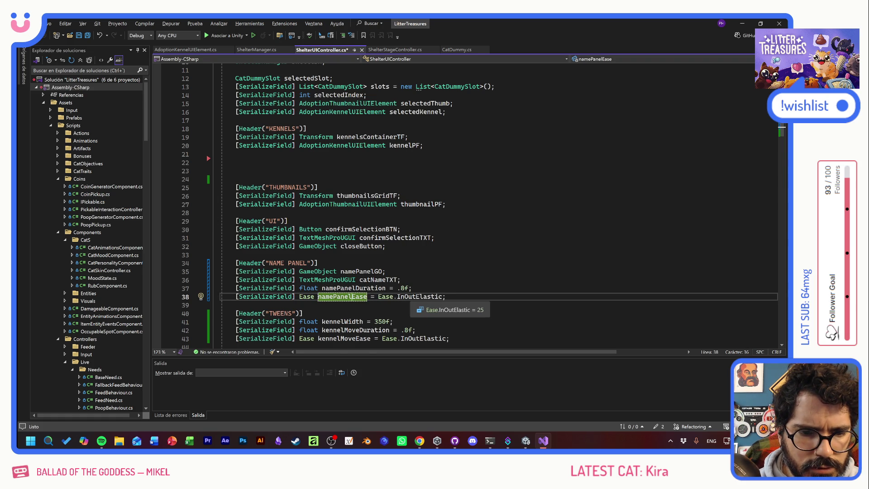
pyautogui.click(404, 297)
pyautogui.press('BackSpace')
pyautogui.press('BackSpace')
pyautogui.click(413, 288)
pyautogui.hotkey('ctrl', 's')
pyautogui.scroll(-8, 473, 208)
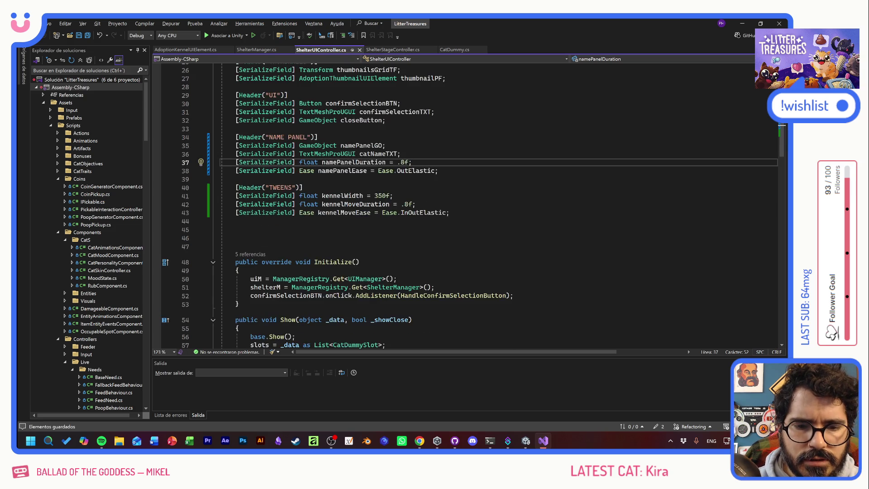
# Step: Below MoveKennels, declare a new method void ShowCatName(string _name)
pyautogui.click(239, 286)
pyautogui.scroll(-7, 473, 207)
pyautogui.scroll(-4, 473, 208)
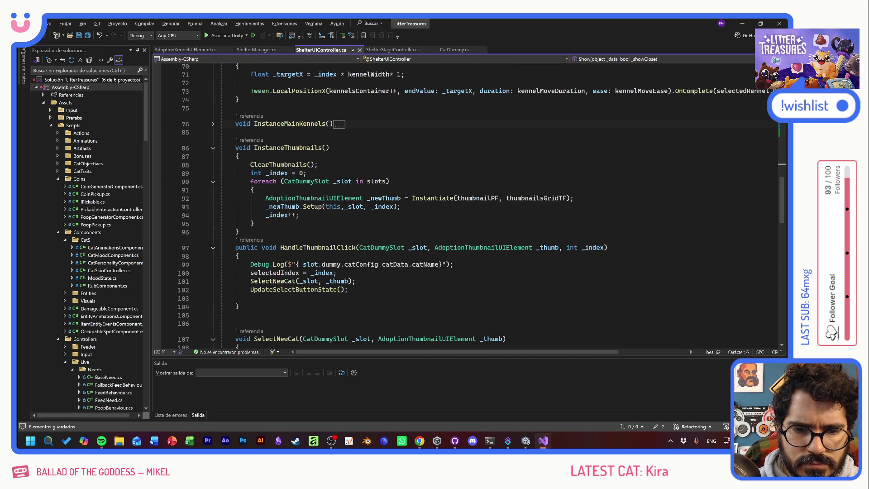
pyautogui.scroll(4, 473, 208)
pyautogui.click(239, 200)
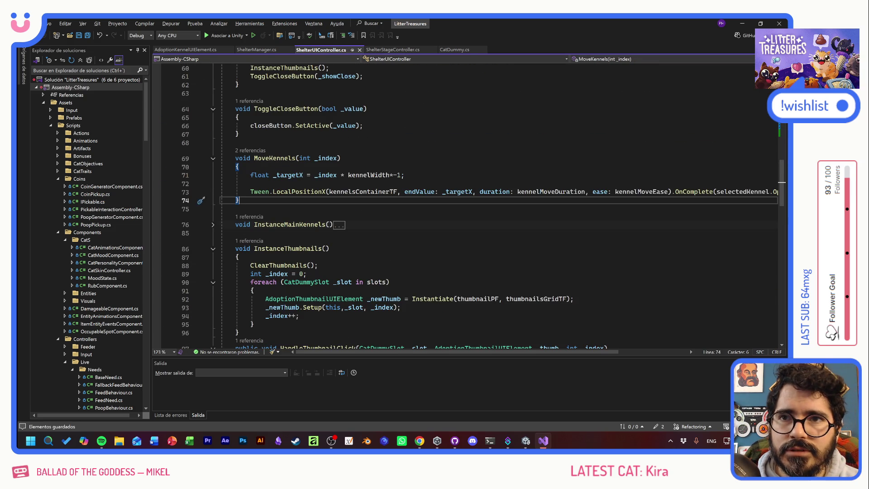
pyautogui.press('Return')
pyautogui.press('Return')
pyautogui.write('void ')
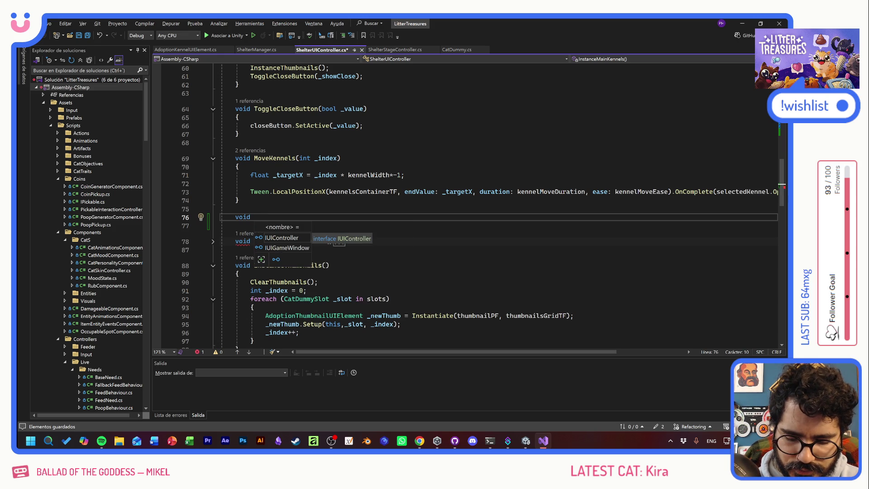
pyautogui.write('Show')
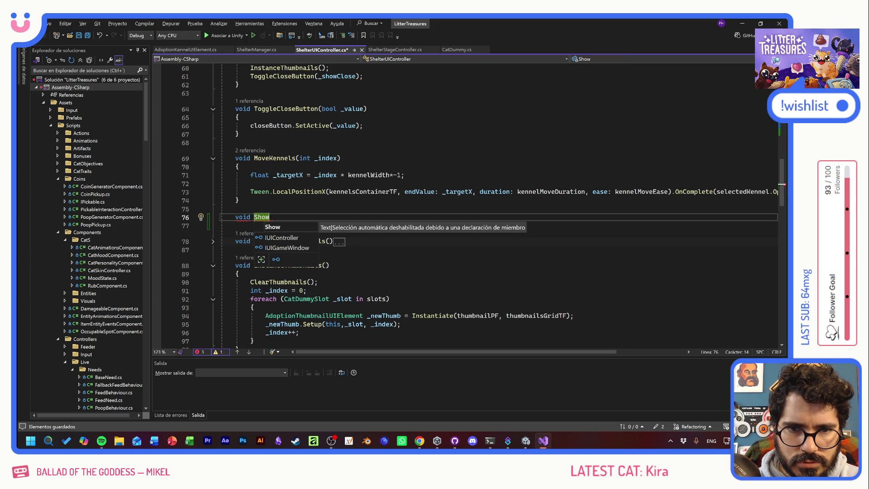
pyautogui.write('Ca')
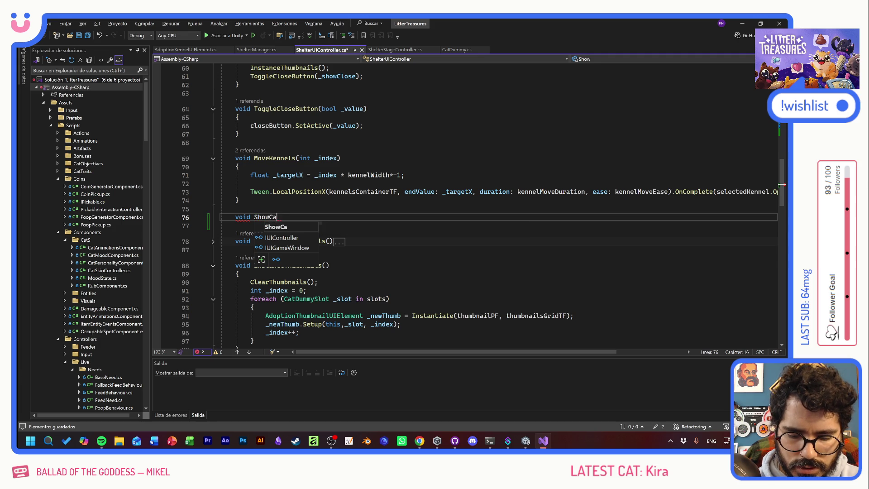
pyautogui.write('t()')
pyautogui.press('BackSpace')
pyautogui.press('BackSpace')
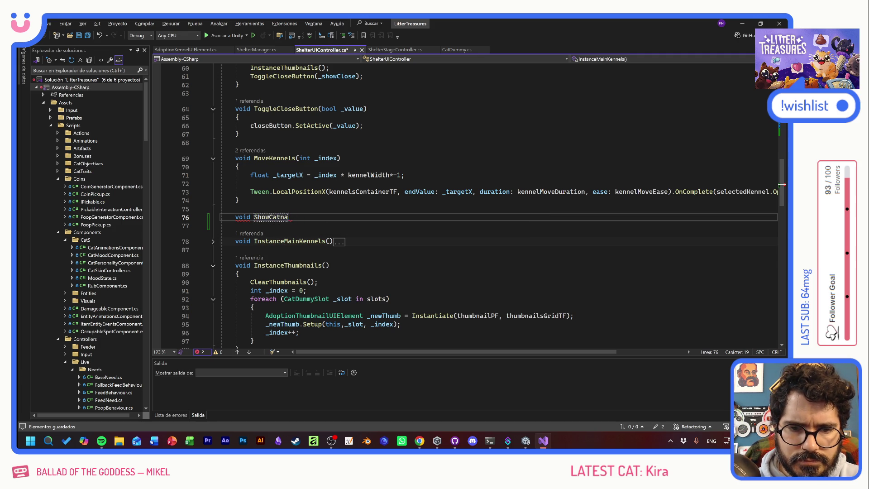
pyautogui.write('Name(')
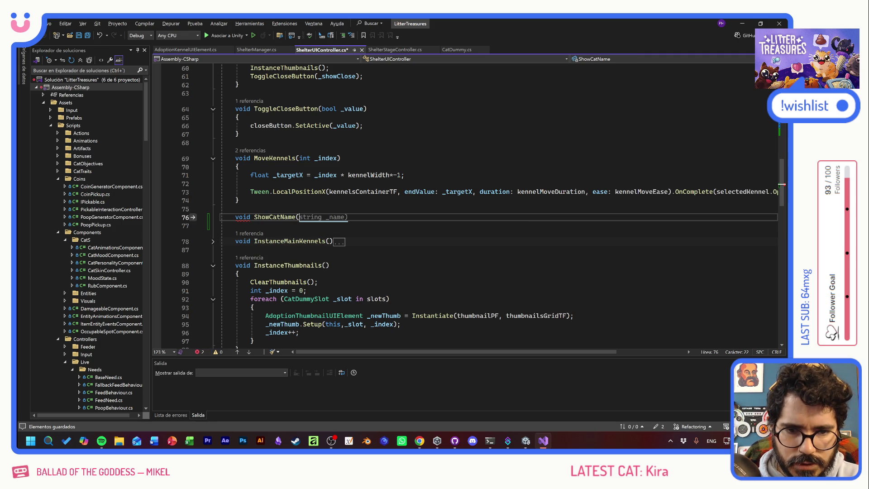
pyautogui.press('Tab')
# Step: Give ShowCatName a body that sets catNameTXT.text = _name;
pyautogui.write('{')
pyautogui.press('Return')
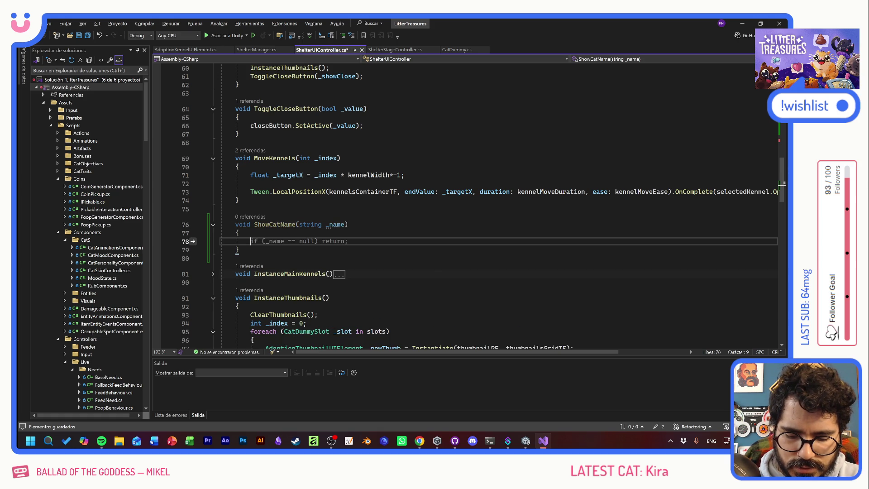
pyautogui.write('catNameTXT.text = _name;')
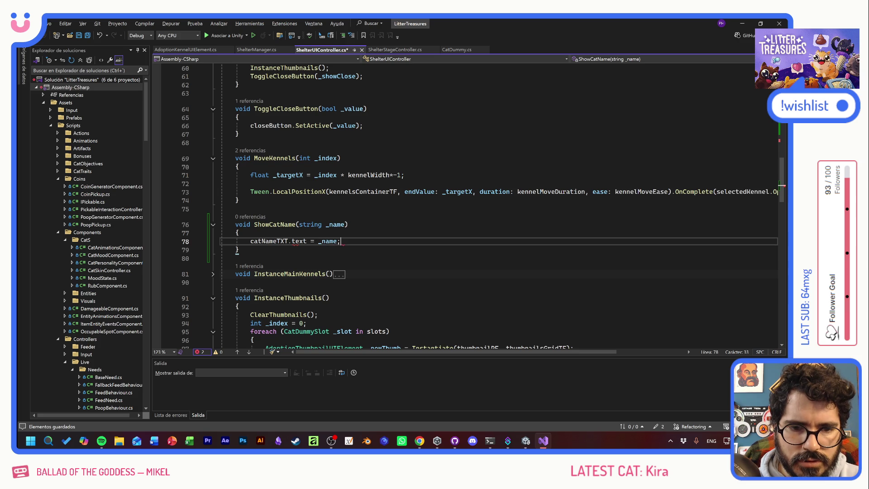
pyautogui.press('Return')
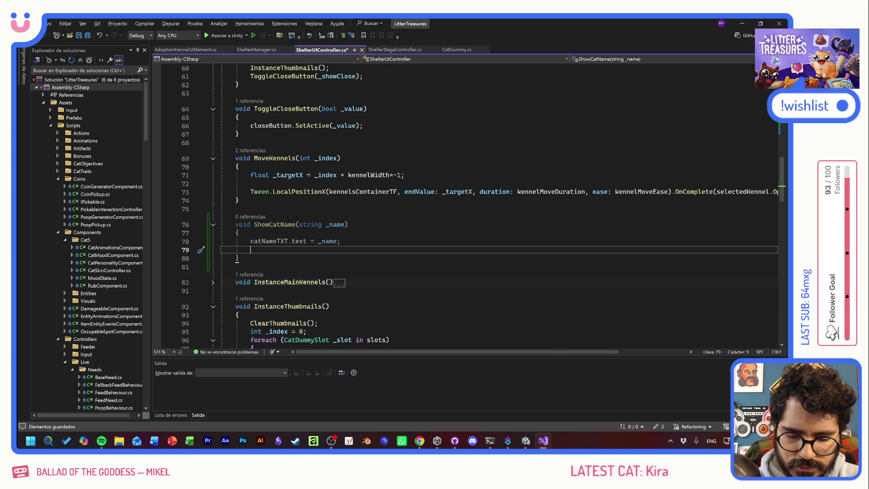
# Step: Start a tween line referencing namePanelGO, leaving a blank line above it
pyautogui.write('catname')
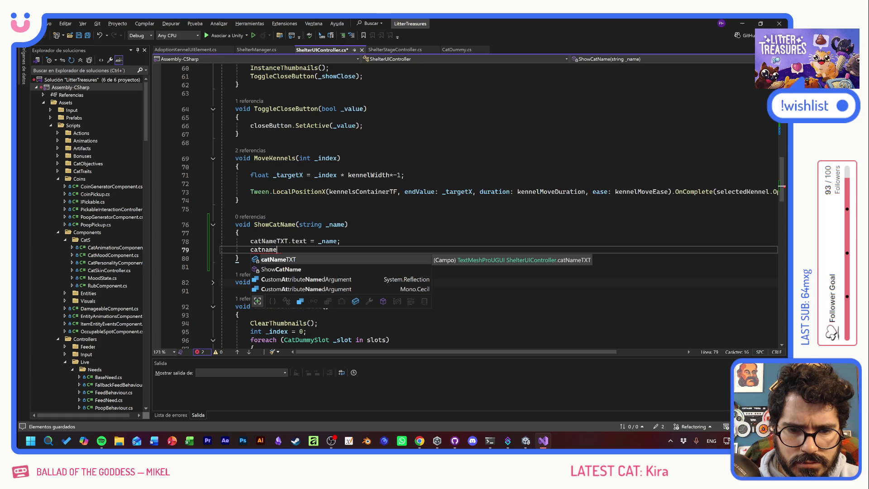
pyautogui.press('BackSpace')
pyautogui.press('BackSpace')
pyautogui.press('BackSpace')
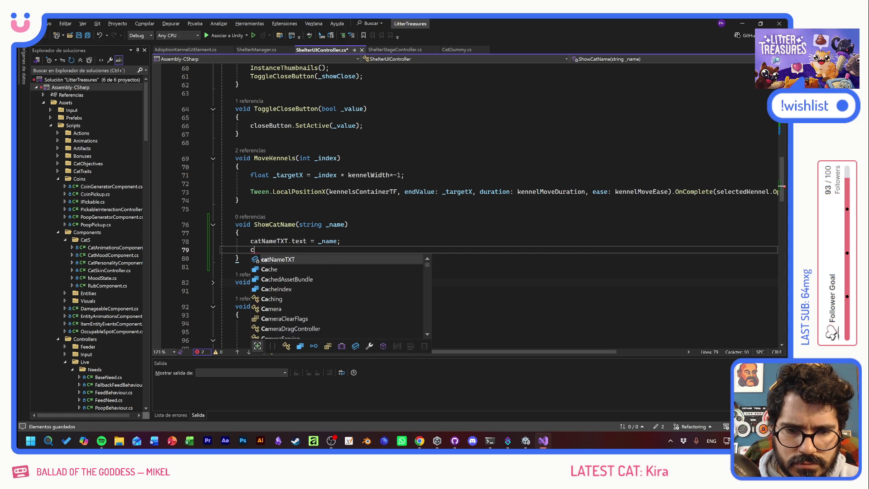
pyautogui.write('namepa')
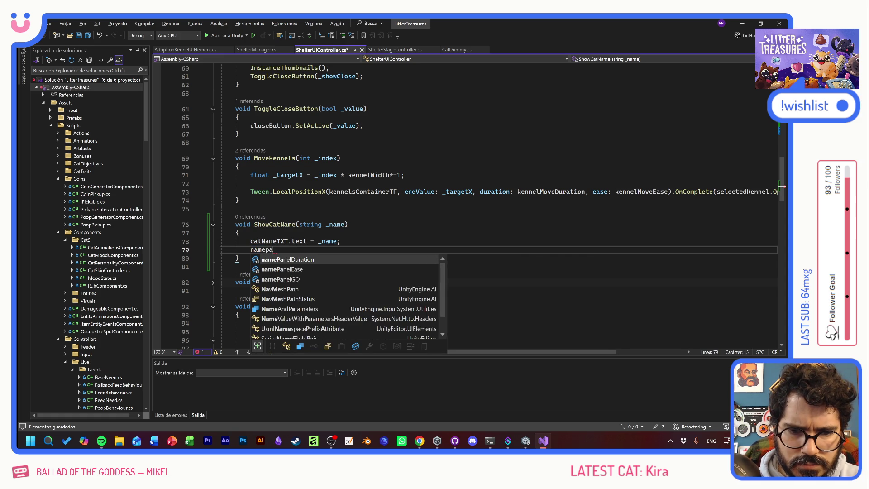
pyautogui.press('Down')
pyautogui.press('Down')
pyautogui.press('Tab')
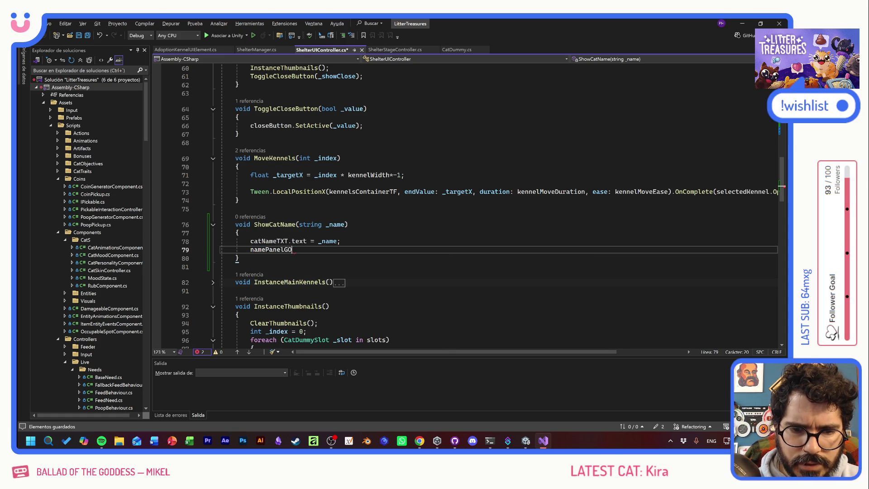
pyautogui.write('.Tween')
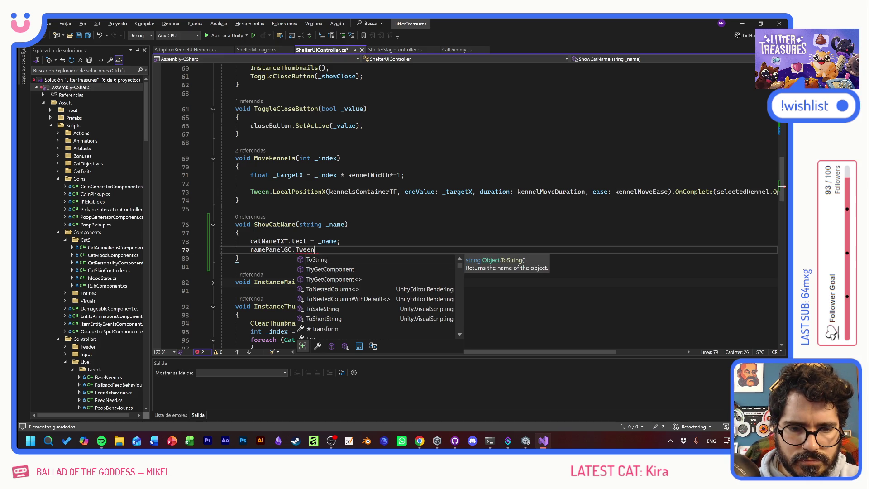
pyautogui.press('Escape')
pyautogui.press('Home')
pyautogui.press('Return')
pyautogui.press('End')
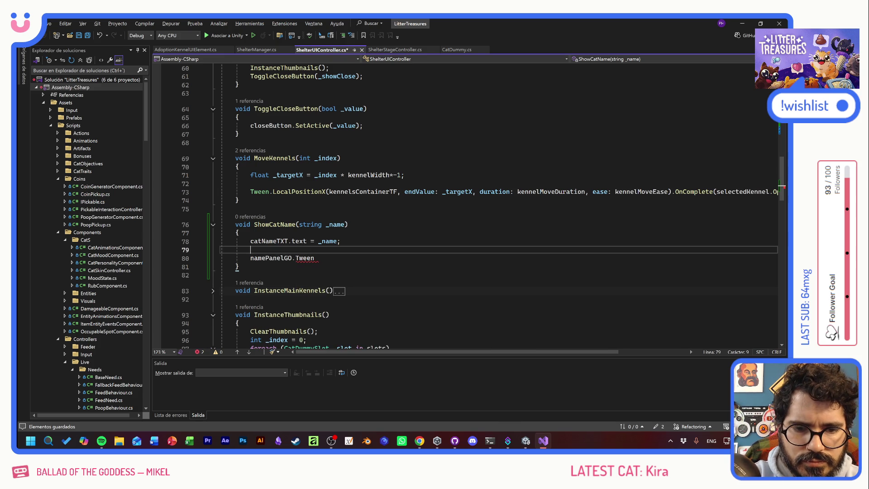
pyautogui.write('(')
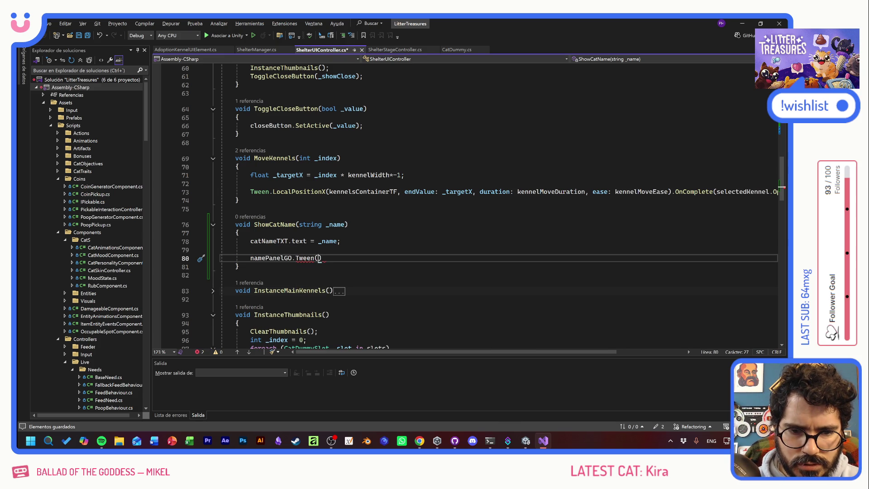
# Step: Write Tween.Scale on namePanelGO.transform from Vector3.zero to Vector3.one with namePanelDuration and namePanelEase
pyautogui.hotkey('shift', 'Home')
pyautogui.write('Tween(')
pyautogui.press('BackSpace')
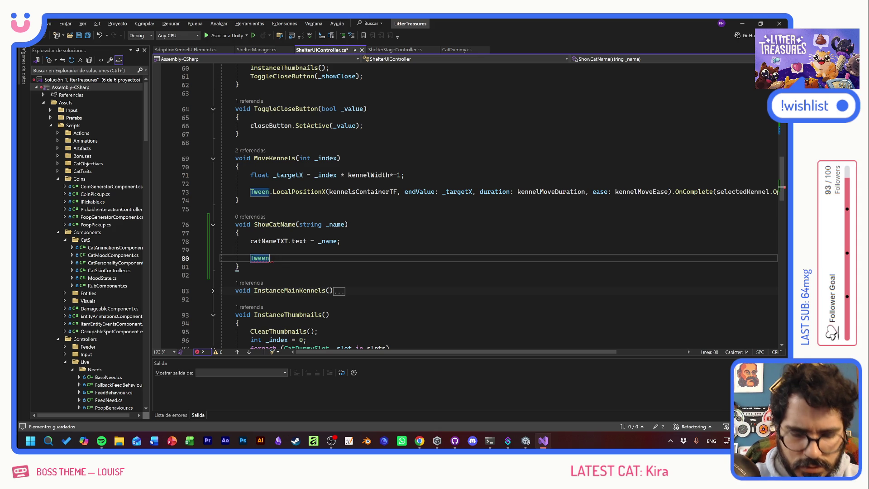
pyautogui.write('.')
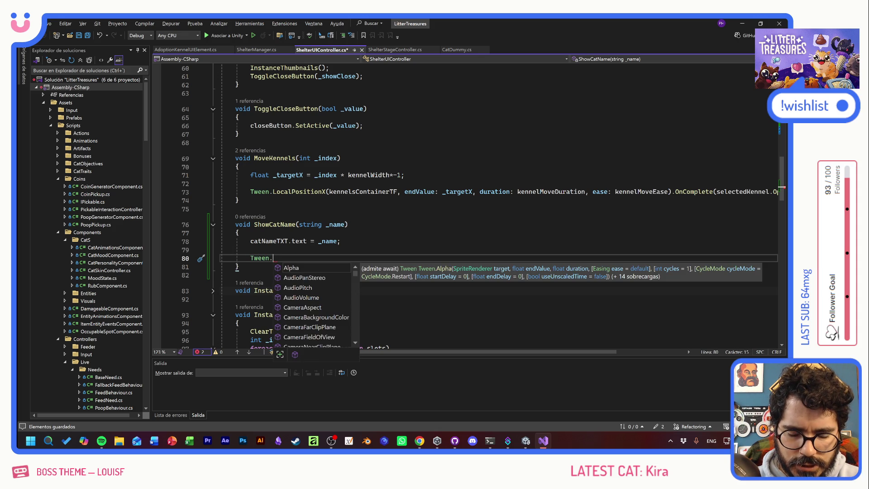
pyautogui.write('Scale')
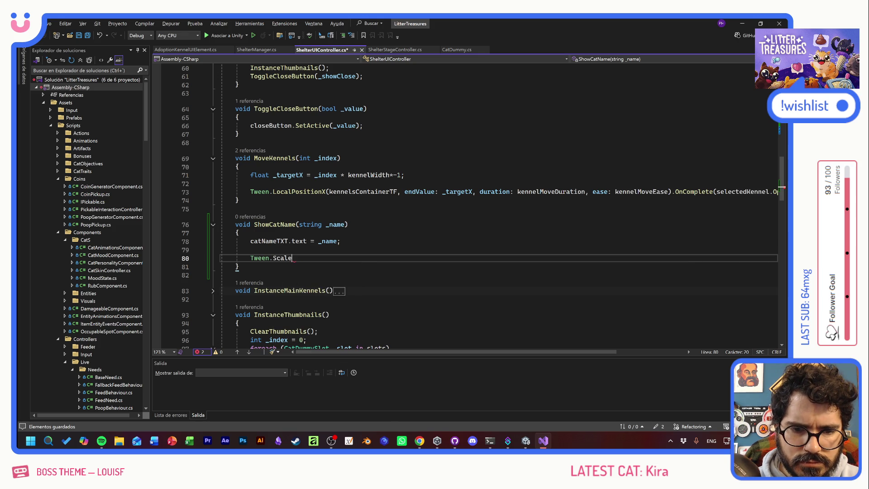
pyautogui.write('(')
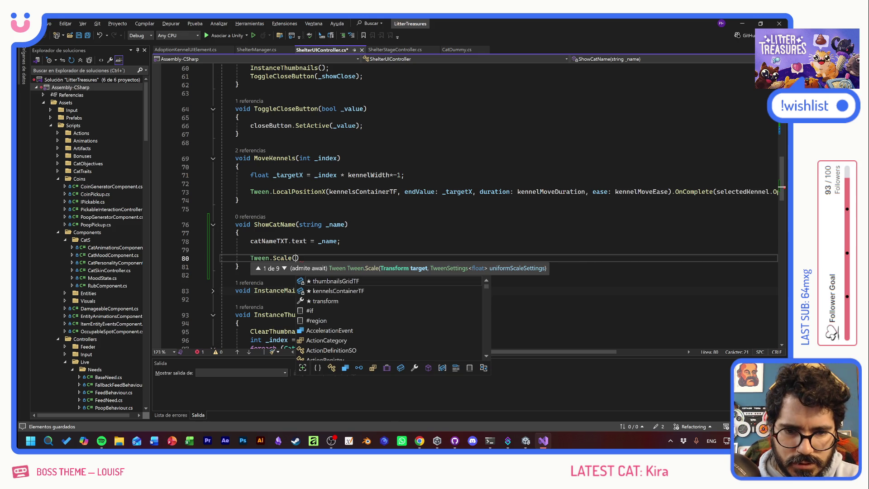
pyautogui.write('namepane')
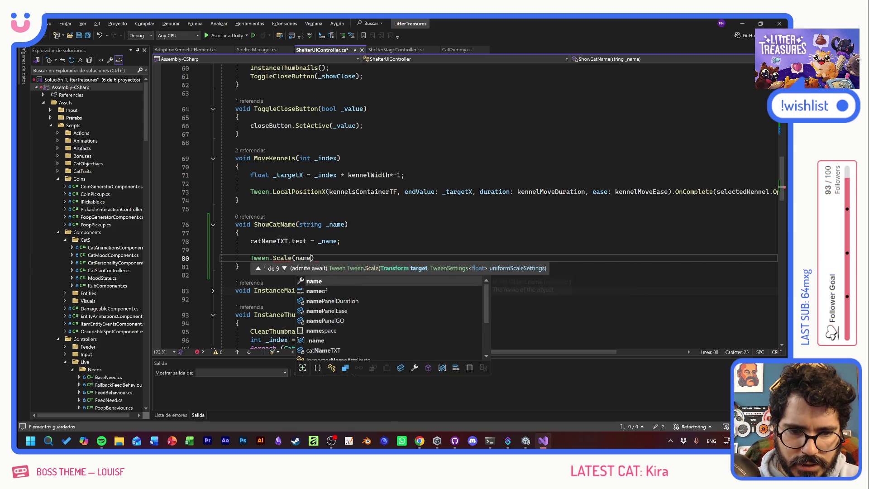
pyautogui.press('Tab')
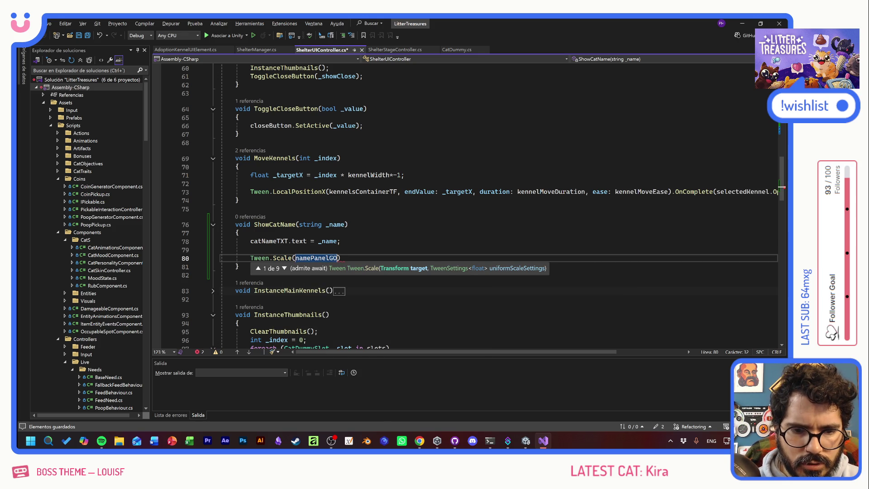
pyautogui.write('.rt')
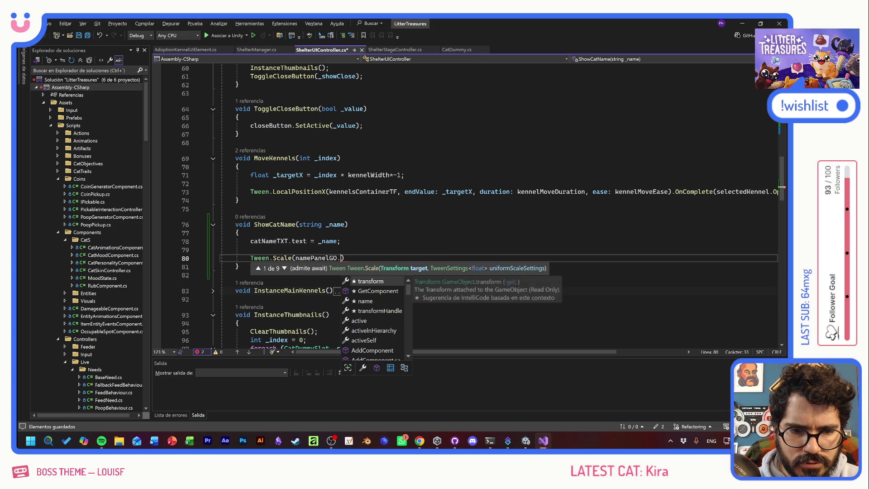
pyautogui.press('BackSpace')
pyautogui.press('BackSpace')
pyautogui.write('transform')
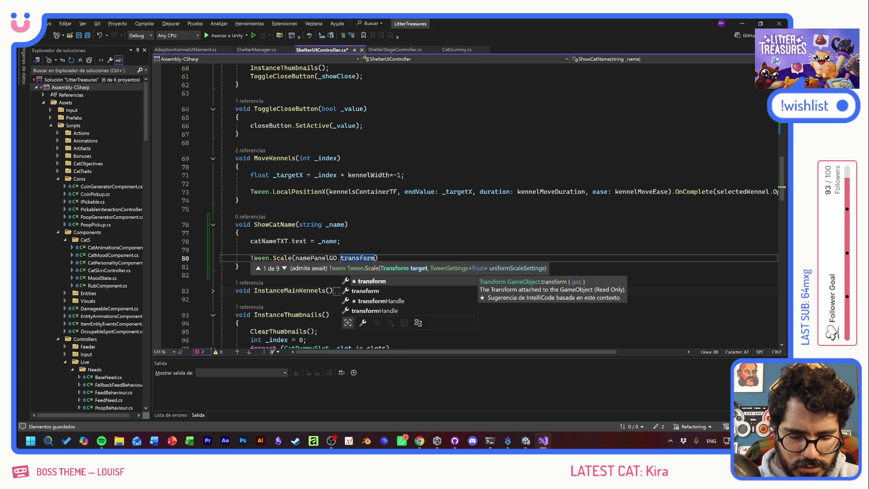
pyautogui.write(', startValue')
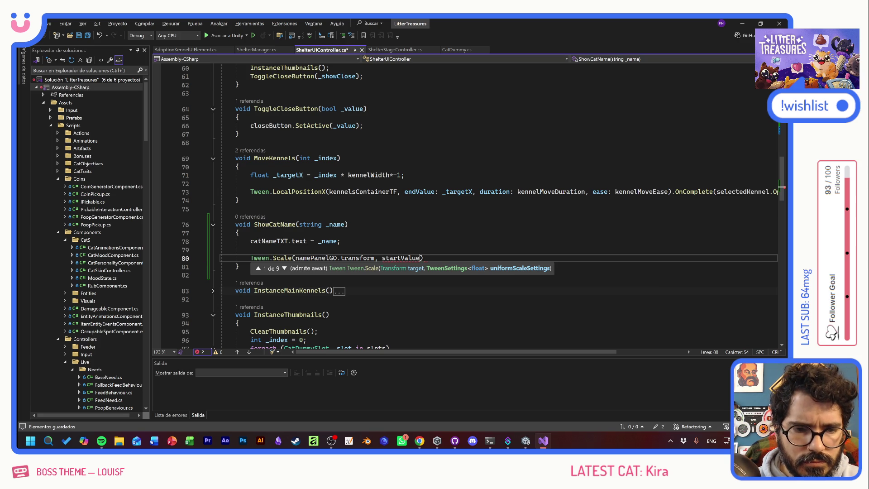
pyautogui.write(');')
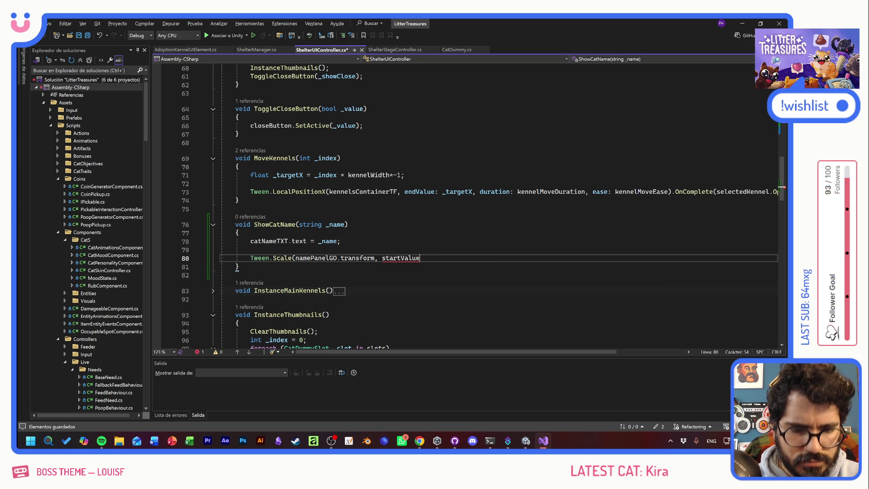
pyautogui.write(':')
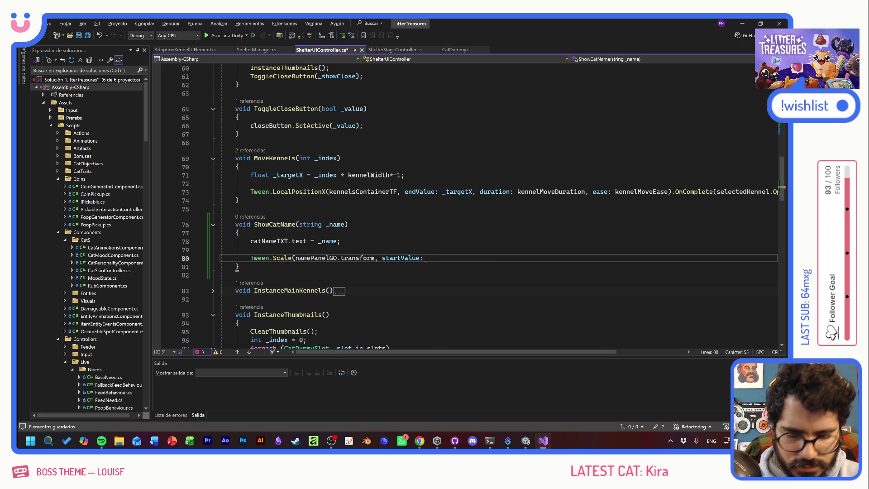
pyautogui.write('Vector')
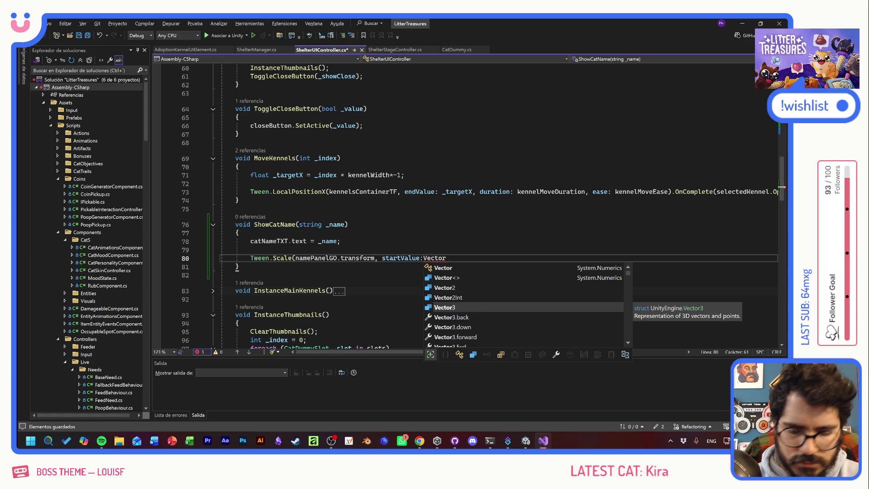
pyautogui.write('3.zero')
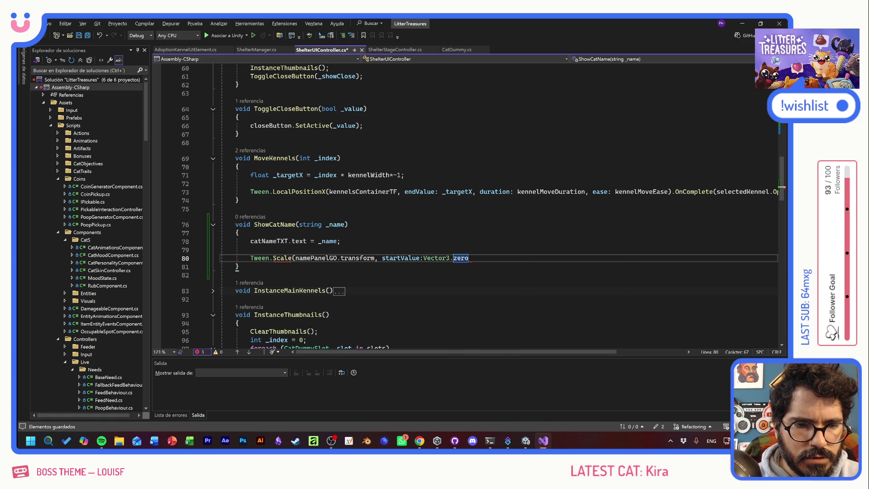
pyautogui.write(', endDelay')
pyautogui.press('BackSpace')
pyautogui.press('BackSpace')
pyautogui.press('BackSpace')
pyautogui.write('Value:')
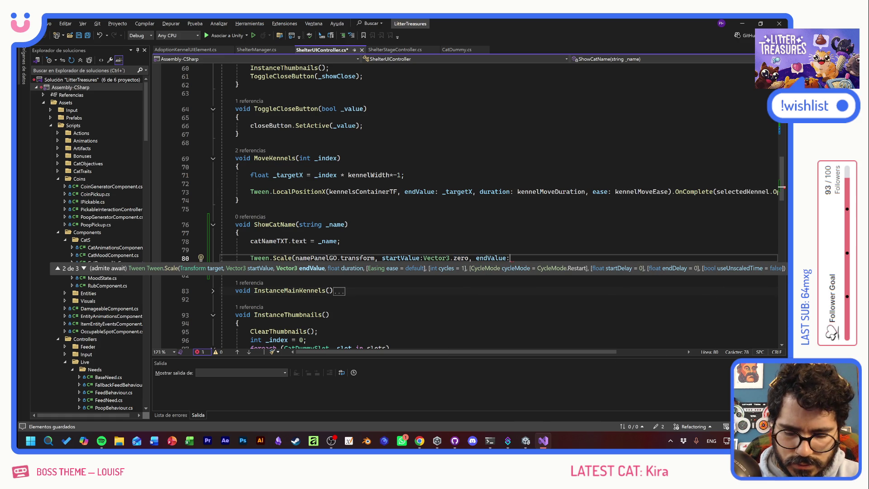
pyautogui.write('Vector3.')
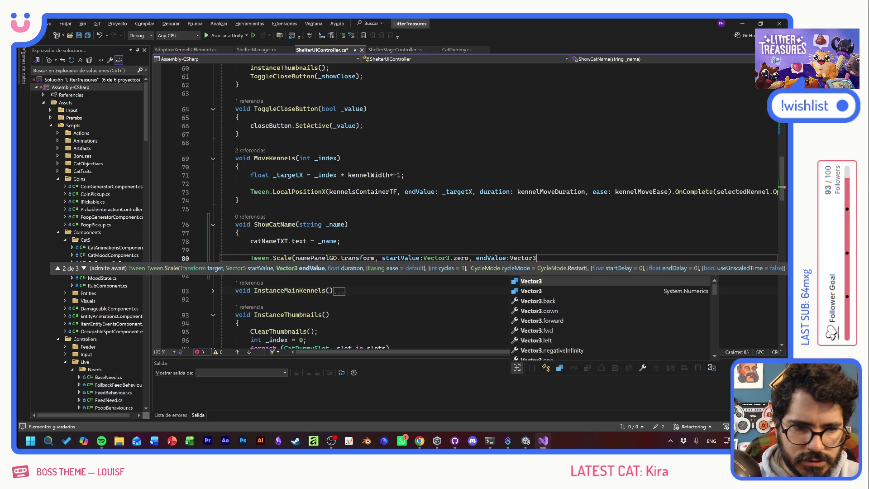
pyautogui.write('one')
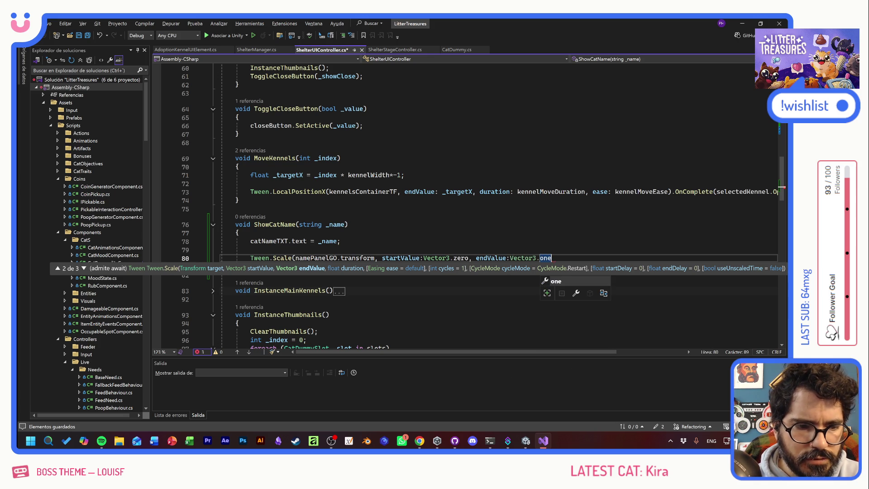
pyautogui.write(', ')
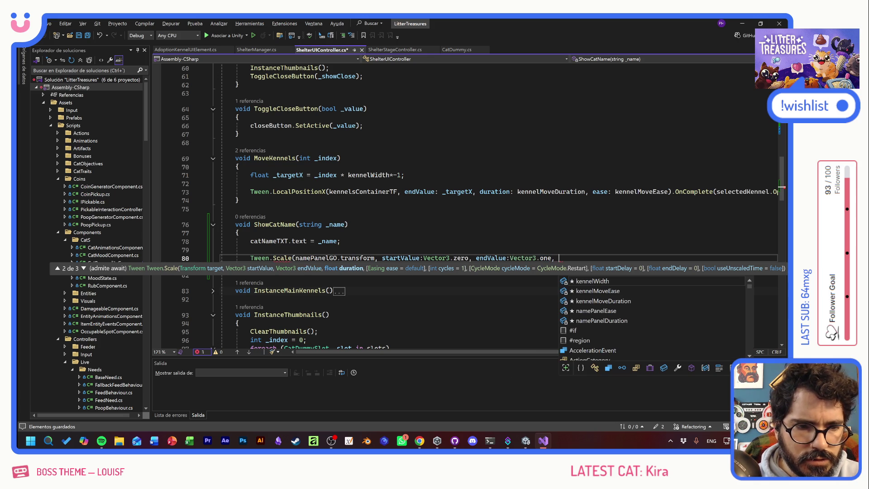
pyautogui.write('duration:')
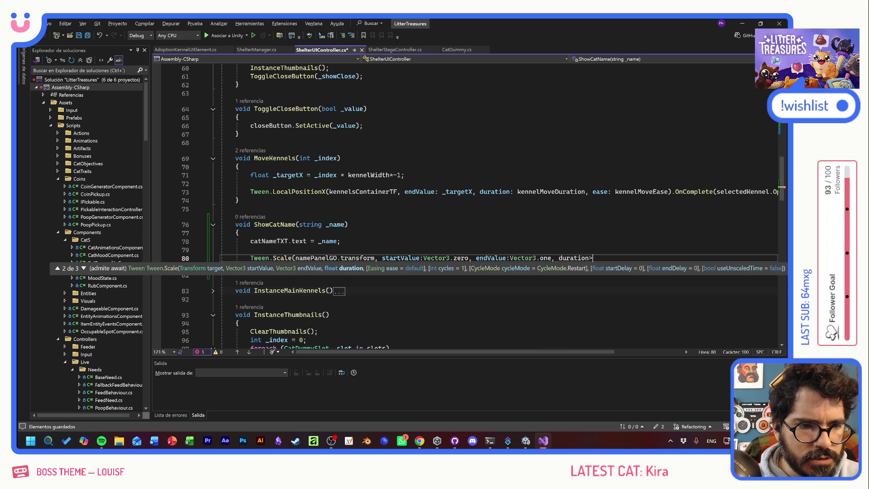
pyautogui.write('NAME')
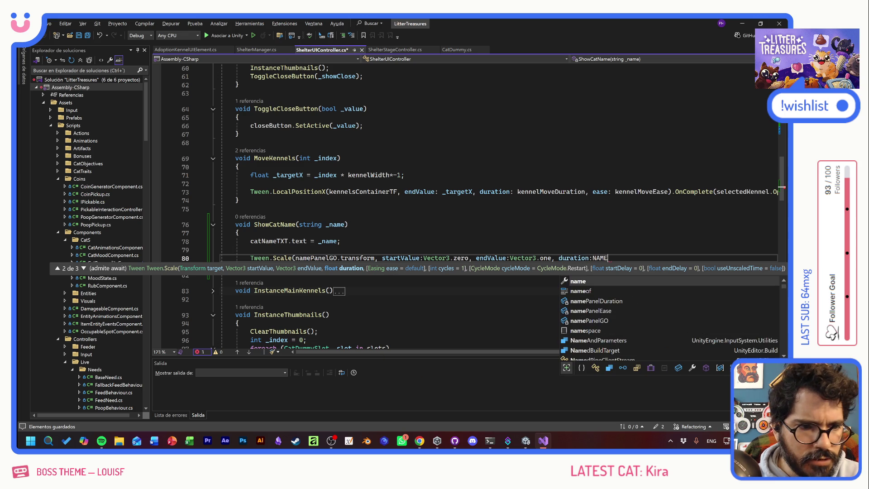
pyautogui.press('Down')
pyautogui.press('Down')
pyautogui.press('Tab')
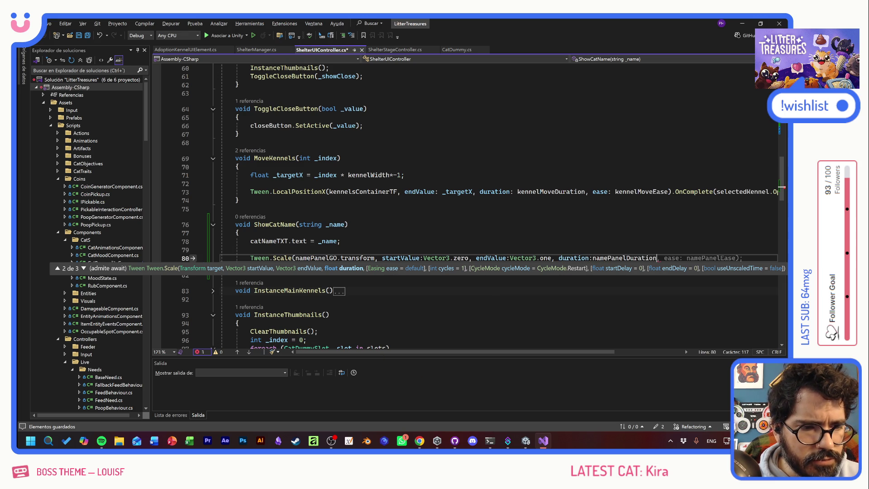
pyautogui.press('Tab')
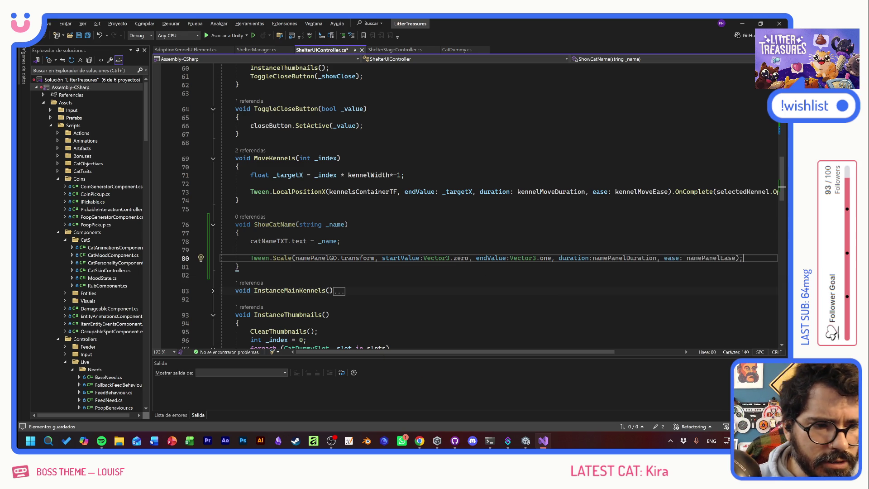
pyautogui.click(239, 233)
pyautogui.click(250, 249)
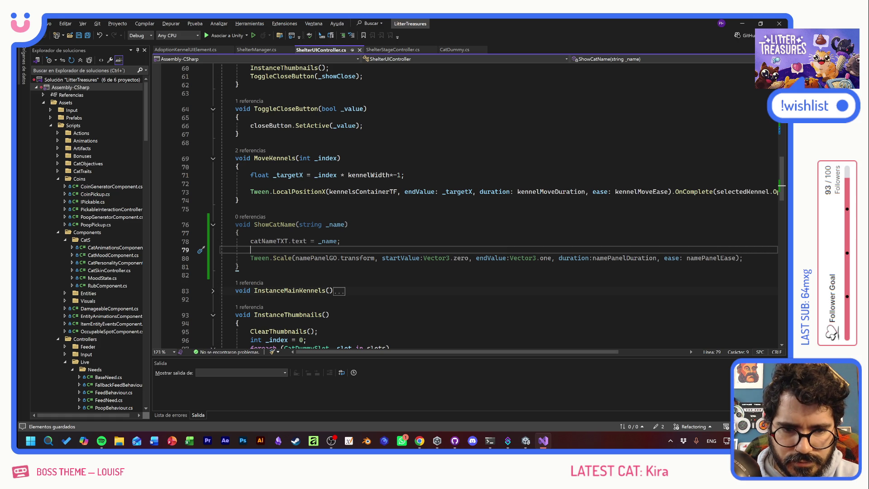
# Step: Add Tween.StopAll(namePanelGO.transform); above the scale tween and save the script
pyautogui.write('Tween.')
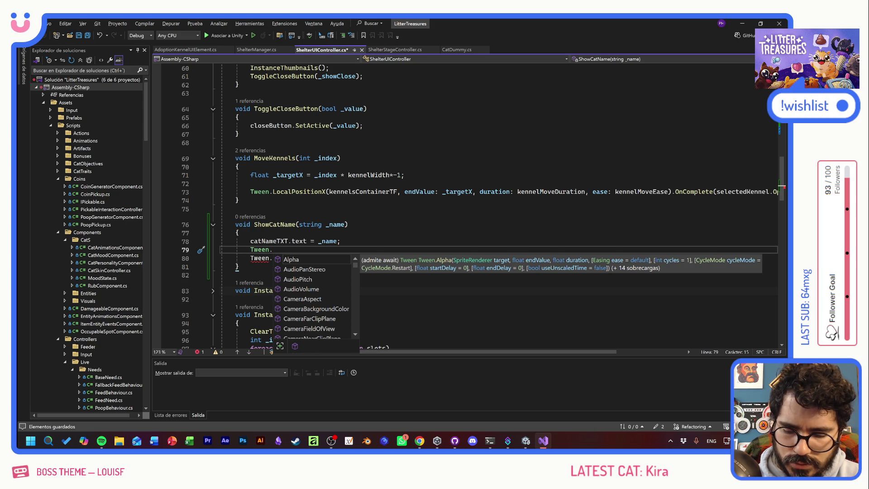
pyautogui.write('StopAll(catNameTXT')
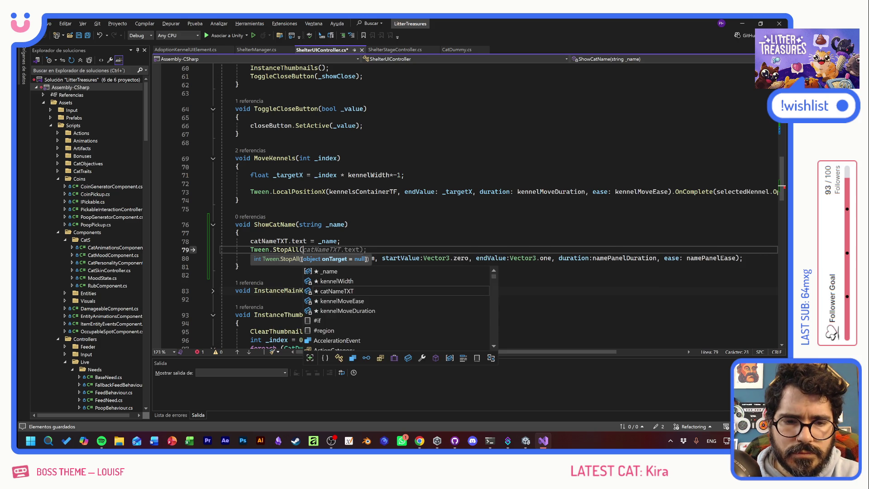
pyautogui.press('Up')
pyautogui.moveTo(296, 258); pyautogui.dragTo(378, 258)
pyautogui.hotkey('ctrl', 'c')
pyautogui.doubleClick(321, 249)
pyautogui.hotkey('ctrl', 'v')
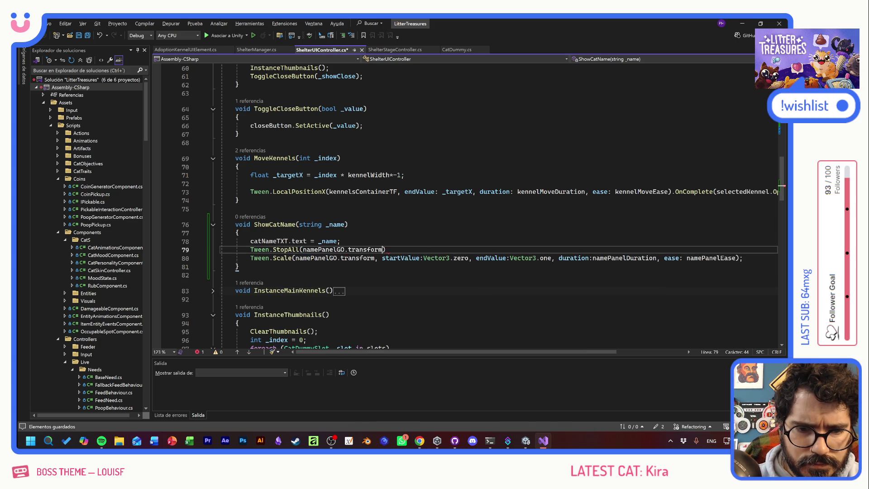
pyautogui.write(';')
pyautogui.hotkey('ctrl', 's')
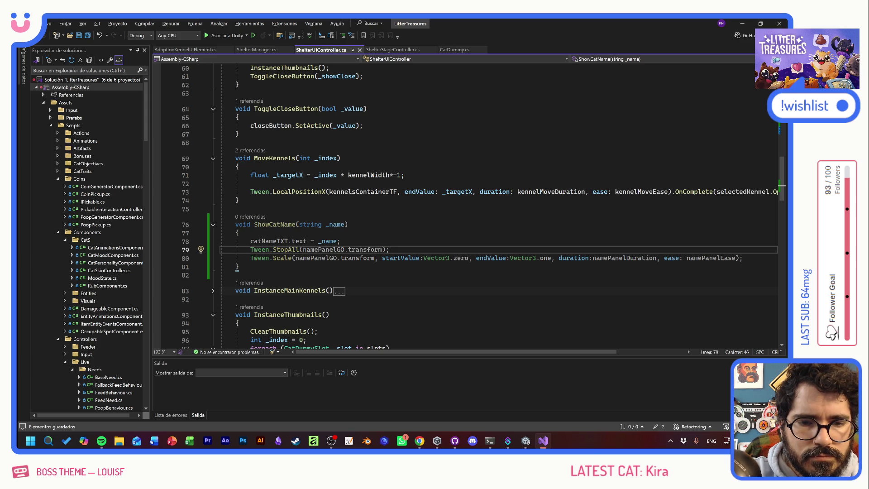
# Step: Review ShowCatName and place the cursor on the empty line after MoveKennels
pyautogui.doubleClick(275, 224)
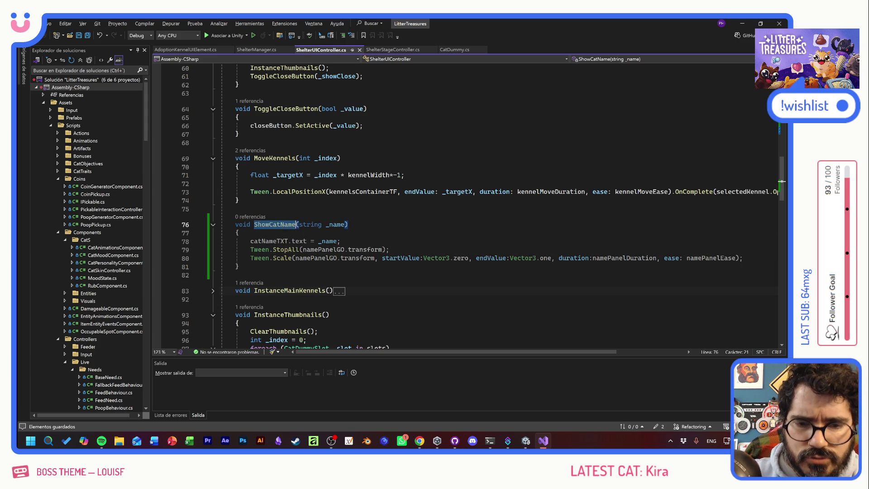
pyautogui.scroll(4, 484, 207)
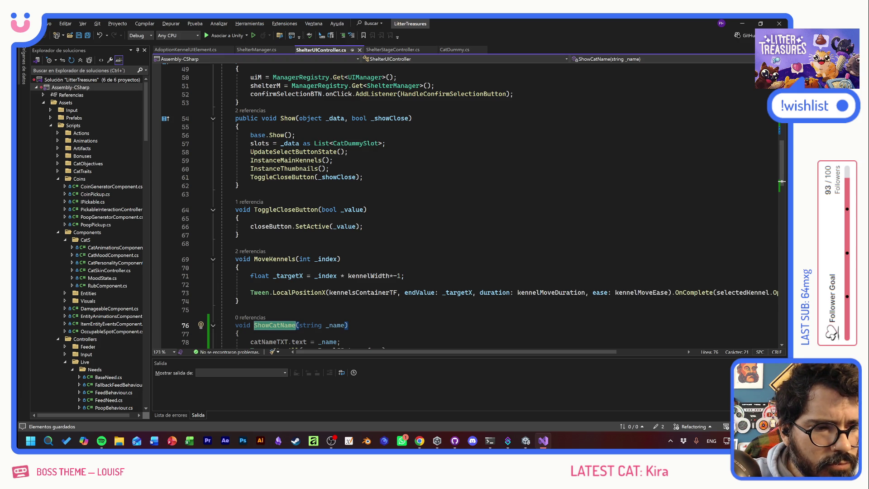
pyautogui.moveTo(584, 352)
pyautogui.mouseDown()
pyautogui.moveTo(640, 350)
pyautogui.moveTo(566, 352)
pyautogui.mouseUp()
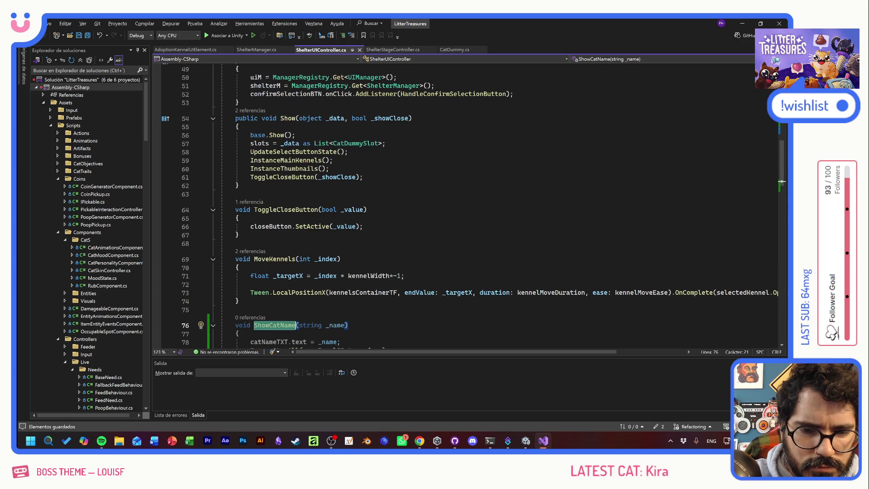
pyautogui.scroll(-3, 473, 204)
pyautogui.click(236, 234)
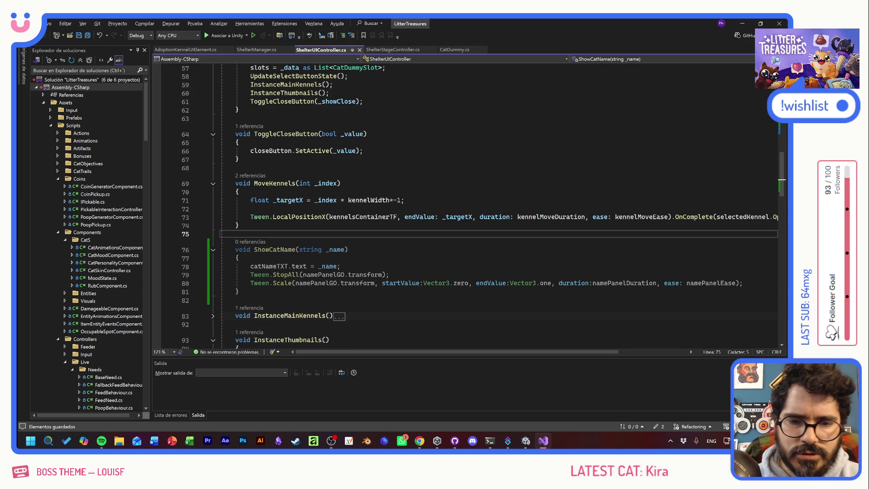
# Step: Create a PresentKennel() method holding selectedKennel.Open() and pass PresentKennel to OnComplete
pyautogui.press('Return')
pyautogui.write('void ')
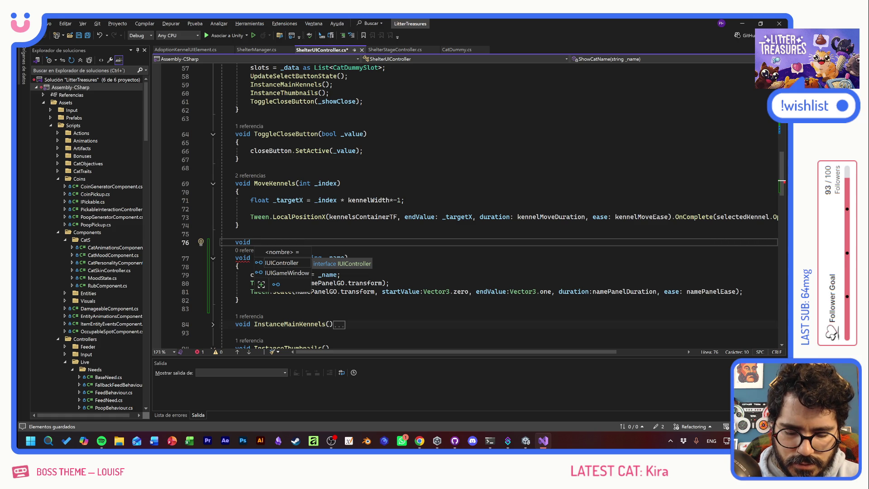
pyautogui.write('PresentKe')
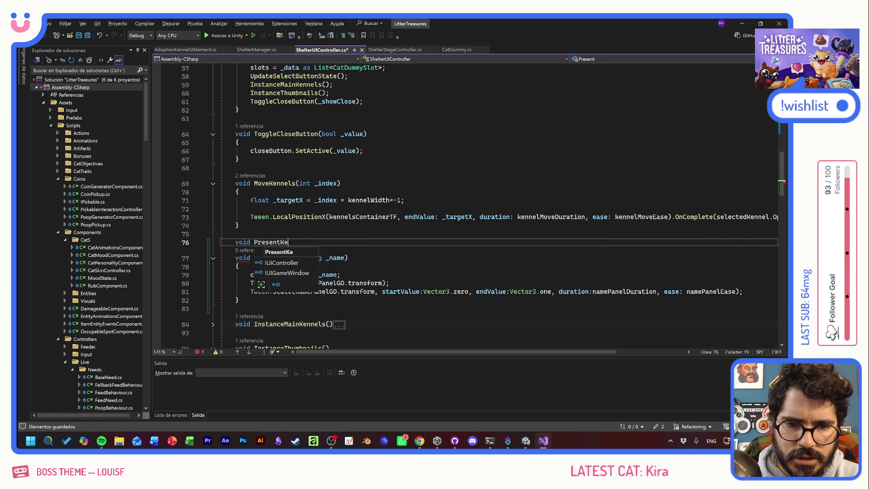
pyautogui.write('nnel()')
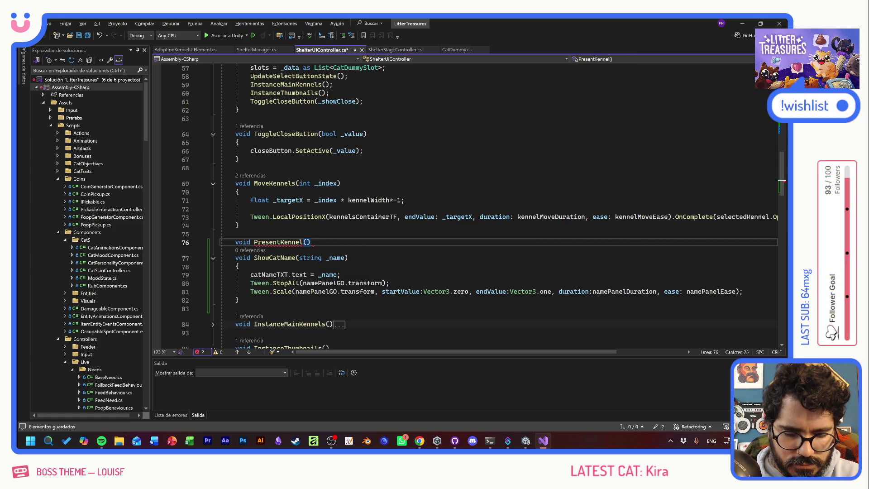
pyautogui.press('Return')
pyautogui.write('{')
pyautogui.press('Return')
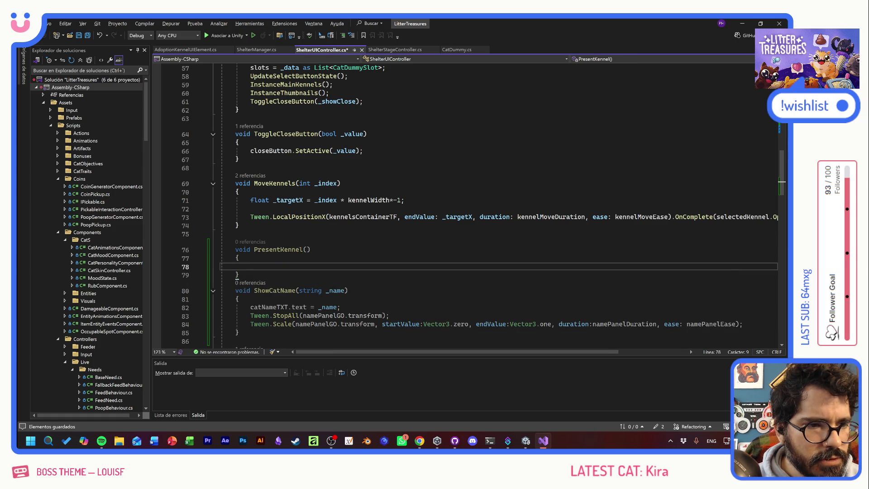
pyautogui.click(770, 217)
pyautogui.press('End')
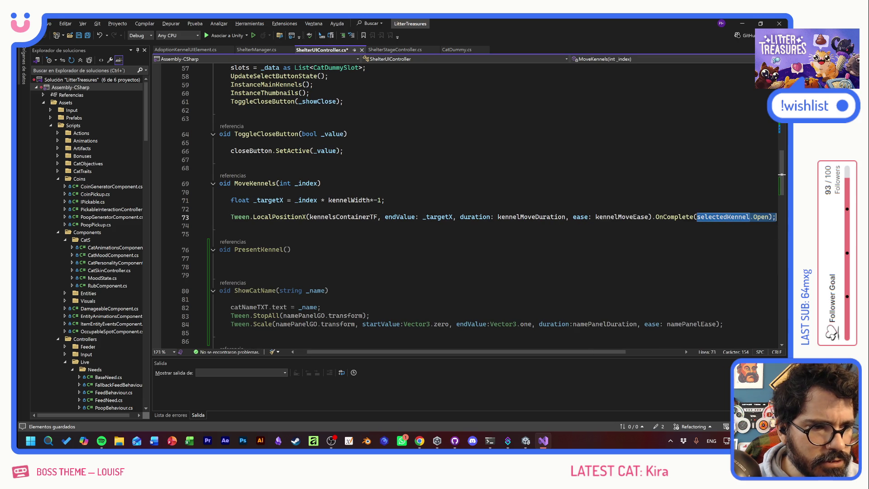
pyautogui.press('BackSpace')
pyautogui.click(231, 267)
pyautogui.hotkey('ctrl', 'v')
pyautogui.click(698, 217)
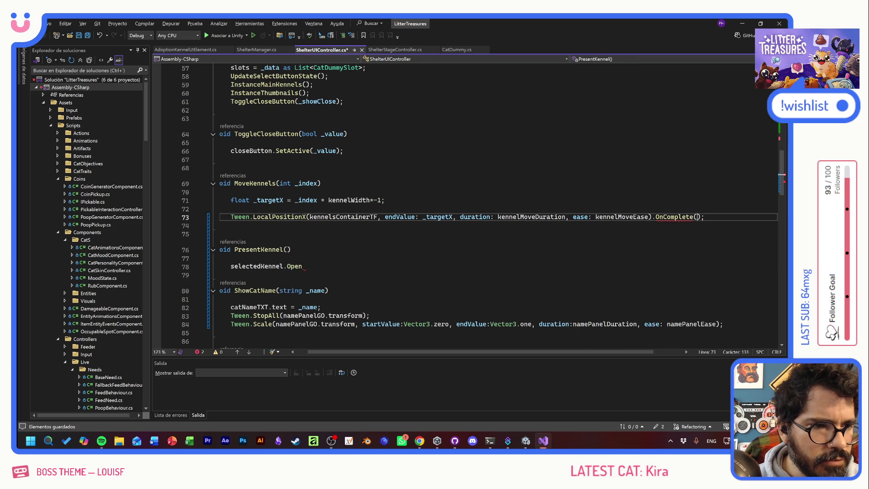
pyautogui.write('Presen')
pyautogui.press('Tab')
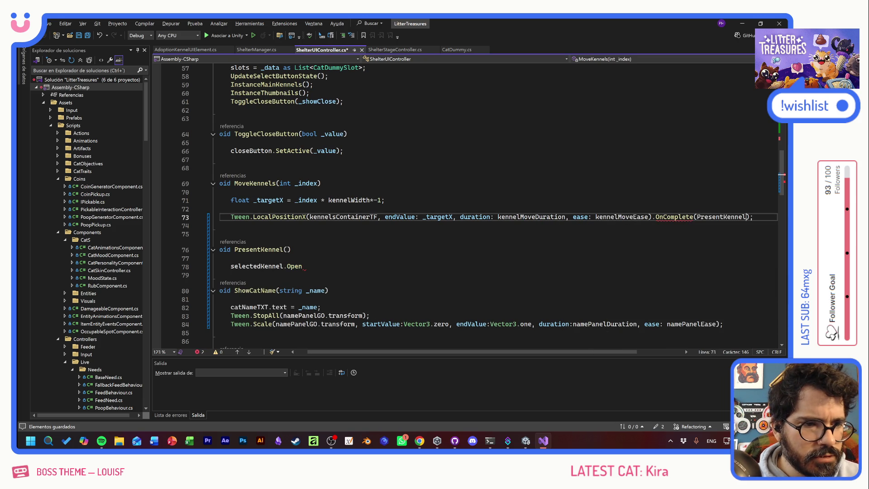
# Step: Make PresentKennel call ShowCatName(selectedSlot.dummy.catConfig.catData.catName) and save the script
pyautogui.press('Down')
pyautogui.press('Down')
pyautogui.press('Down')
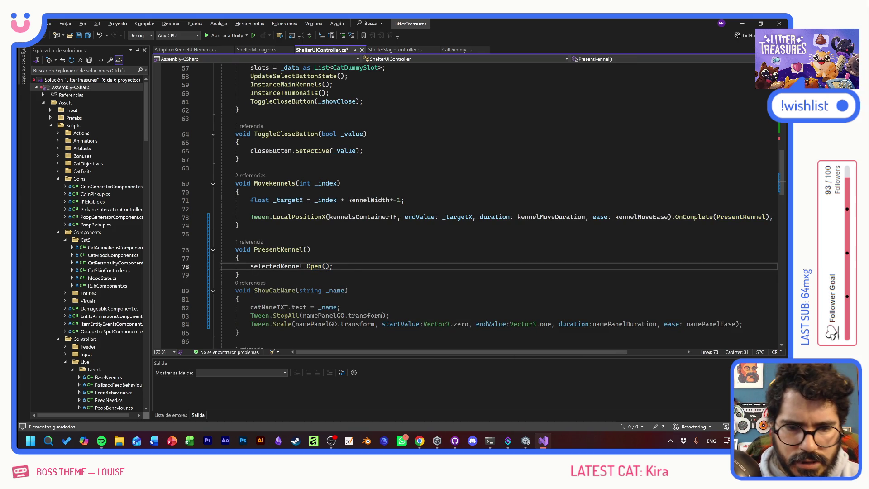
pyautogui.press('Return')
pyautogui.write('ShowC')
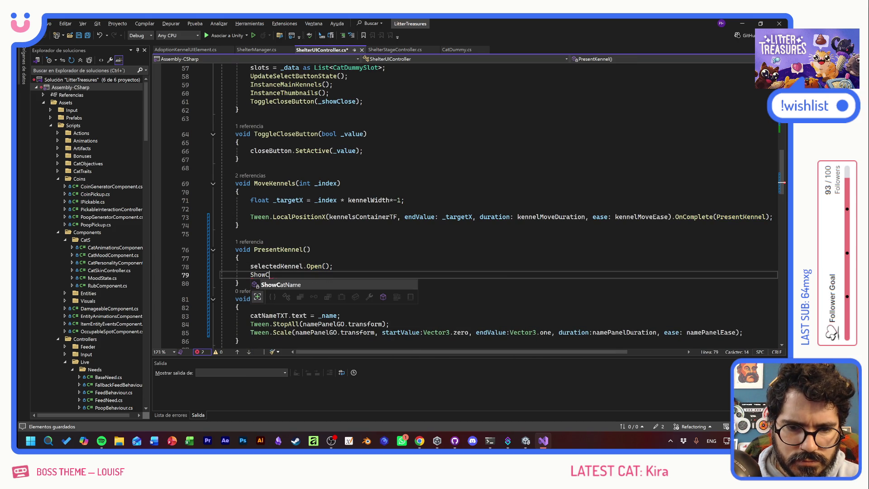
pyautogui.press('Tab')
pyautogui.write('(s')
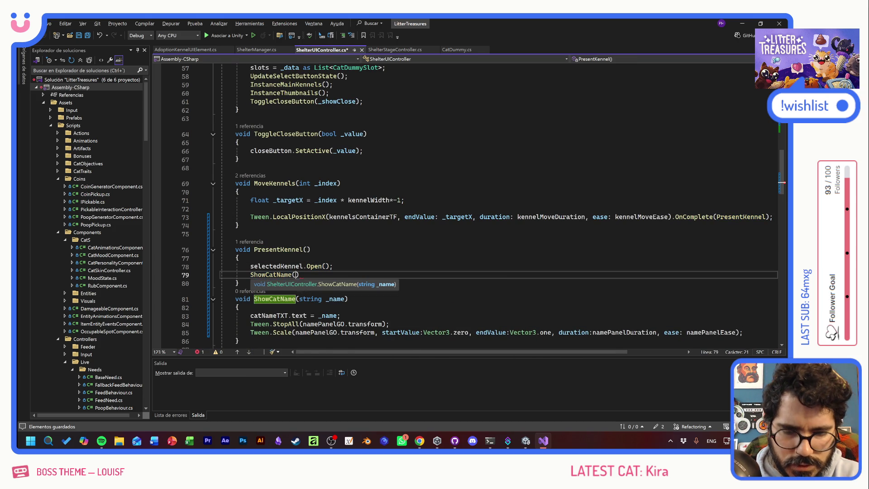
pyautogui.write('elected')
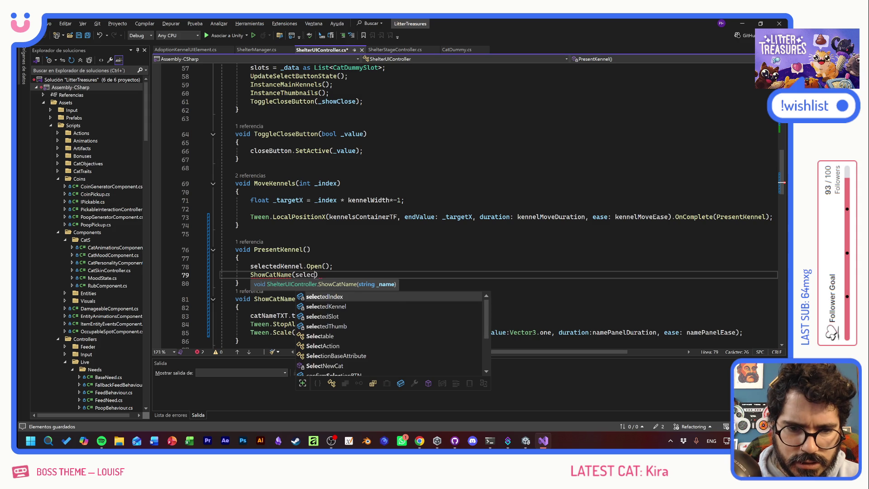
pyautogui.write('Slot.')
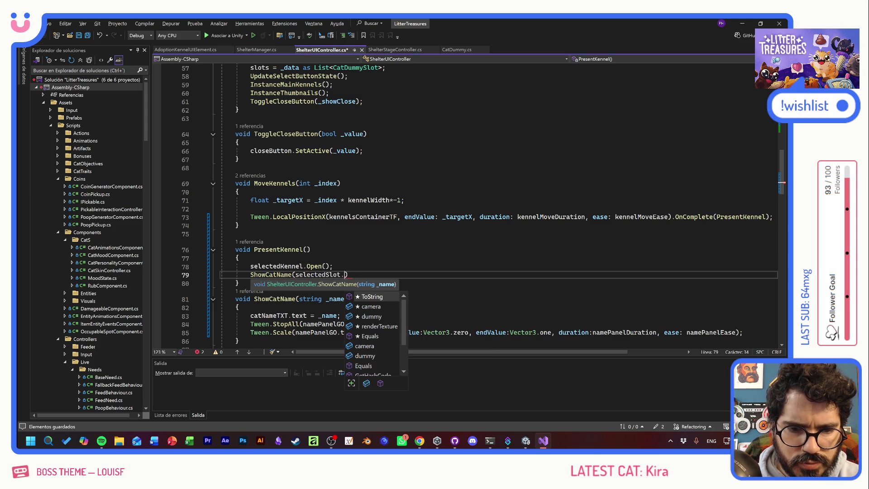
pyautogui.write('dummy.')
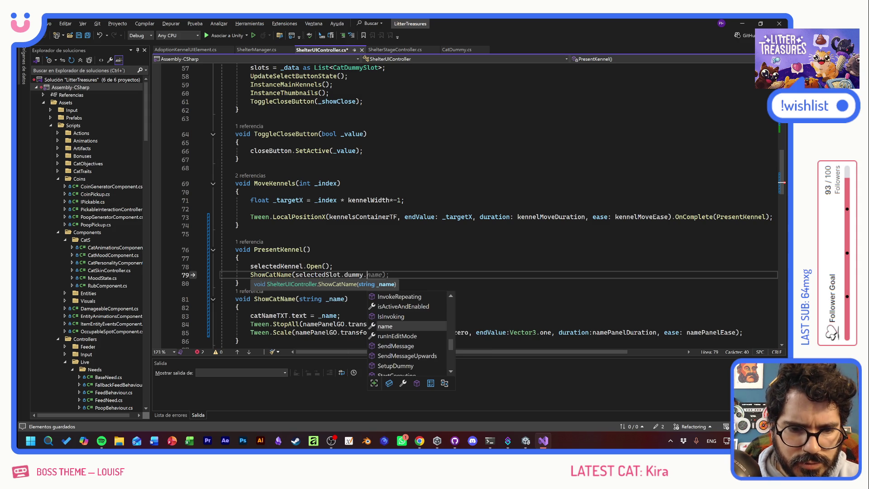
pyautogui.write('da')
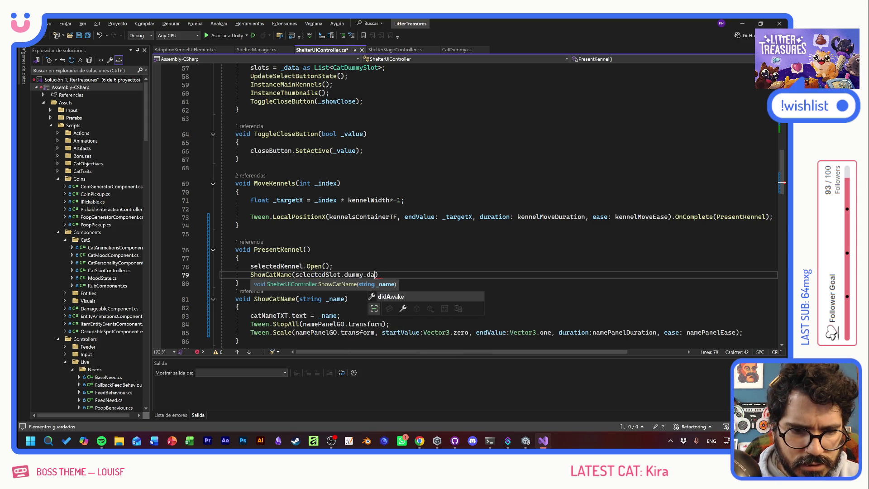
pyautogui.press('BackSpace')
pyautogui.press('BackSpace')
pyautogui.write('catConfig.catData.catName)')
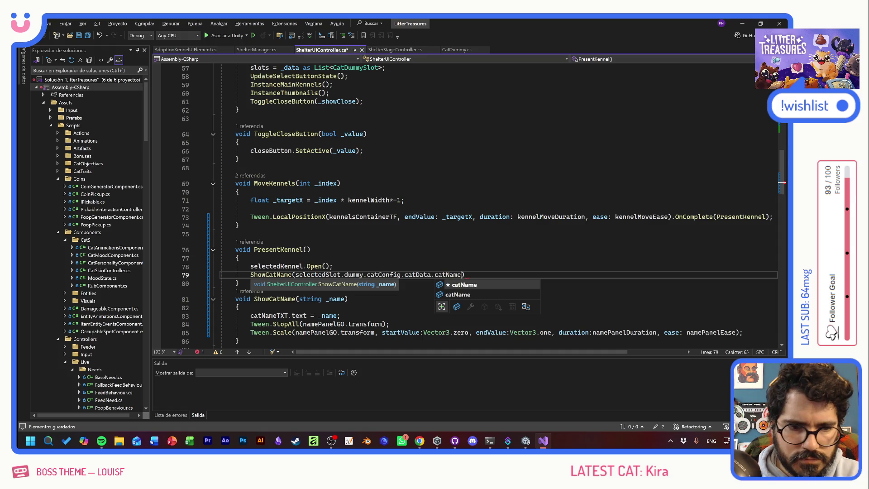
pyautogui.write(';')
pyautogui.hotkey('ctrl', 's')
pyautogui.click(310, 250)
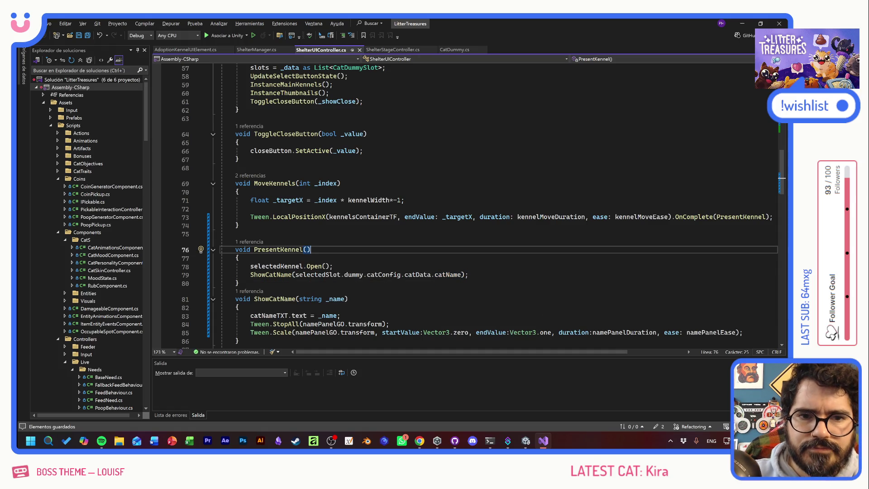
pyautogui.hotkey('alt', 'Tab')
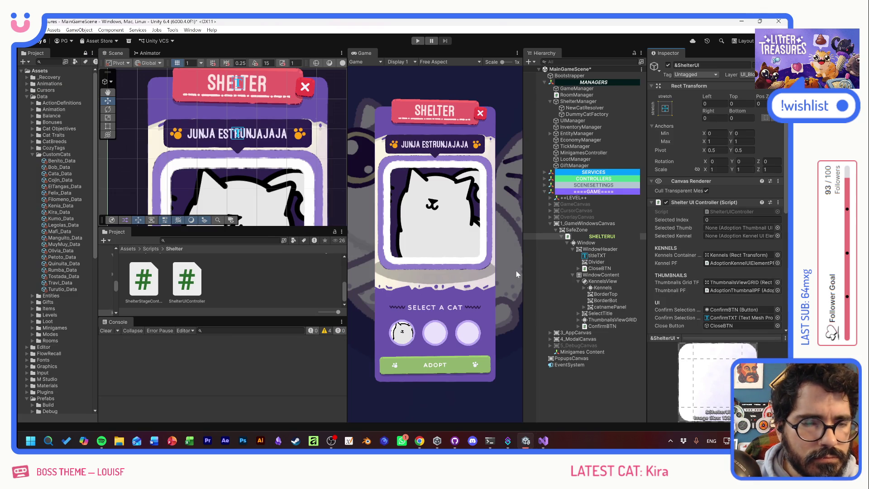
# Step: Assign catnamePanel to Name Panel GO and nameTXT to Cat Name TXT on the Shelter UI Controller
pyautogui.scroll(-4, 693, 267)
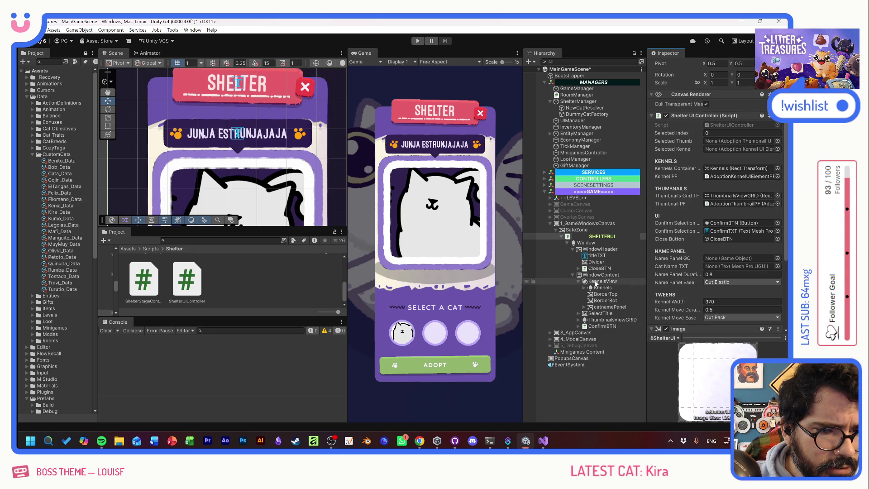
pyautogui.moveTo(602, 310); pyautogui.dragTo(718, 259)
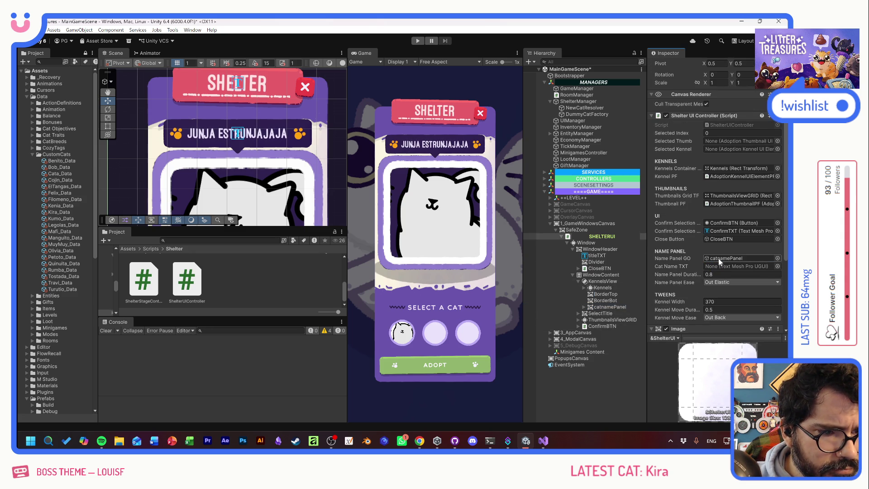
pyautogui.click(584, 307)
pyautogui.moveTo(609, 313); pyautogui.dragTo(730, 267)
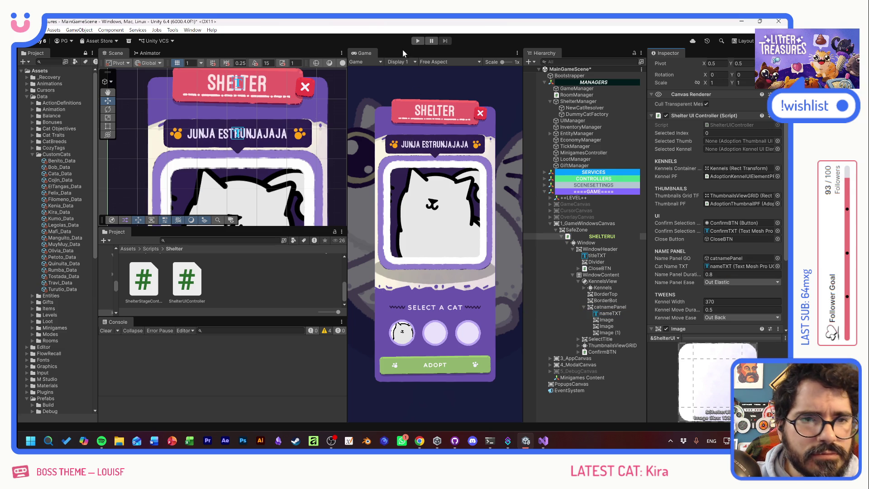
# Step: Enter Play mode, open the Shelter screen and select Tostada, Olivia, Legolas, Benito, Quinuita and Muymuy
pyautogui.click(417, 41)
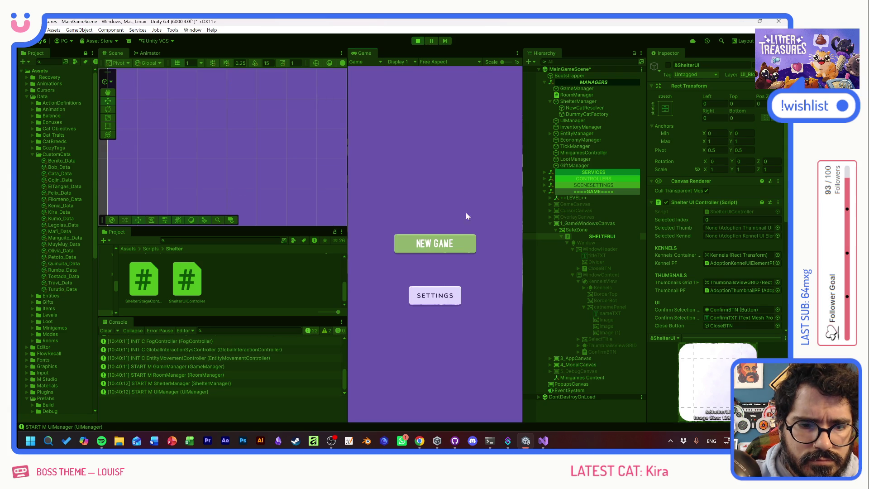
pyautogui.click(440, 244)
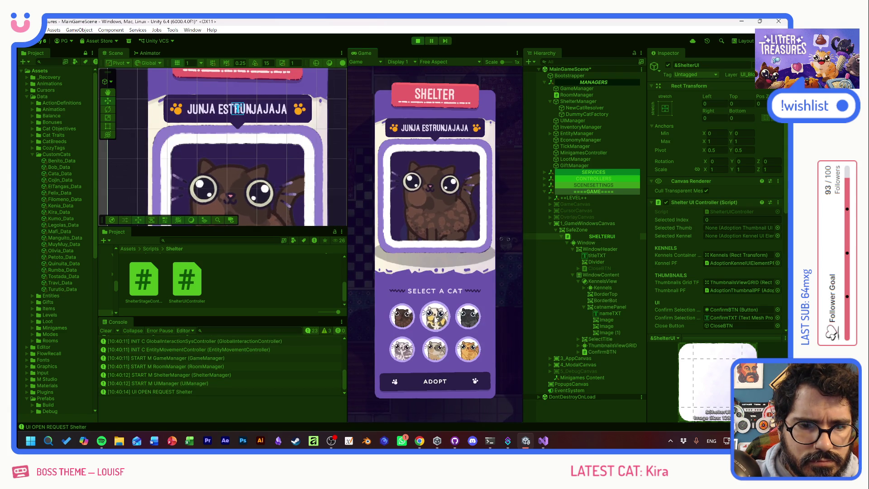
pyautogui.click(435, 319)
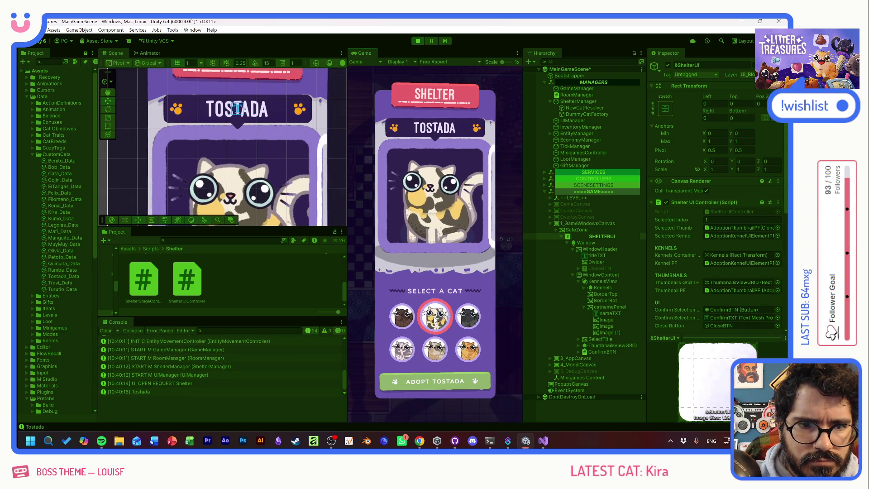
pyautogui.click(454, 314)
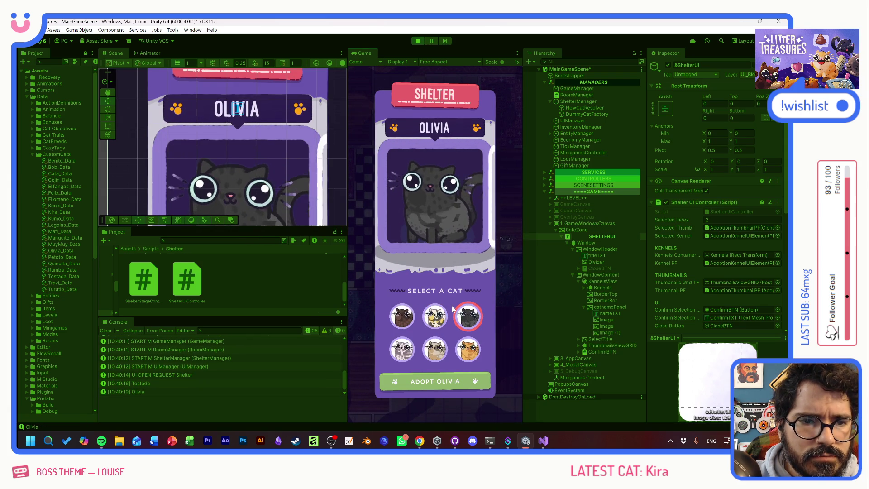
pyautogui.click(407, 349)
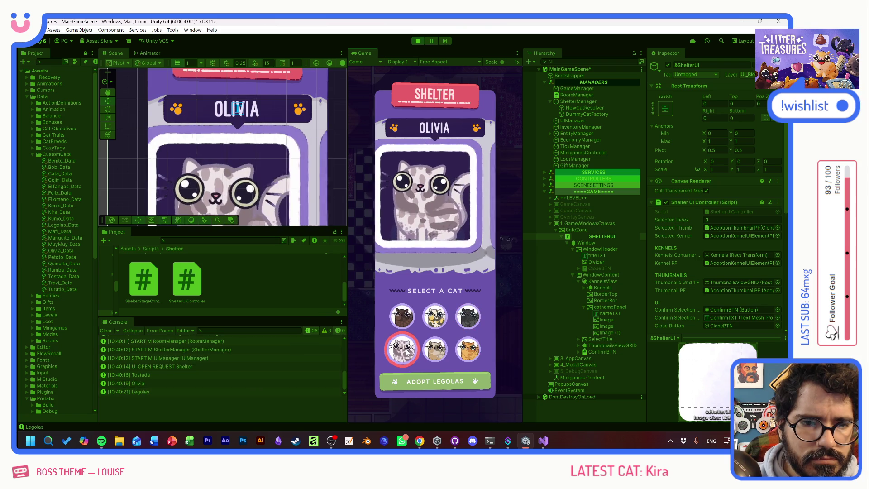
pyautogui.click(434, 350)
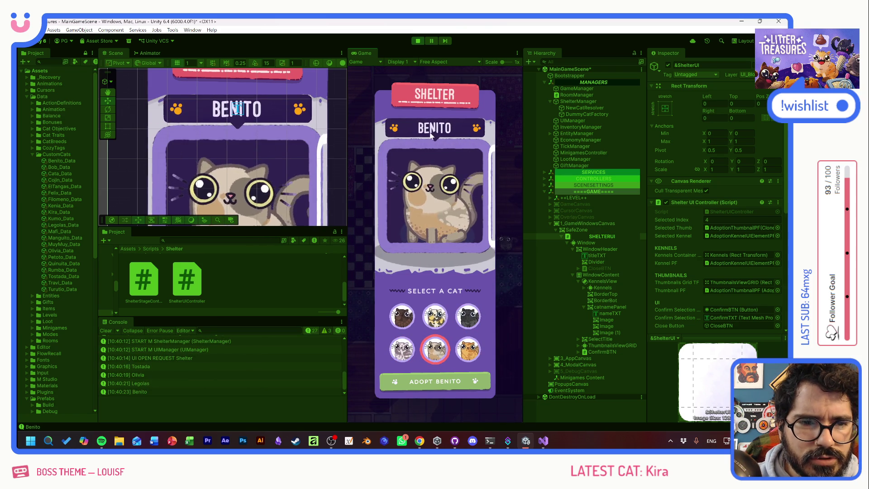
pyautogui.click(401, 316)
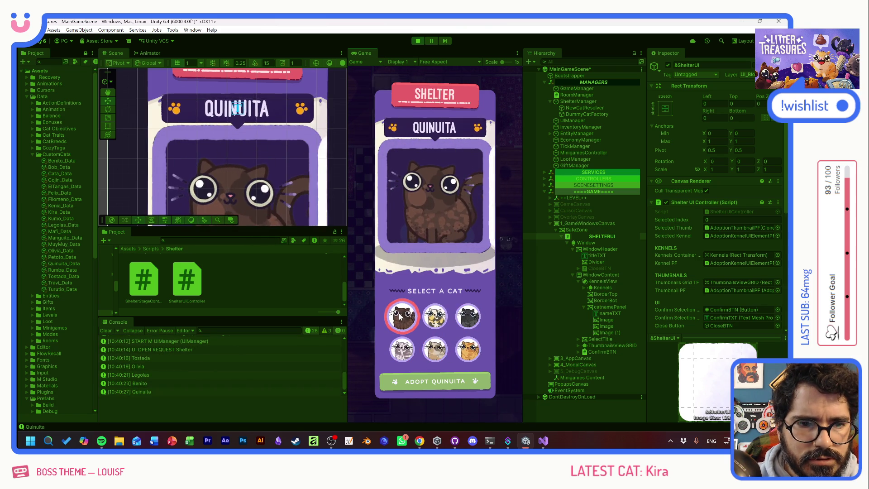
pyautogui.click(468, 349)
# Step: Keep switching between cats to check each name panel, then stop the game
pyautogui.click(435, 349)
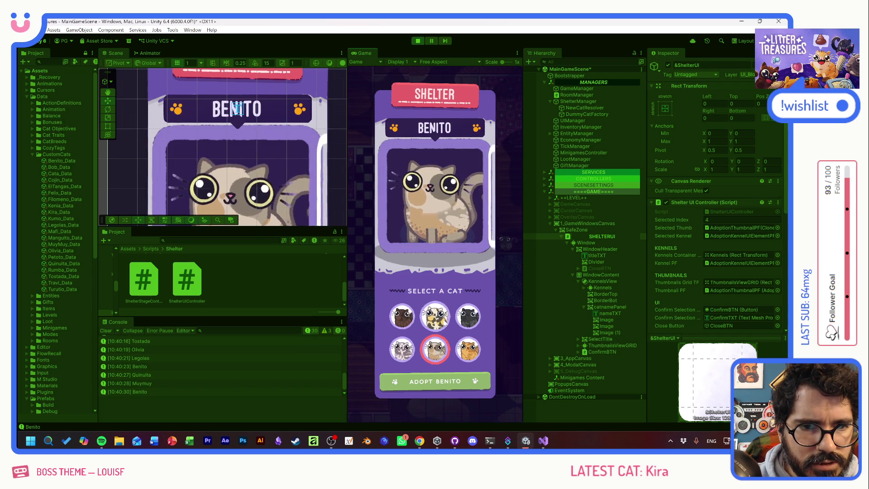
pyautogui.click(445, 322)
pyautogui.click(468, 316)
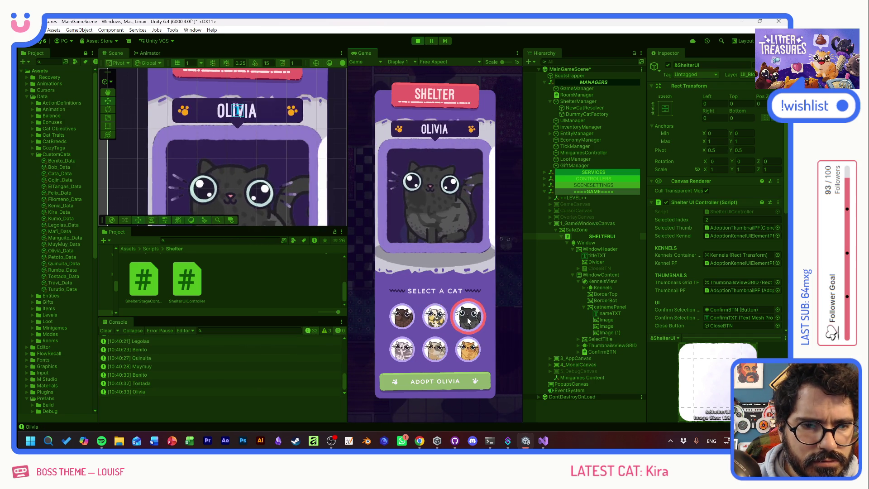
pyautogui.click(402, 317)
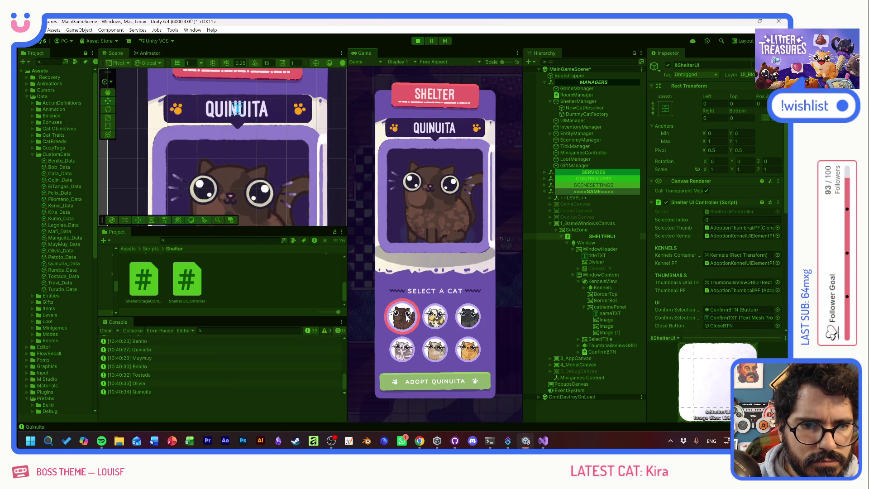
pyautogui.click(402, 349)
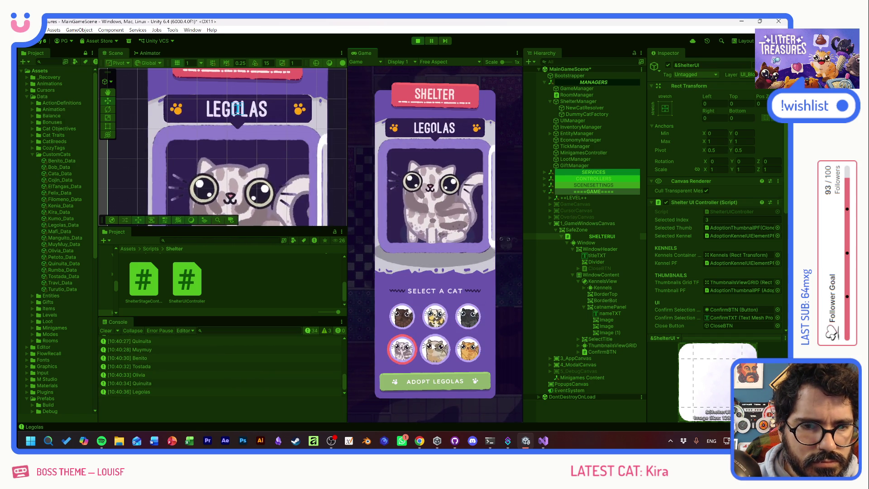
pyautogui.click(435, 349)
pyautogui.click(471, 349)
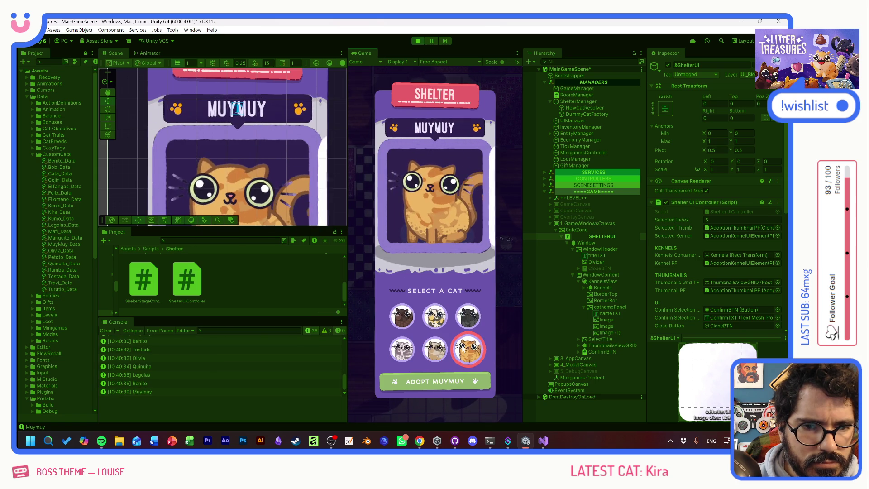
pyautogui.click(434, 316)
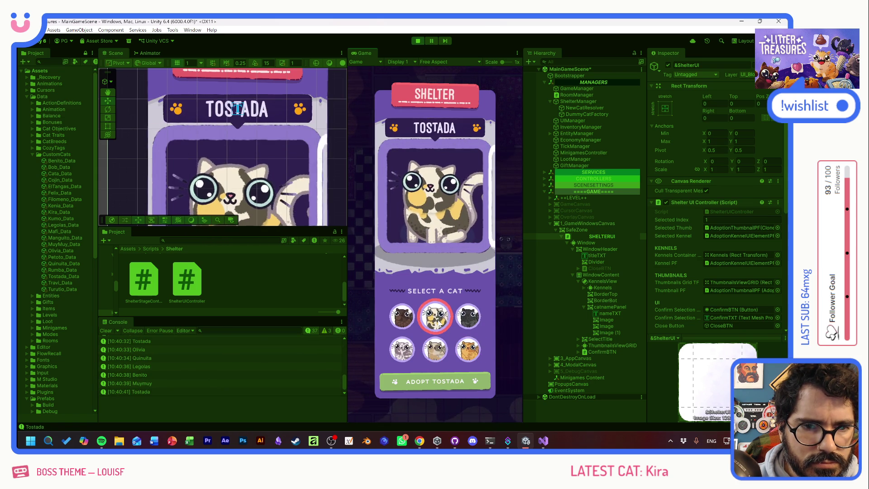
pyautogui.click(408, 318)
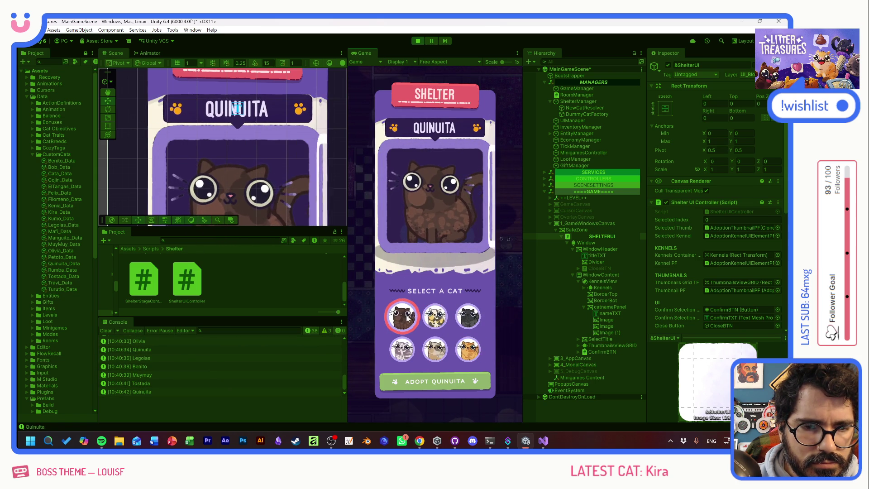
pyautogui.click(465, 318)
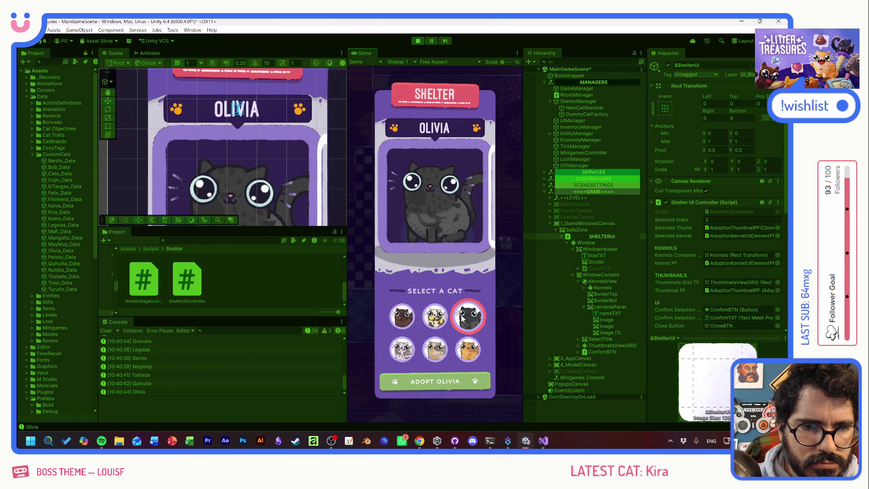
pyautogui.click(402, 349)
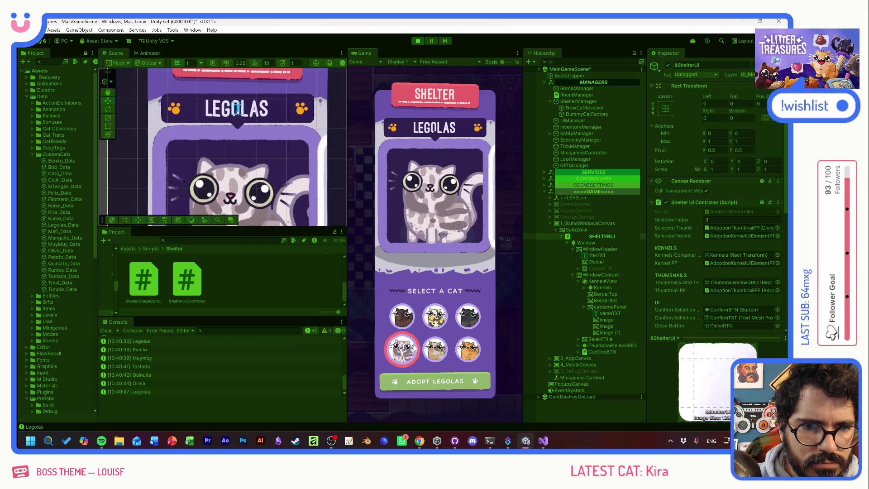
pyautogui.click(436, 317)
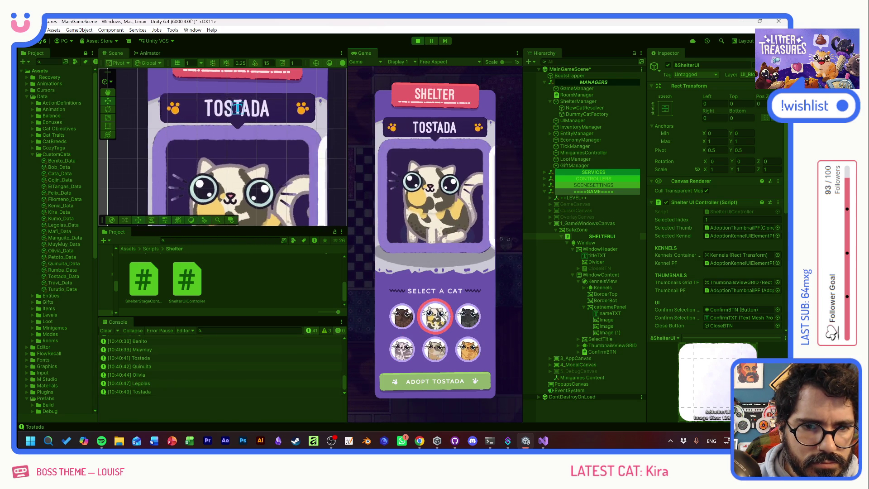
pyautogui.click(468, 317)
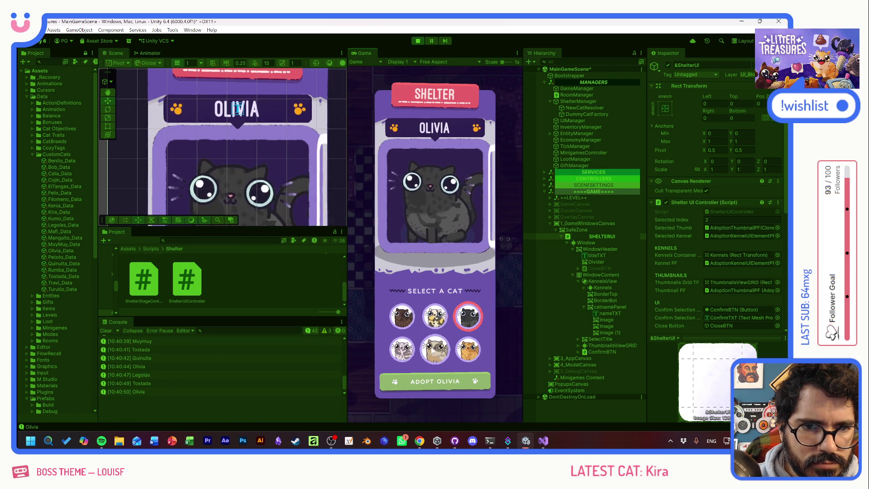
pyautogui.click(405, 327)
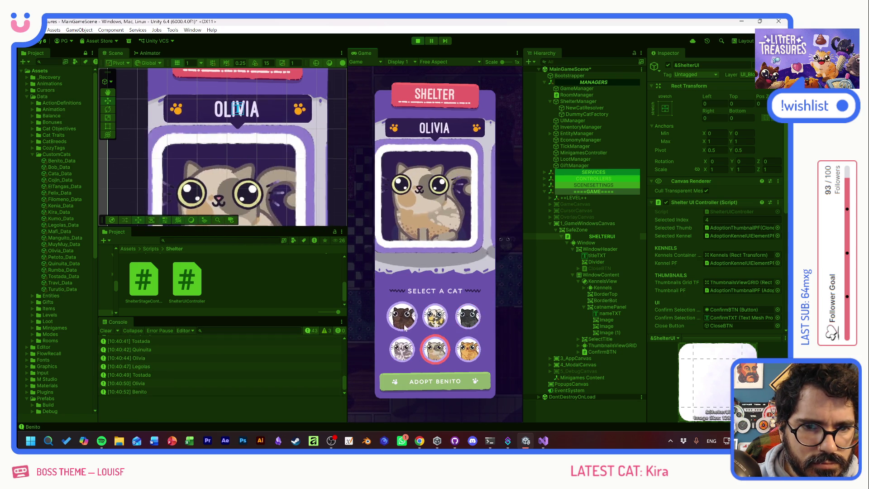
pyautogui.click(418, 41)
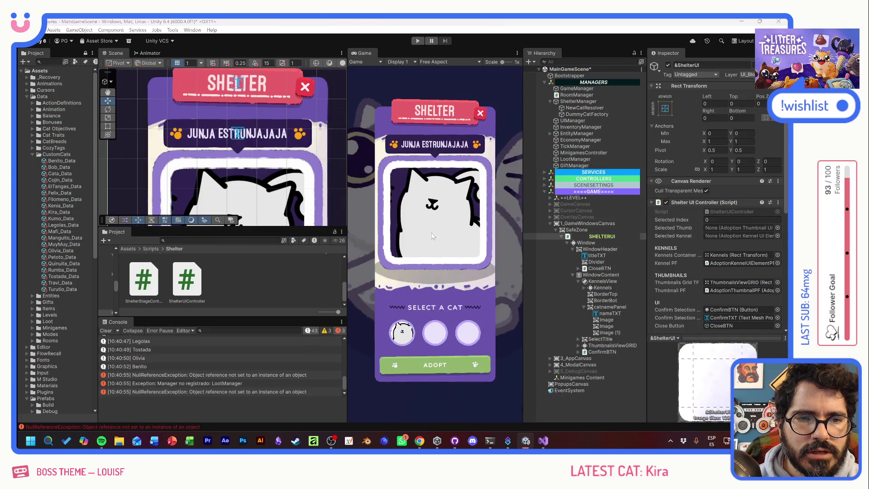
pyautogui.hotkey('alt', 'Tab')
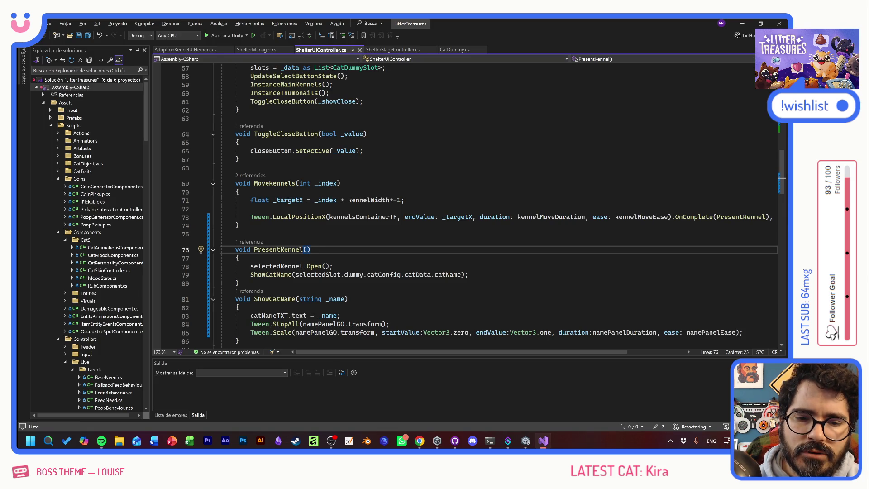
# Step: Declare a new void HideCatName() method below ShowCatName
pyautogui.click(239, 283)
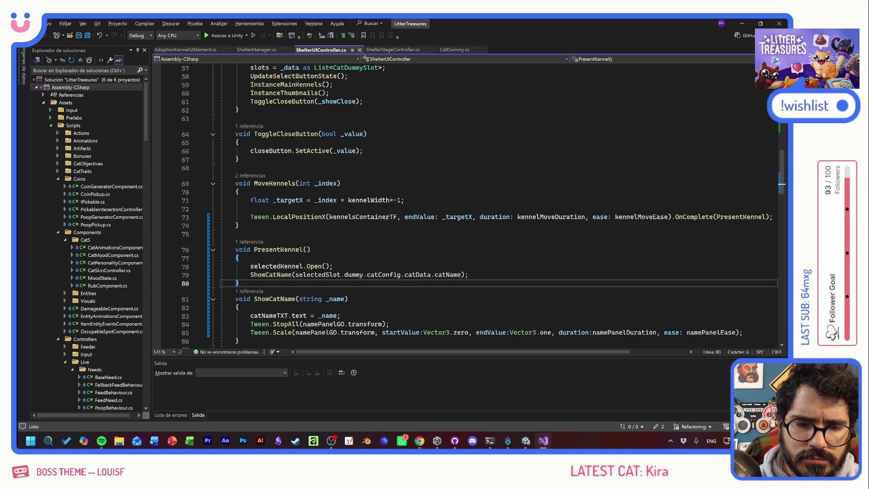
pyautogui.scroll(-3, 481, 207)
pyautogui.click(238, 265)
pyautogui.press('Return')
pyautogui.press('Return')
pyautogui.write('void ')
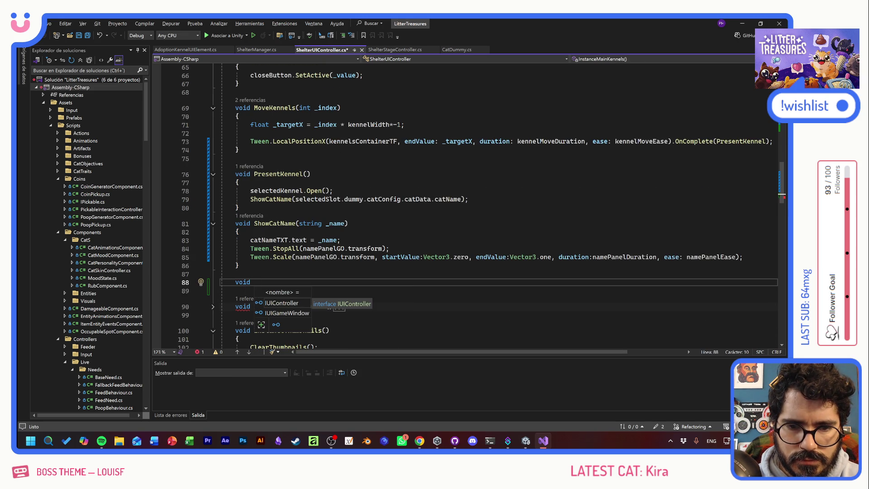
pyautogui.write('HideCat')
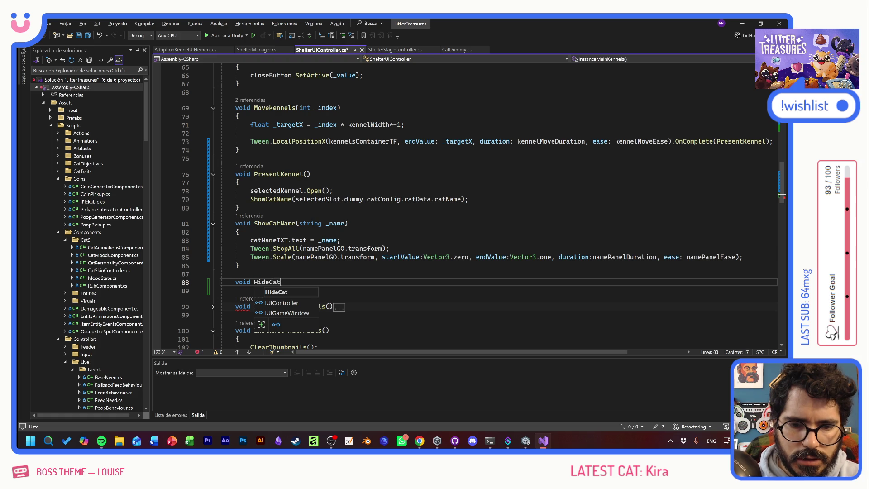
pyautogui.write('Name() {')
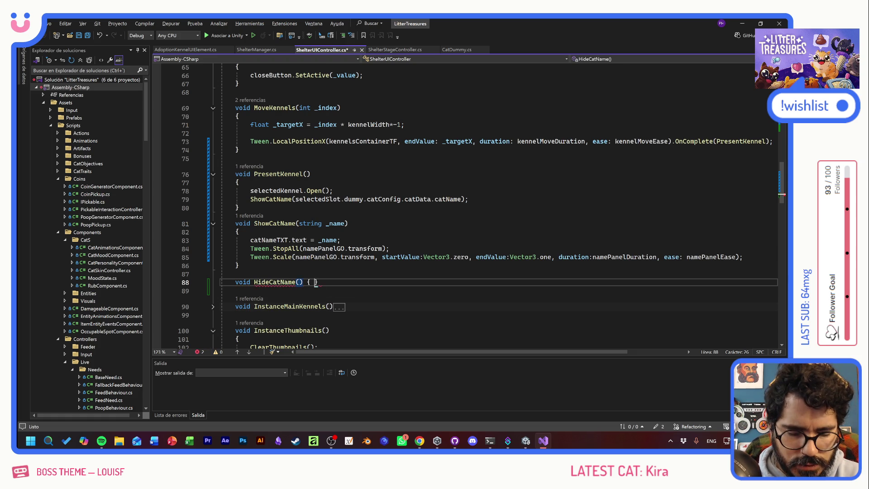
pyautogui.press('Return')
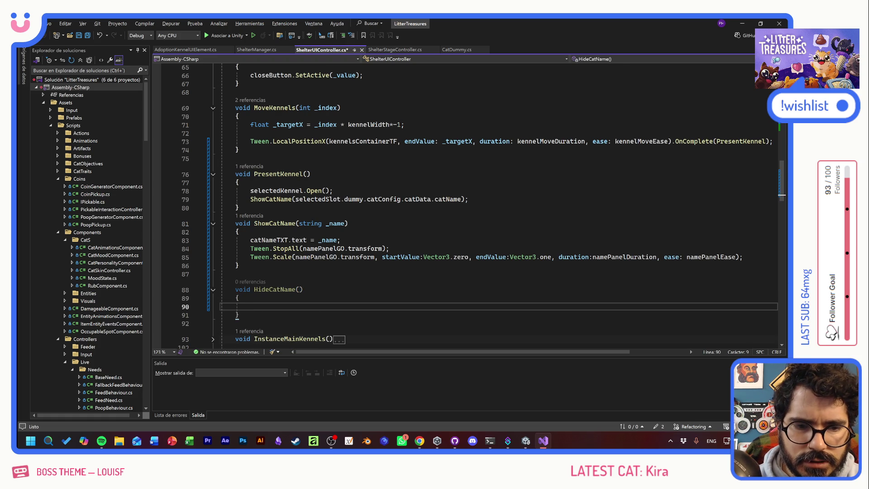
# Step: Fill HideCatName with Tween.StopAll(namePanelGO.transform) and localScale = Vector3.zero, then save
pyautogui.moveTo(390, 249); pyautogui.dragTo(251, 249)
pyautogui.hotkey('ctrl', 'c')
pyautogui.click(250, 307)
pyautogui.hotkey('ctrl', 'v')
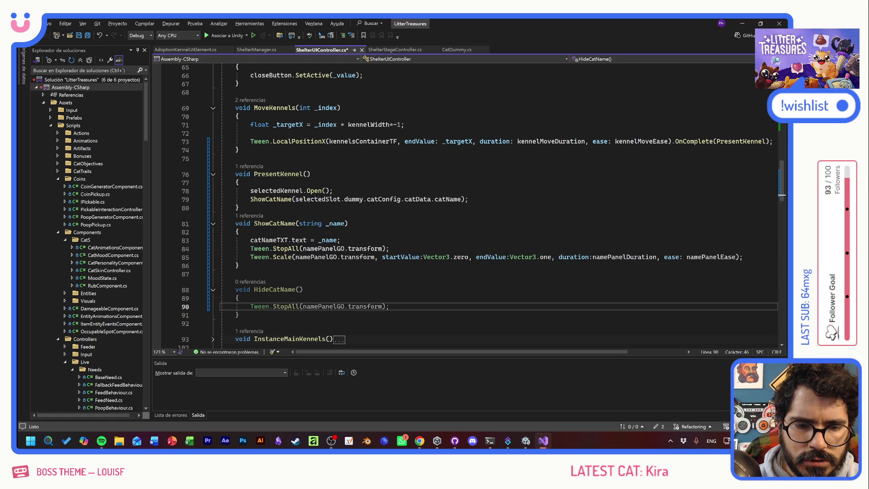
pyautogui.press('Return')
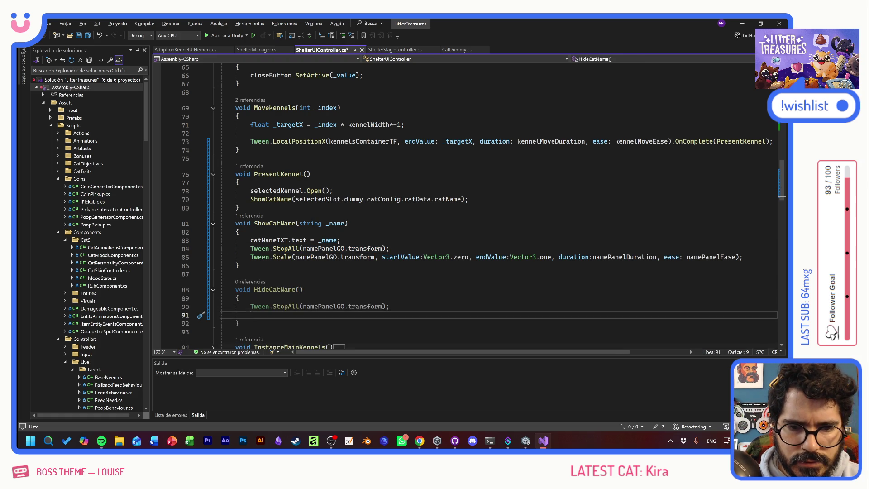
pyautogui.write('name')
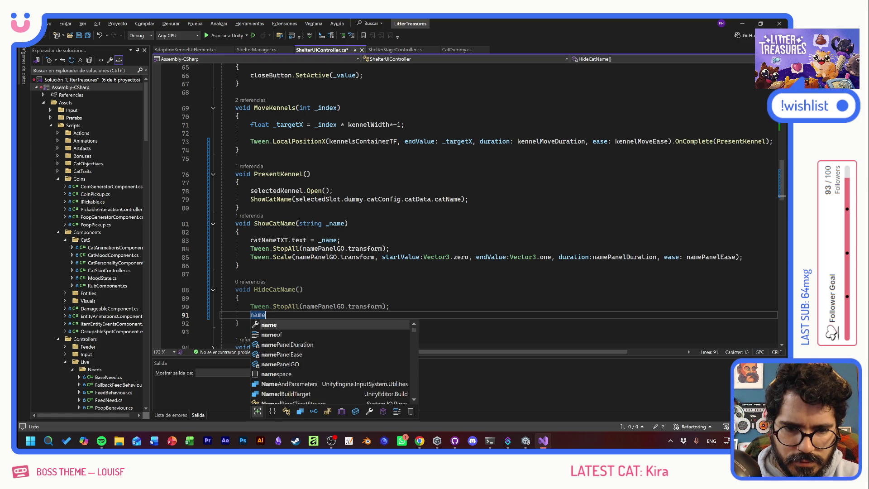
pyautogui.write('PanelGO.')
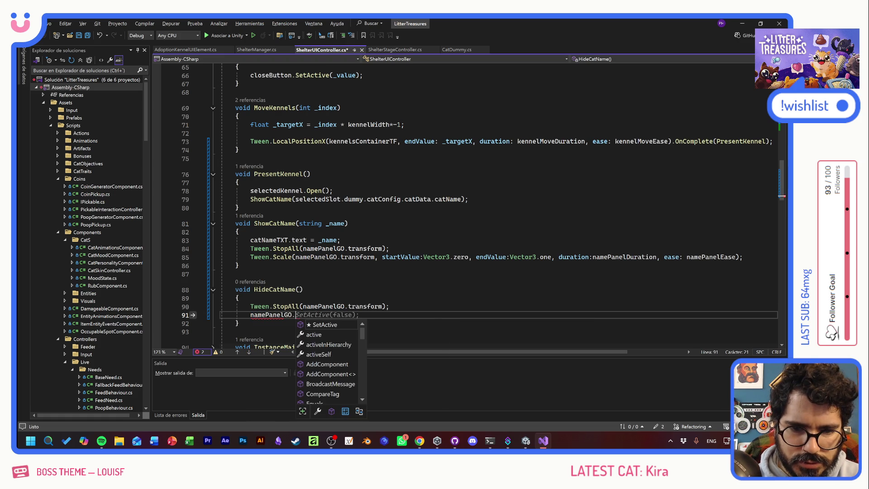
pyautogui.write('transform.S')
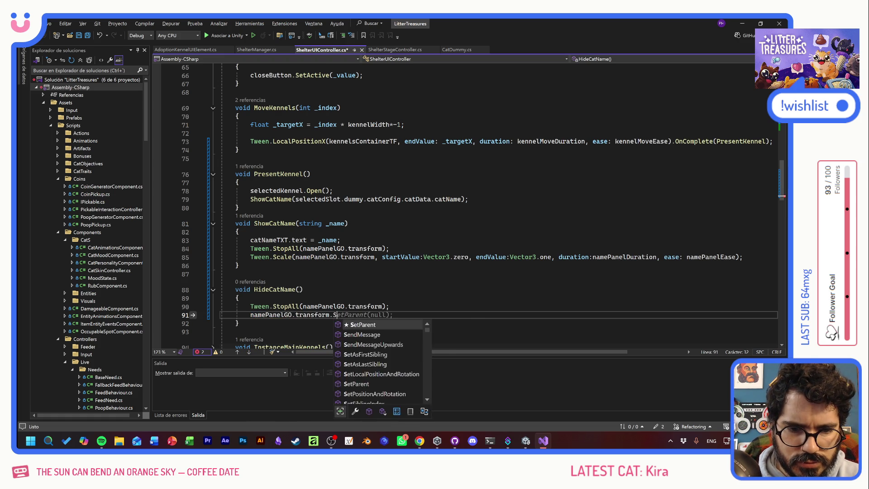
pyautogui.press('BackSpace')
pyautogui.write('localScale =')
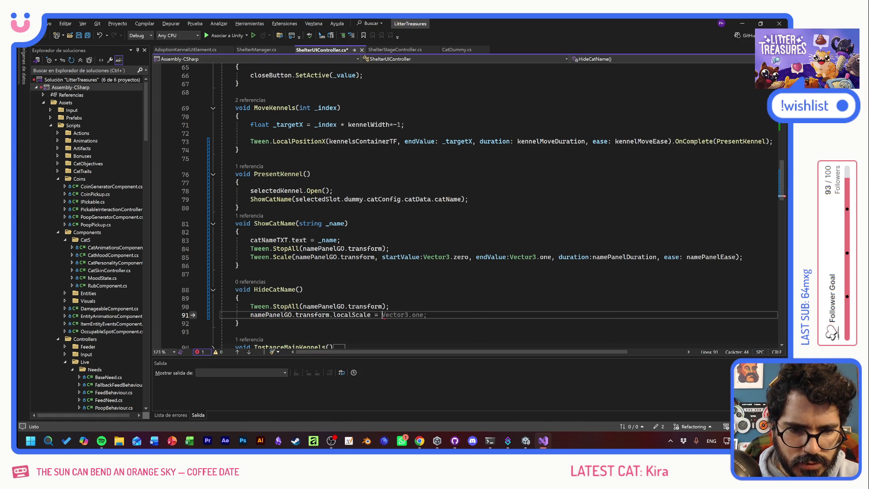
pyautogui.press('BackSpace')
pyautogui.press('BackSpace')
pyautogui.press('BackSpace')
pyautogui.write('zero;')
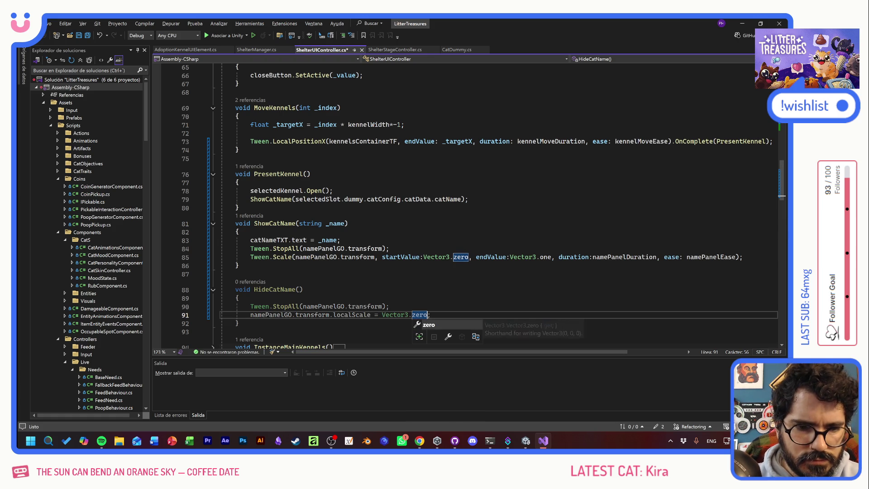
pyautogui.click(302, 289)
pyautogui.moveTo(296, 290); pyautogui.dragTo(254, 289)
pyautogui.hotkey('ctrl', 's')
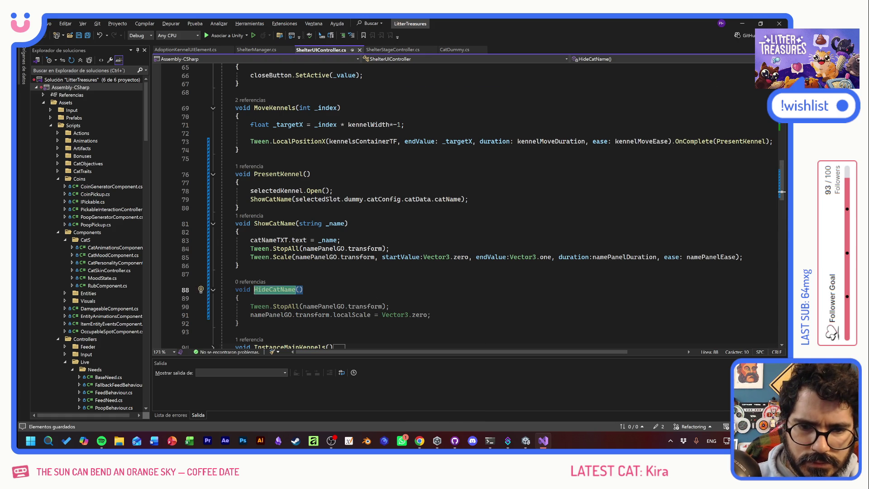
pyautogui.scroll(-6, 285, 292)
pyautogui.scroll(-4, 481, 201)
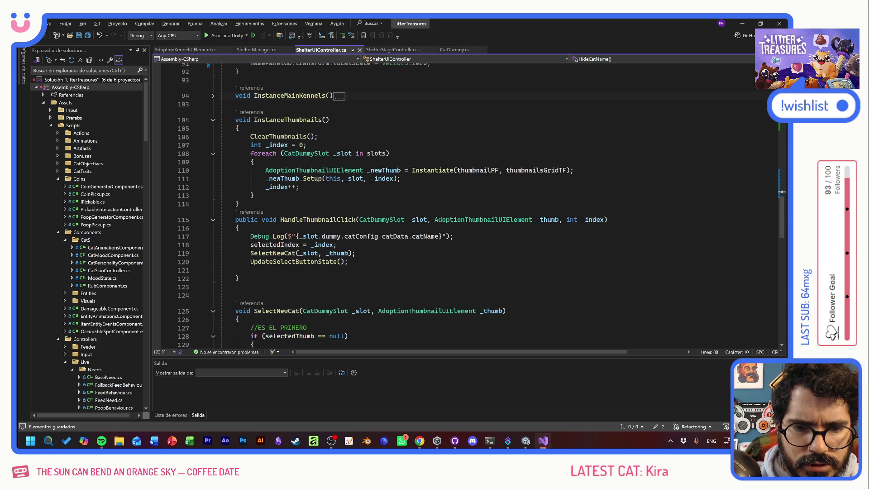
# Step: Call HideCatName(); right after SelectNewCat in HandleThumbnailClick and save the script
pyautogui.click(355, 253)
pyautogui.press('Return')
pyautogui.write('HideCatName();')
pyautogui.hotkey('ctrl', 's')
pyautogui.scroll(5, 481, 205)
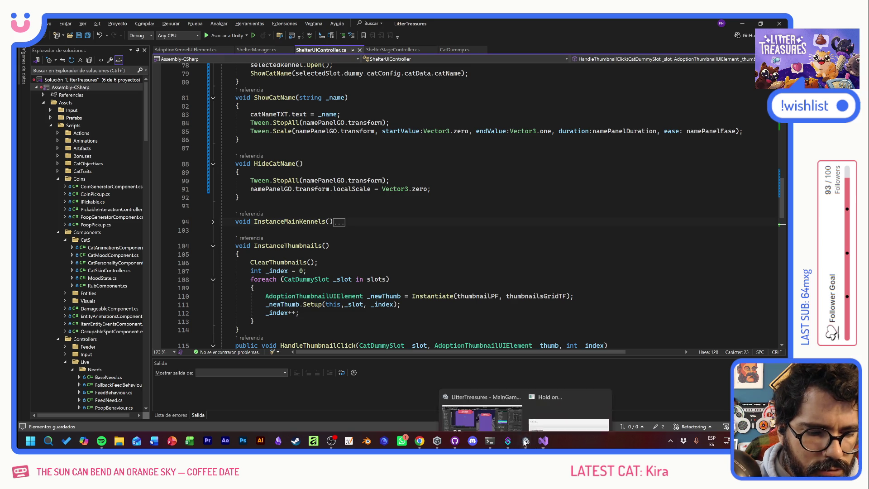
# Step: Bring the Unity editor back to the front from the taskbar
pyautogui.moveTo(525, 440)
pyautogui.click(493, 403)
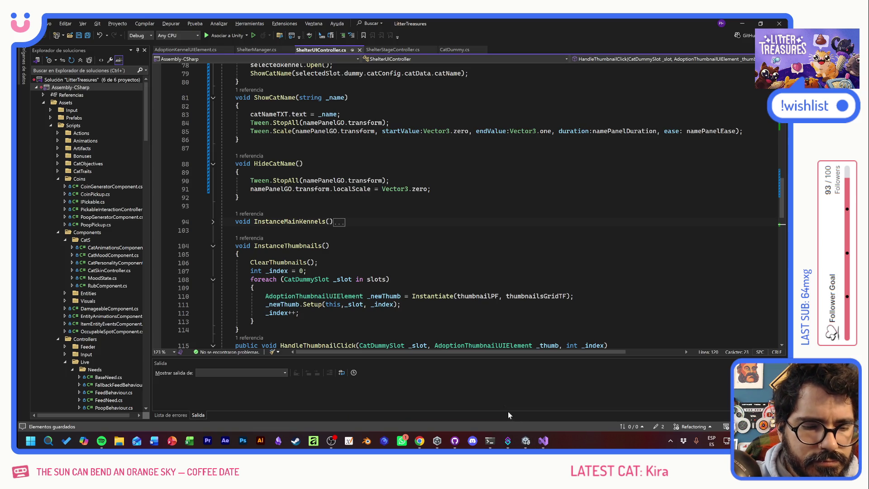
pyautogui.moveTo(525, 441)
pyautogui.click(517, 397)
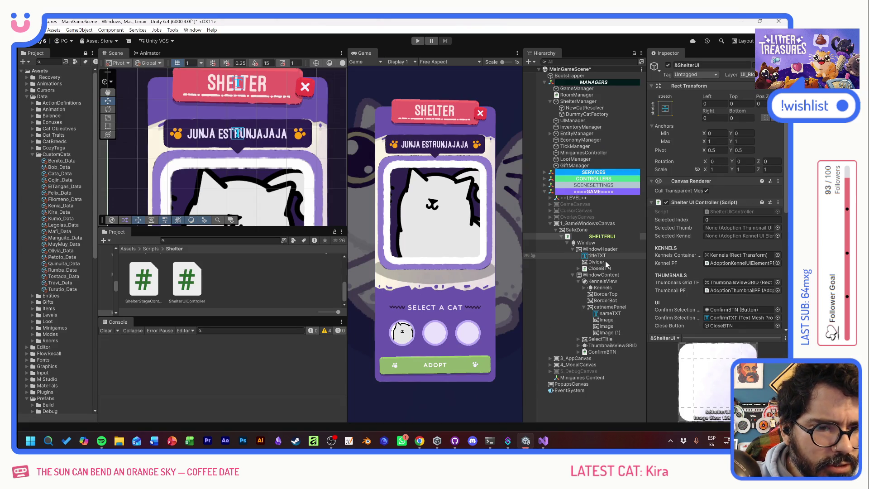
# Step: Set nameTXT's Auto Size Max to 36 and start Play mode
pyautogui.click(610, 308)
pyautogui.click(610, 314)
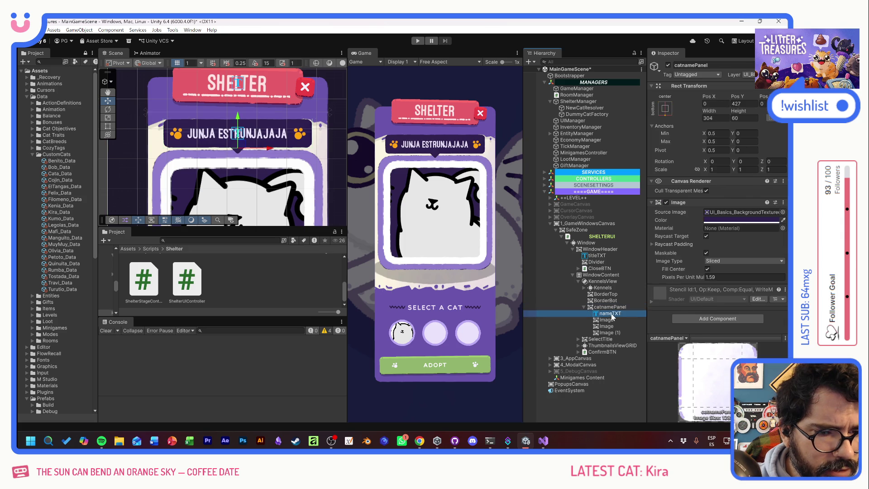
pyautogui.click(737, 322)
pyautogui.write('36')
pyautogui.click(417, 40)
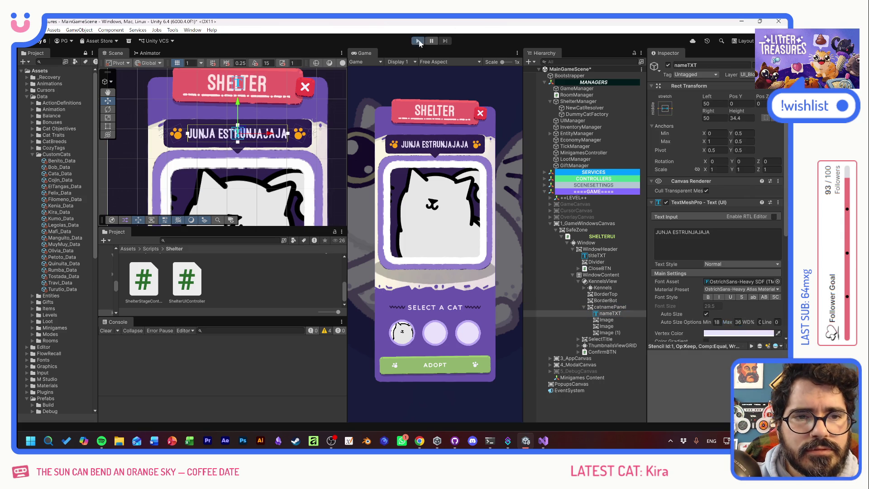
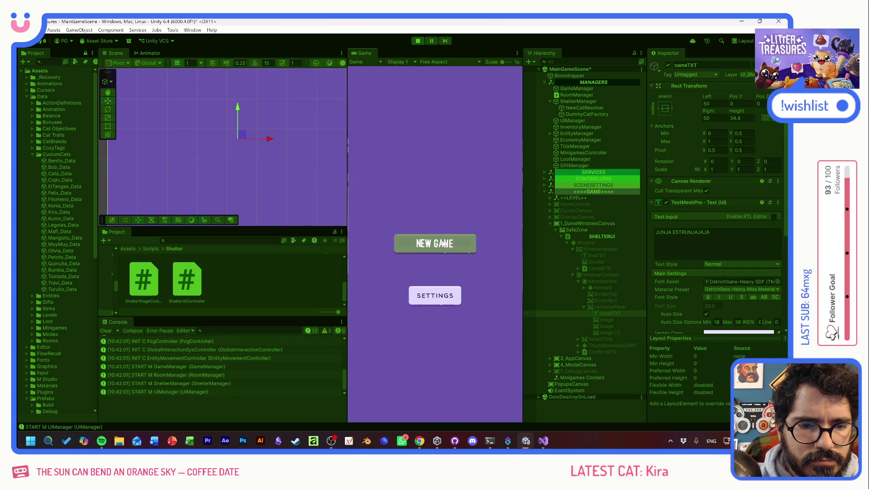
# Step: Select Tostada, Olivia, Legolas, Benito, Muymuy and Quinuita, checking the name panel follows each choice
pyautogui.click(434, 316)
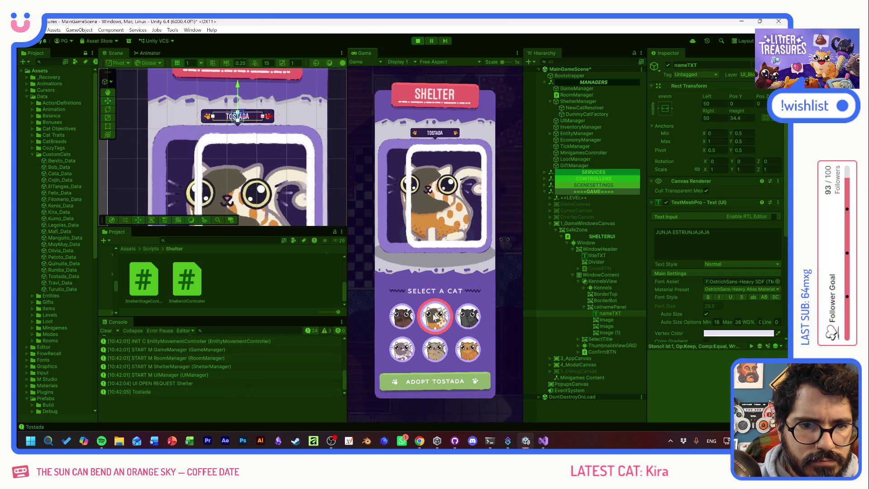
pyautogui.click(469, 317)
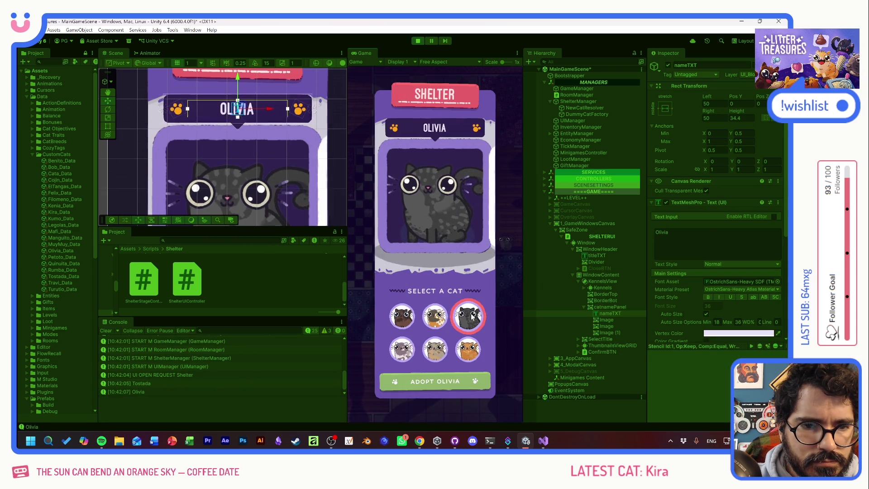
pyautogui.click(402, 349)
pyautogui.click(435, 349)
pyautogui.click(468, 349)
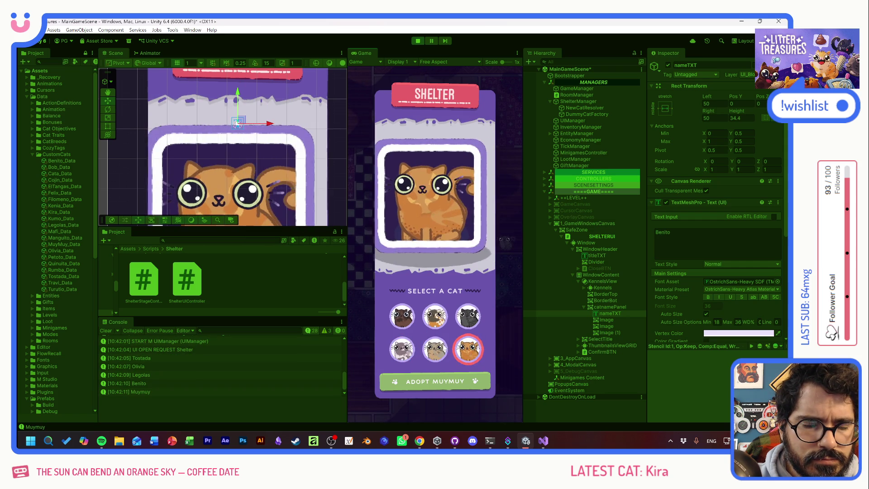
pyautogui.click(434, 316)
pyautogui.click(402, 317)
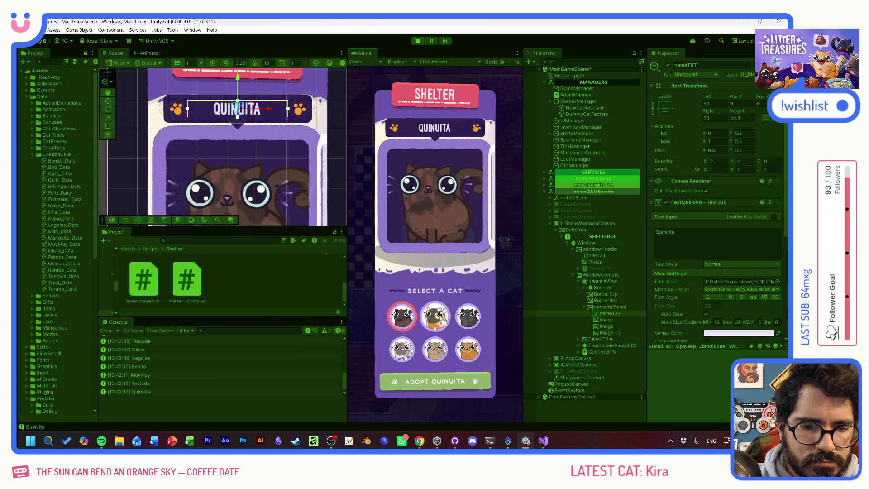
pyautogui.click(435, 316)
# Step: Pick Olivia, Benito, Legolas, Quinuita and Tostada once more, then stop Play mode
pyautogui.click(467, 319)
pyautogui.click(434, 349)
pyautogui.click(402, 349)
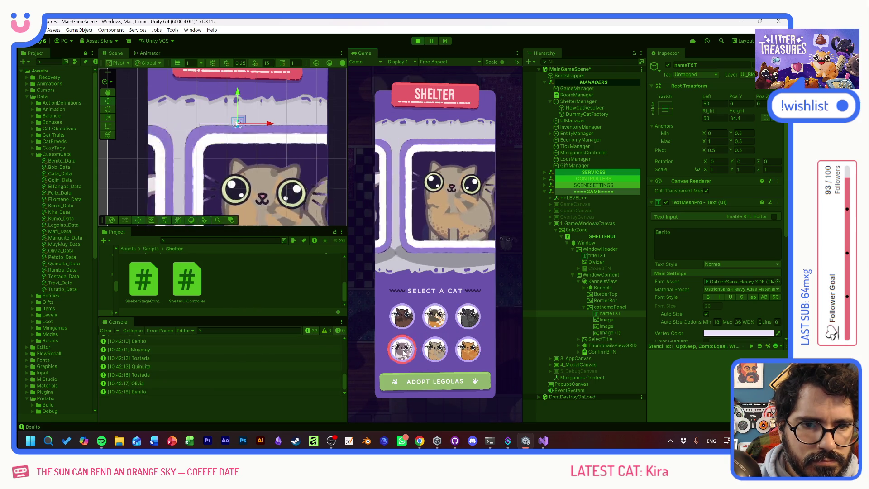
pyautogui.click(402, 317)
pyautogui.click(435, 316)
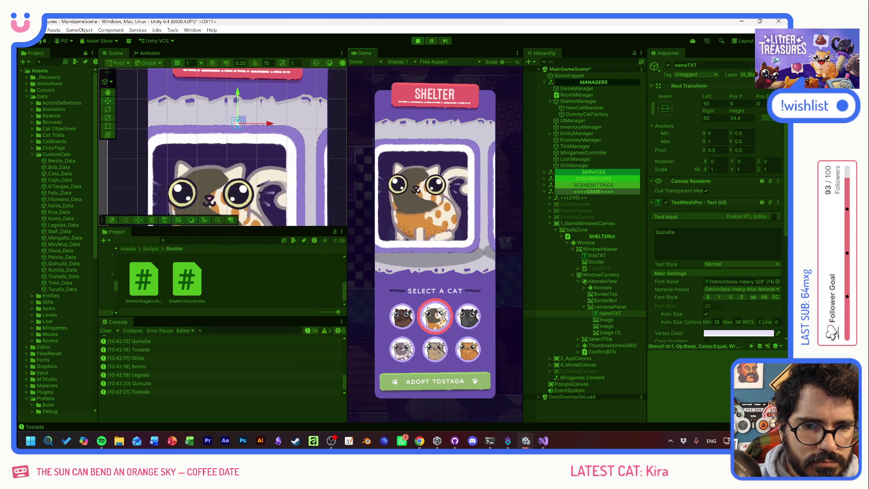
pyautogui.click(469, 317)
pyautogui.click(402, 351)
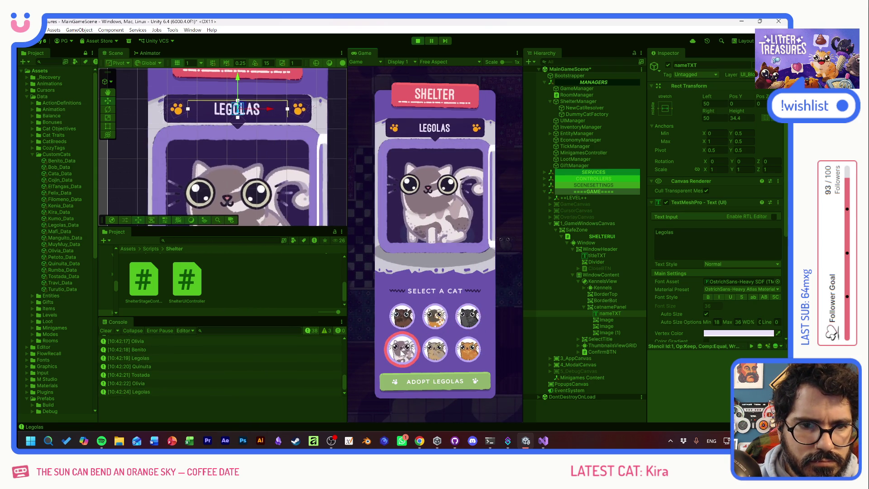
pyautogui.click(469, 318)
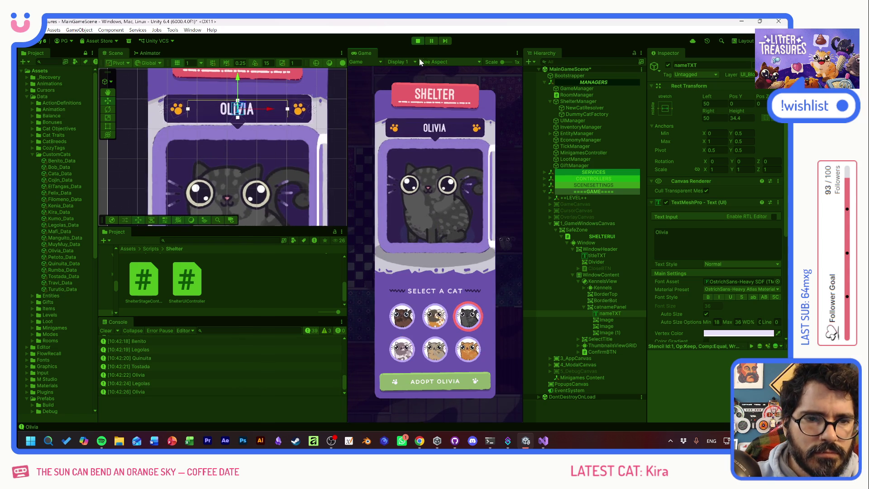
pyautogui.click(417, 41)
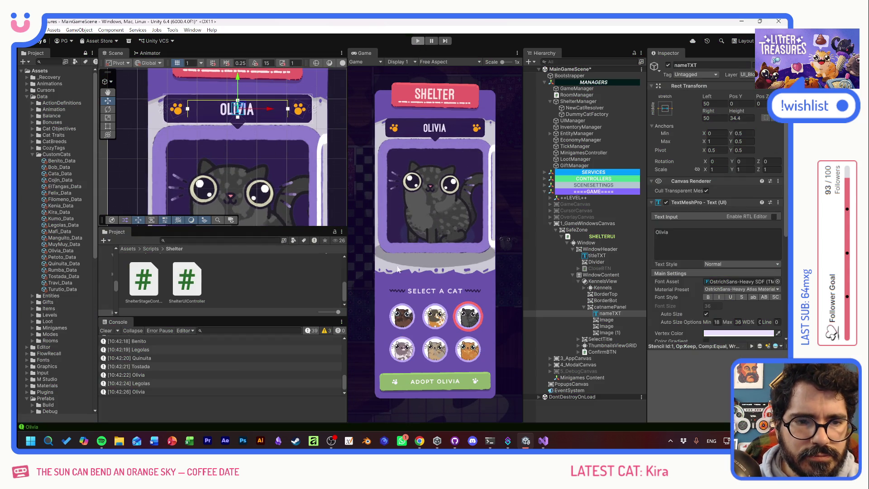
pyautogui.hotkey('alt', 'Tab')
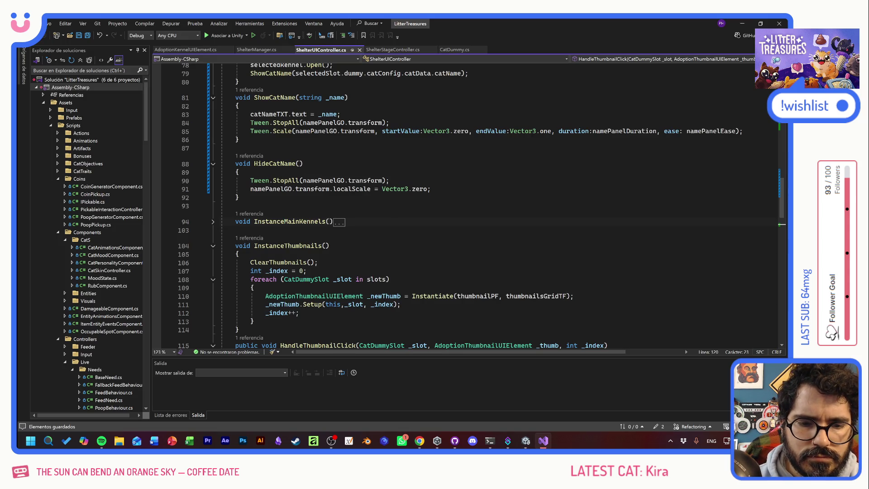
# Step: Add a line below the scale tween in ShowCatName and start a Tween.LocalRotation call
pyautogui.scroll(5, 481, 206)
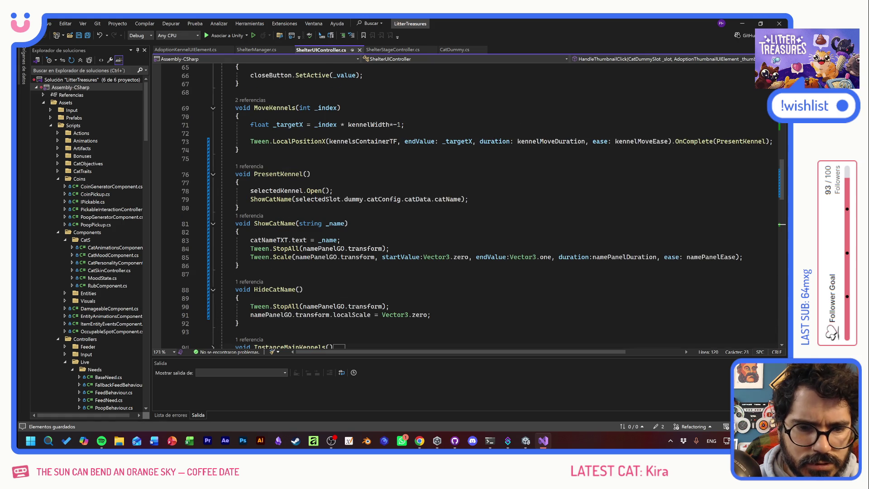
pyautogui.click(745, 257)
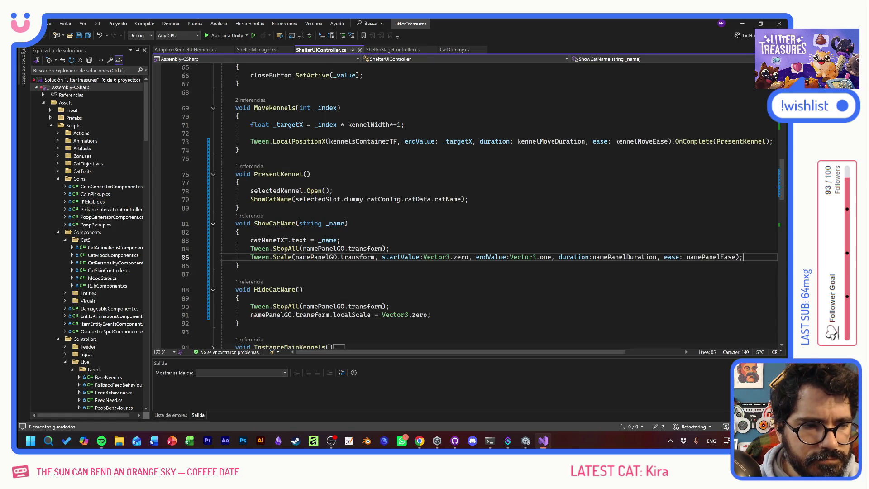
pyautogui.press('Return')
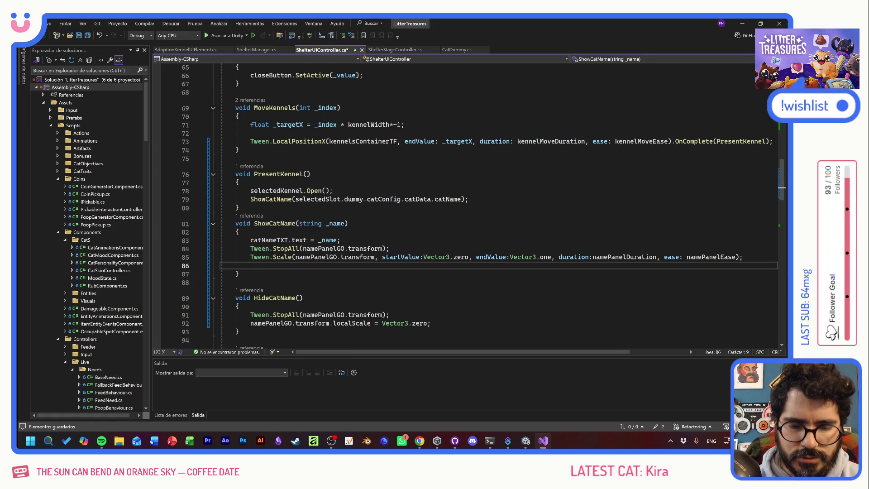
pyautogui.write('Tween.')
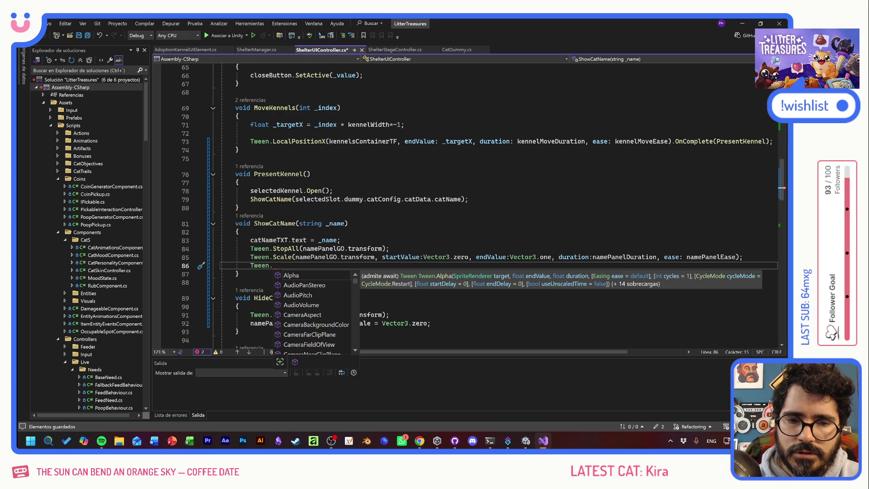
pyautogui.write('Rota')
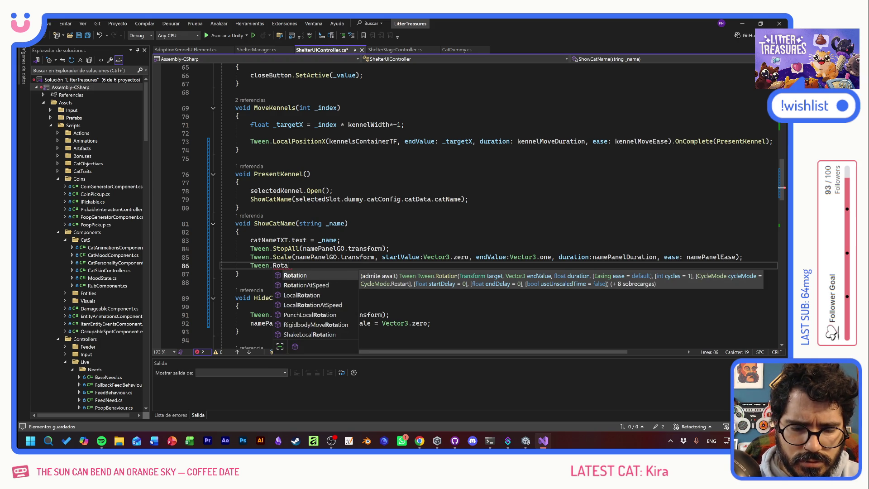
pyautogui.press('Down')
pyautogui.press('Down')
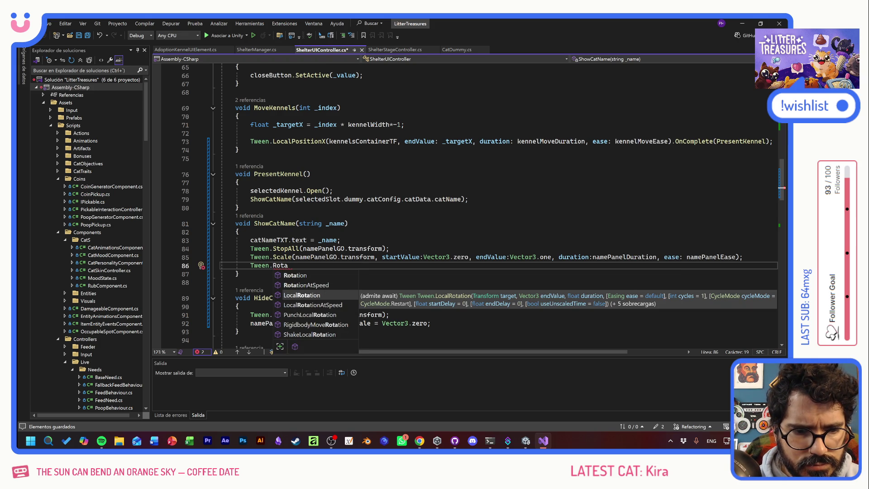
pyautogui.press('Up')
pyautogui.press('Up')
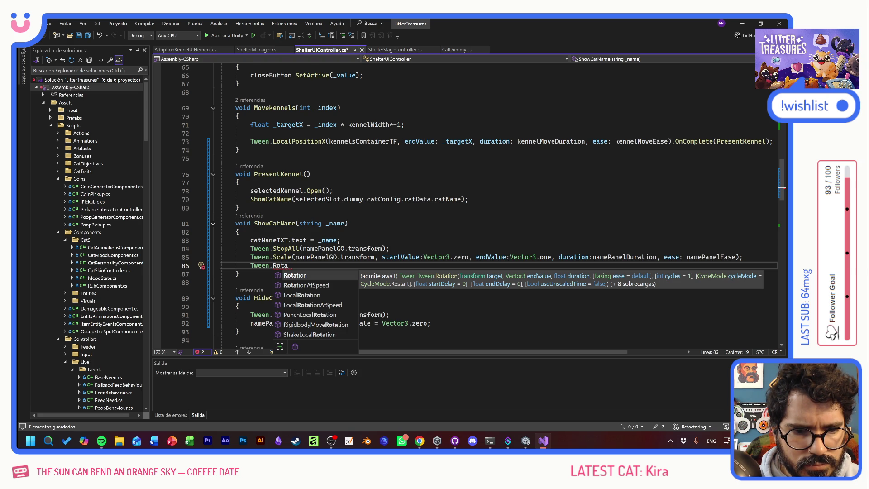
pyautogui.press('Down')
pyautogui.press('Down')
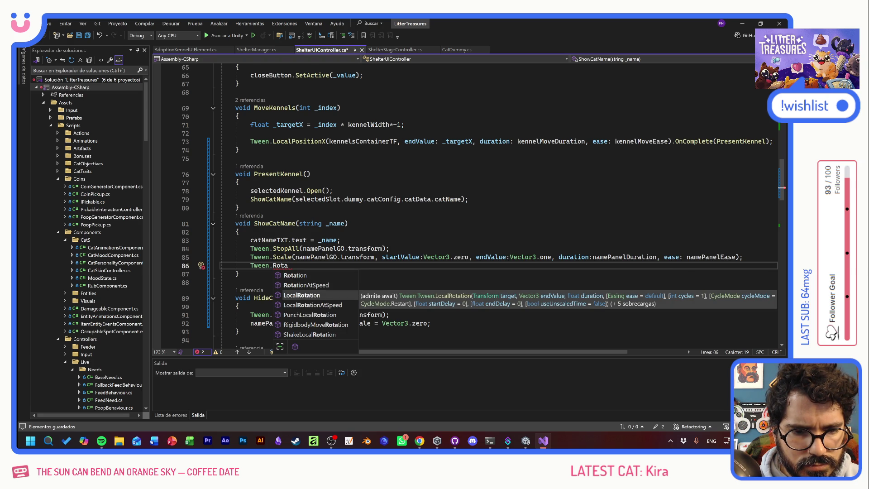
pyautogui.press('Tab')
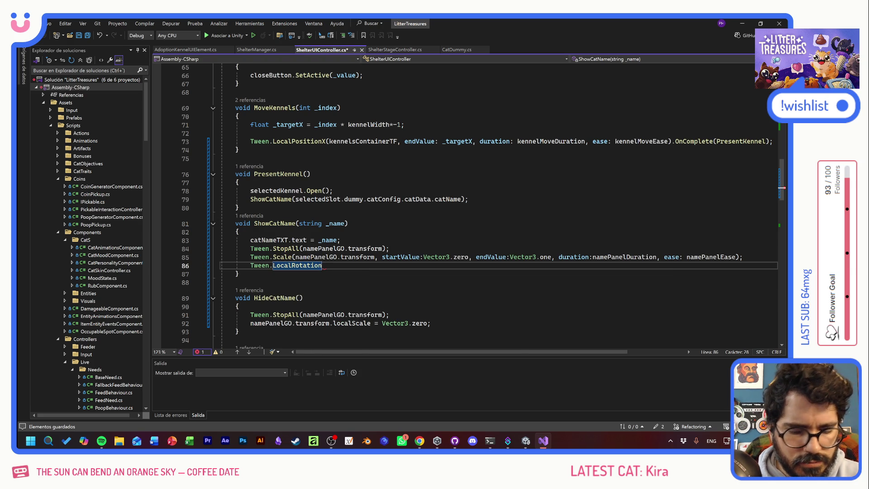
# Step: Give LocalRotation namePanelGO.transform as its target, followed by a startValue argument
pyautogui.write('(')
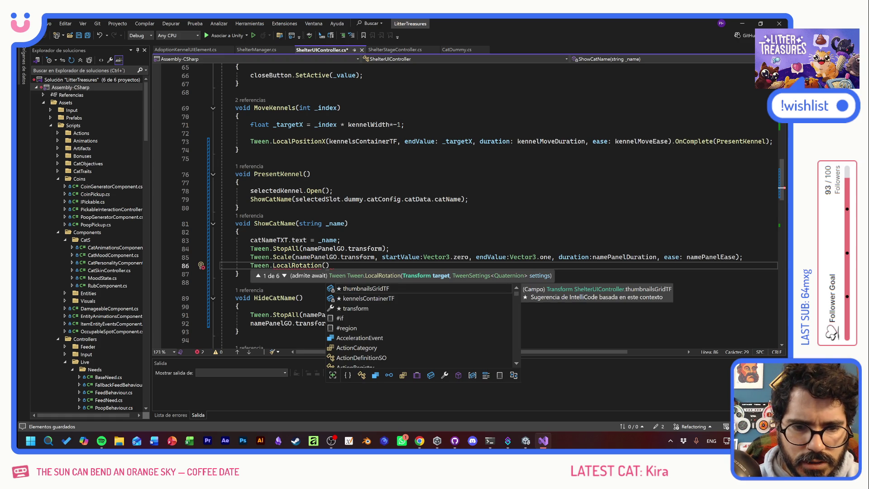
pyautogui.moveTo(295, 256); pyautogui.dragTo(375, 257)
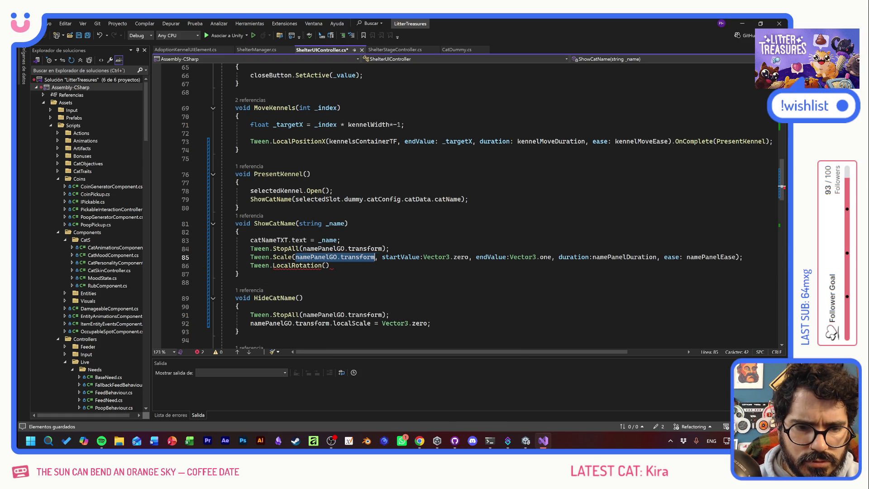
pyautogui.hotkey('ctrl', 'c')
pyautogui.click(330, 265)
pyautogui.hotkey('ctrl', 'v')
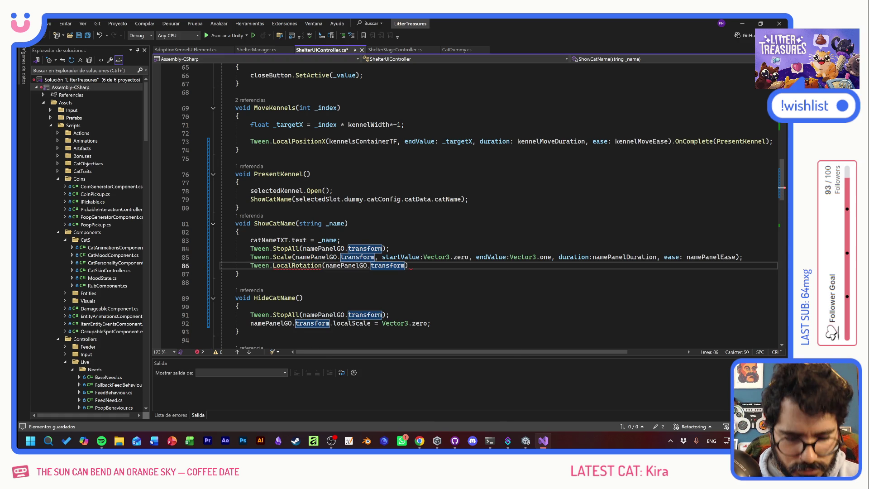
pyautogui.write(', ')
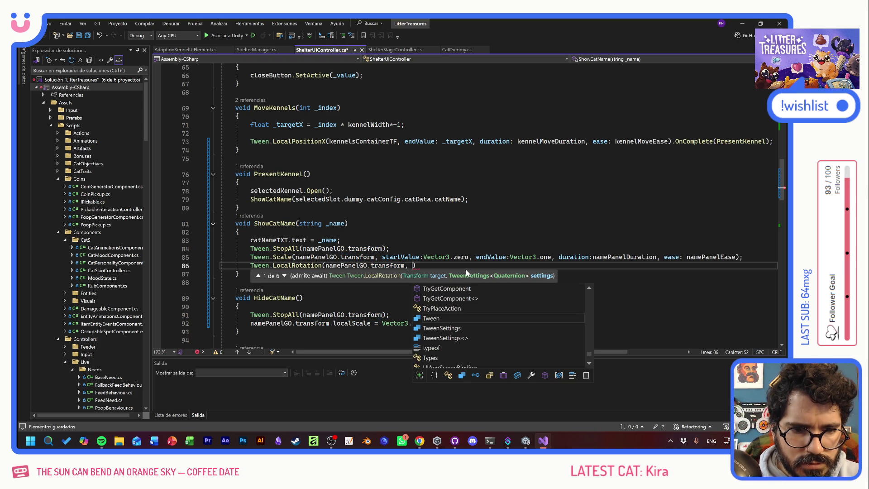
pyautogui.write('startValue')
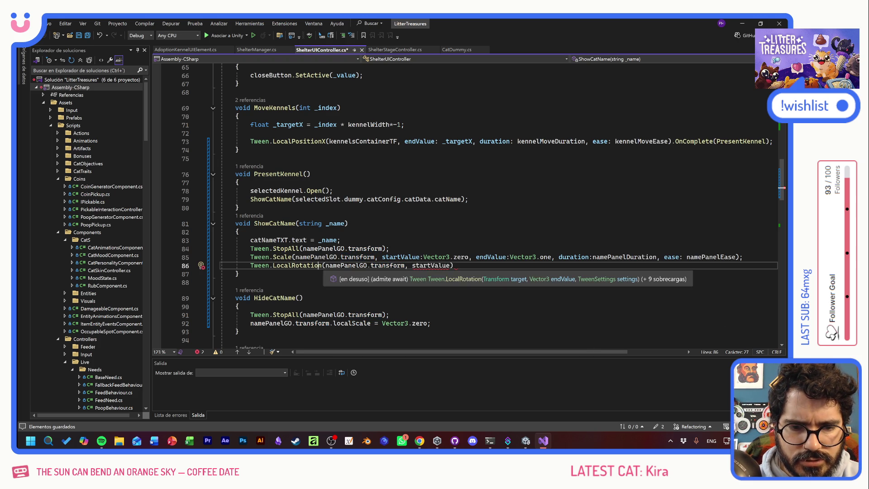
# Step: Remove the duplicate dot before LocalRotation
pyautogui.click(272, 265)
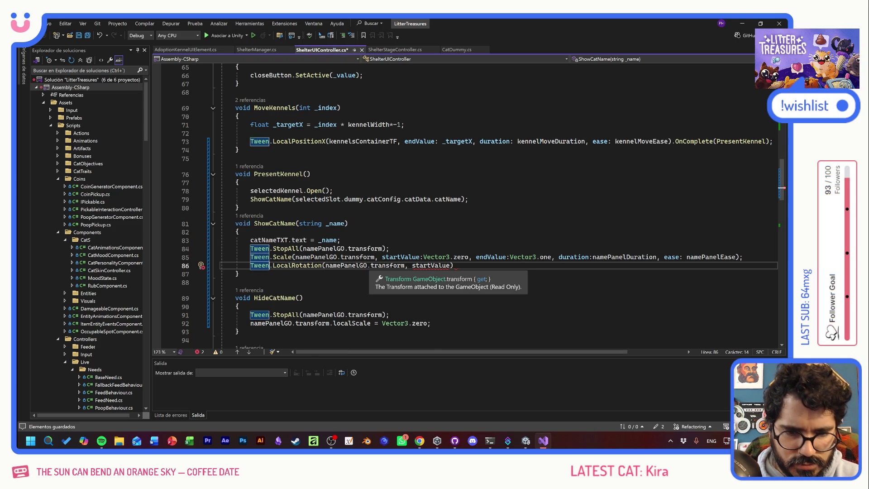
pyautogui.write('.')
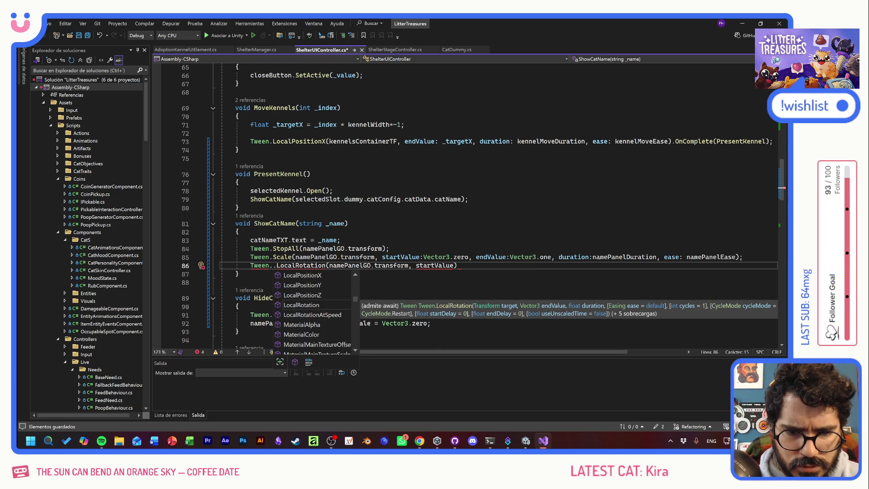
pyautogui.scroll(-10, 336, 306)
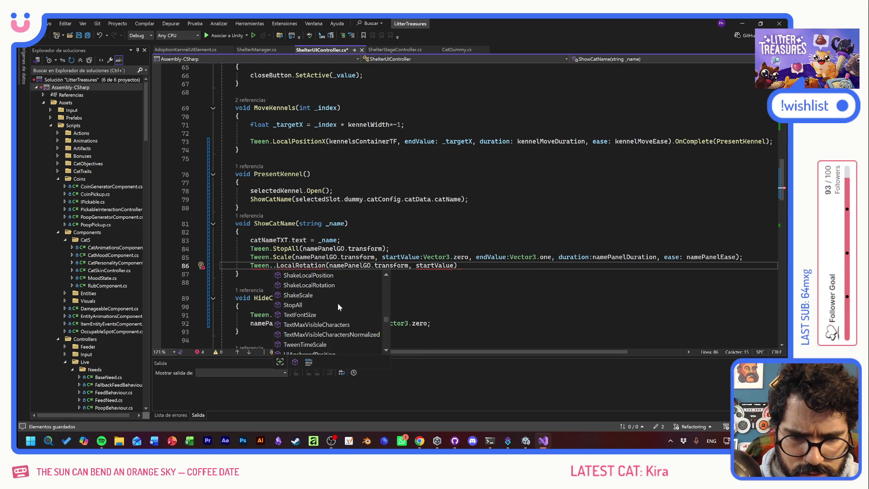
pyautogui.scroll(-5, 339, 307)
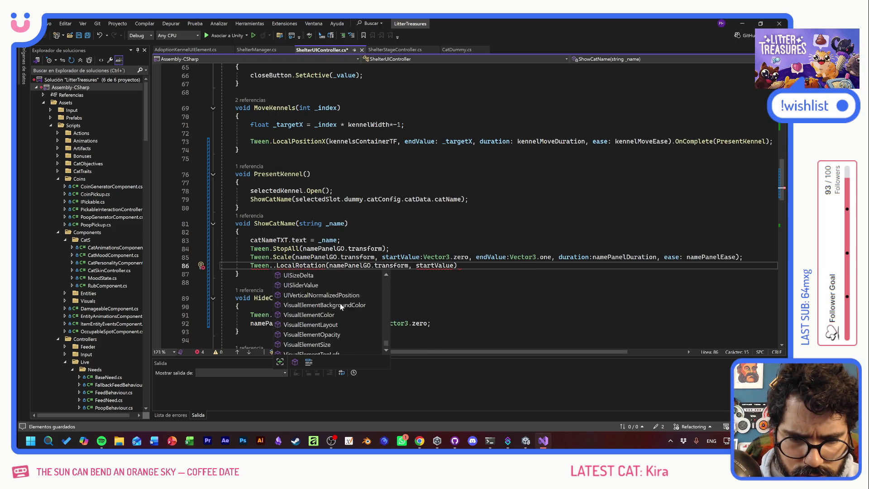
pyautogui.scroll(20, 344, 304)
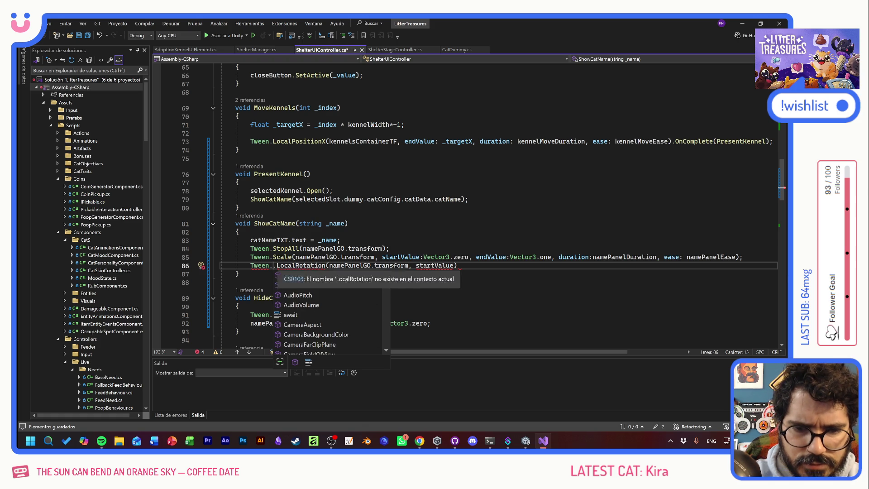
pyautogui.press('Right')
pyautogui.press('BackSpace')
# Step: Set startValue to new Vector3(0,0,-.25f) and endValue to new Vector3(0,0,.15f)
pyautogui.click(450, 265)
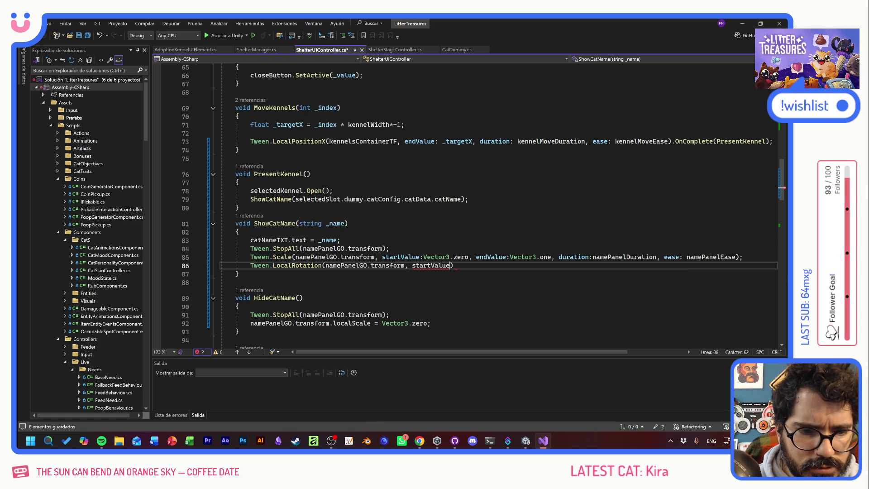
pyautogui.write(': newVe')
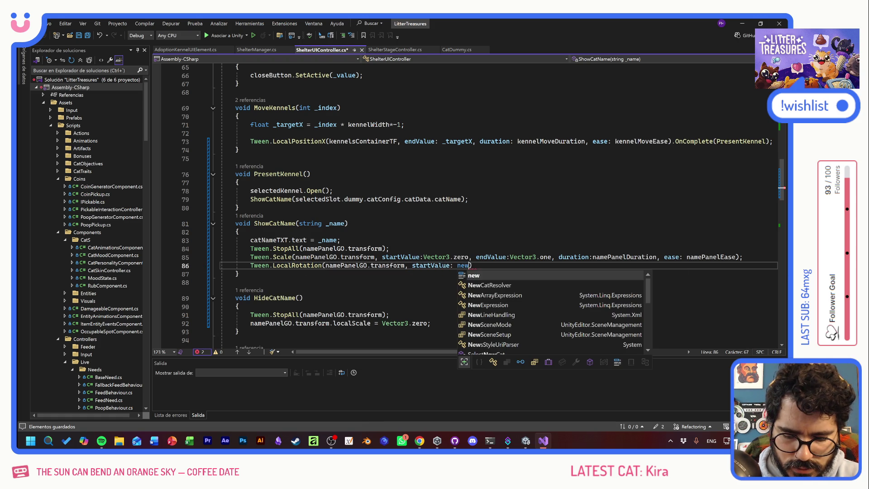
pyautogui.write('ctor3(')
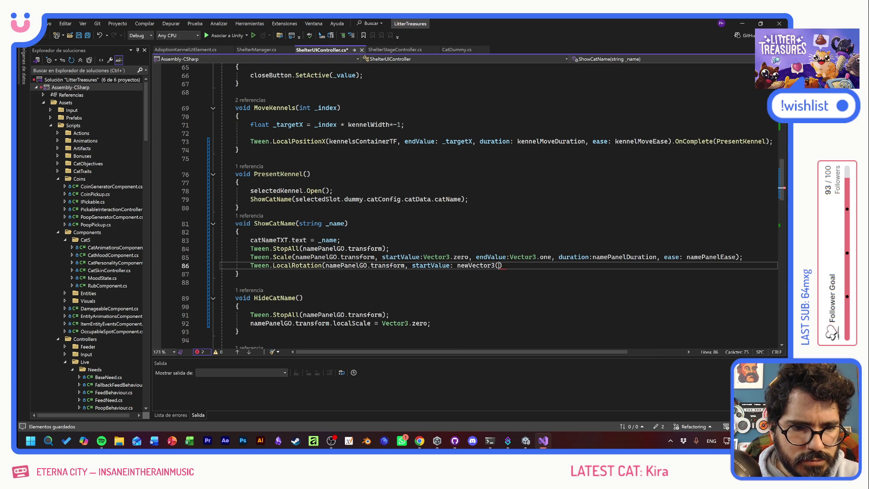
pyautogui.click(483, 265)
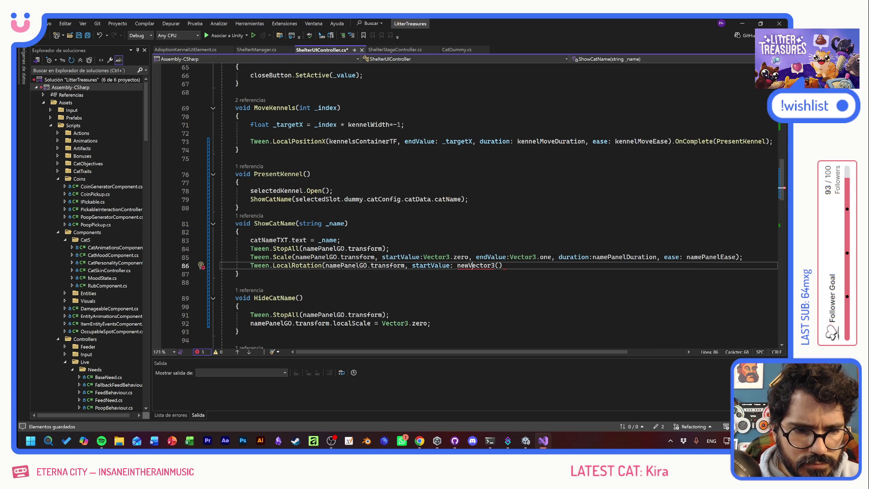
pyautogui.click(502, 266)
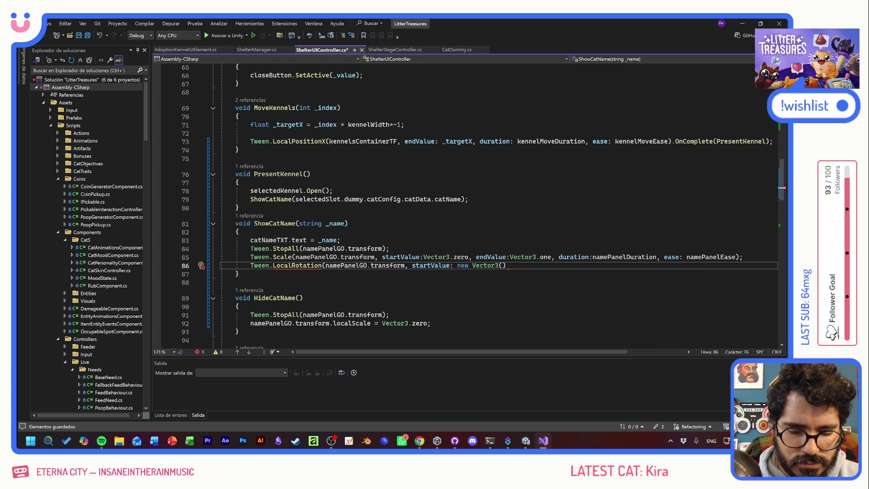
pyautogui.write('0,')
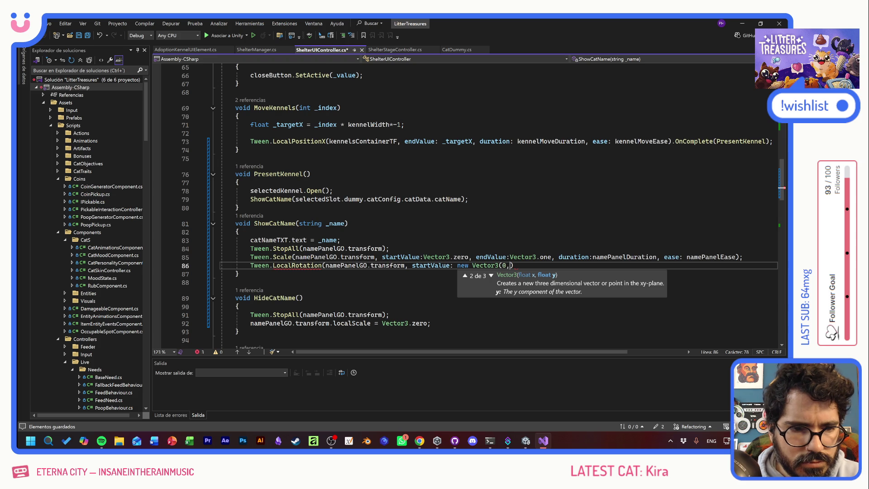
pyautogui.write('0,')
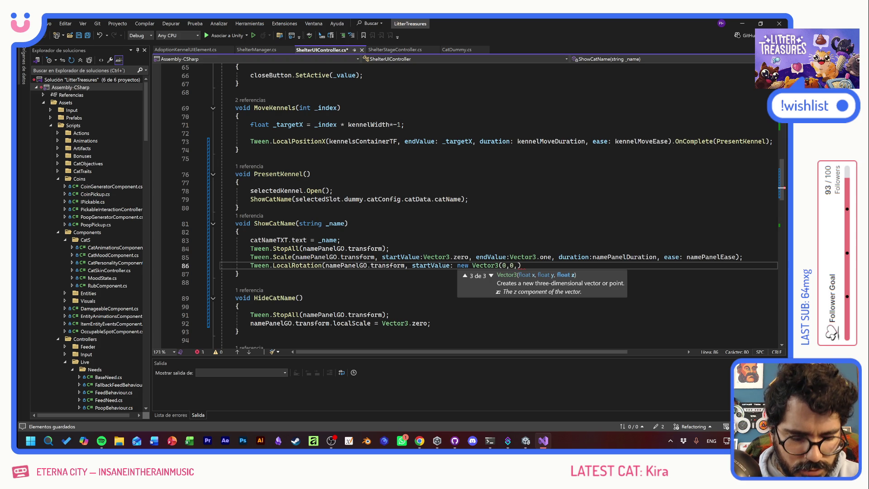
pyautogui.write('-.')
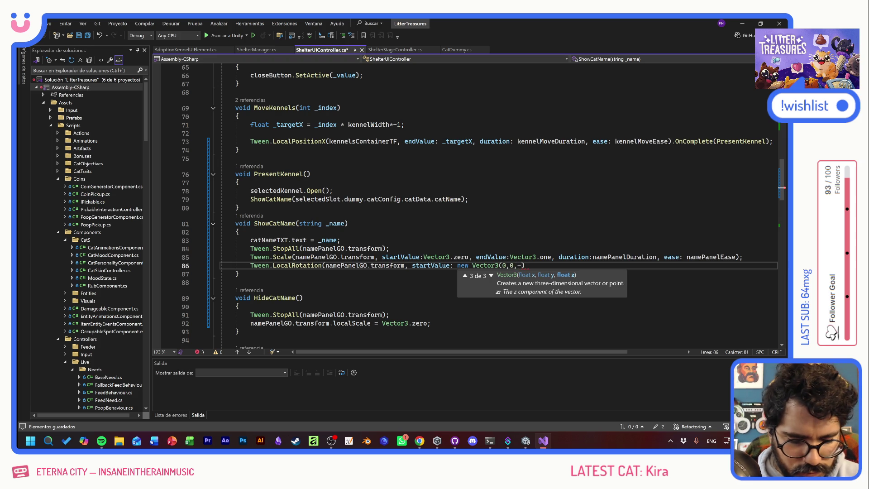
pyautogui.write('25f')
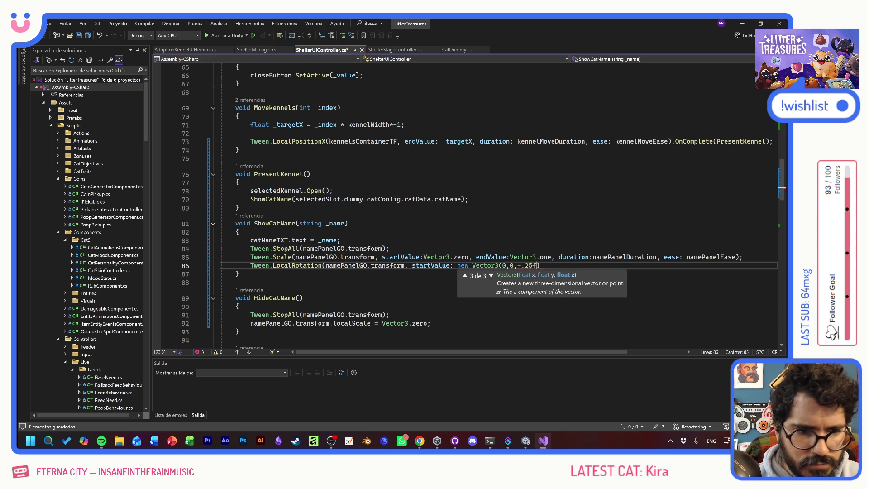
pyautogui.write('),')
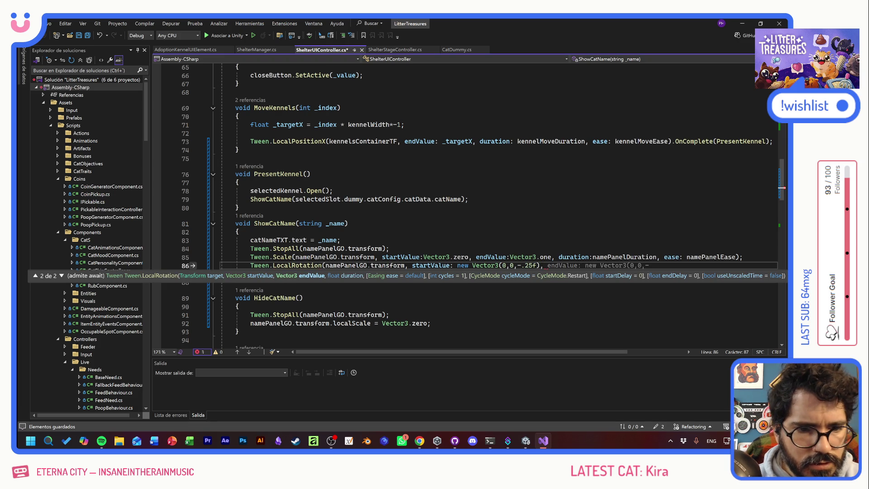
pyautogui.press('Tab')
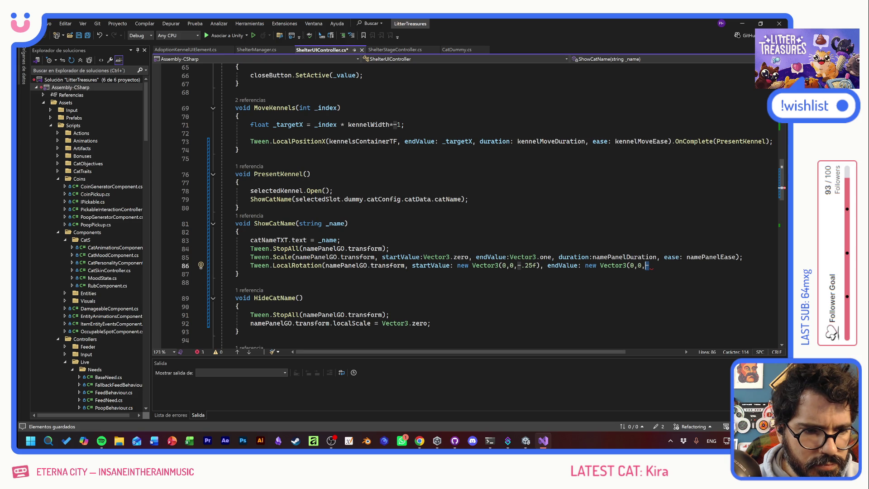
pyautogui.write('.')
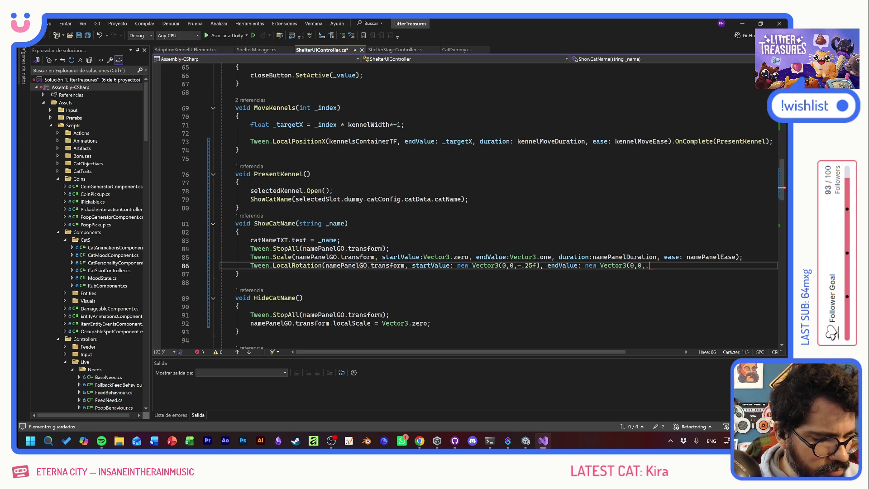
pyautogui.write('15f(')
pyautogui.press('BackSpace')
pyautogui.write(')')
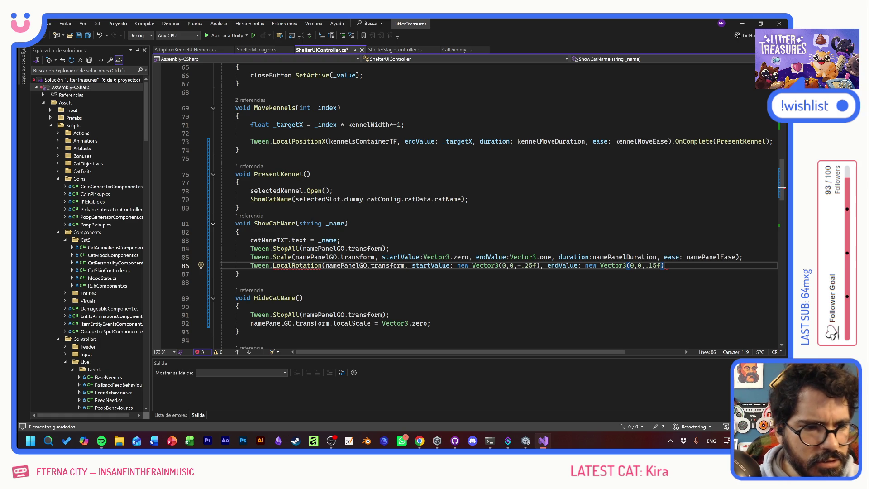
# Step: Add namePanelDuration and namePanelEase from the scale tween and close the statement
pyautogui.moveTo(559, 257); pyautogui.dragTo(736, 256)
pyautogui.hotkey('ctrl', 'c')
pyautogui.click(662, 265)
pyautogui.hotkey('ctrl', 'v')
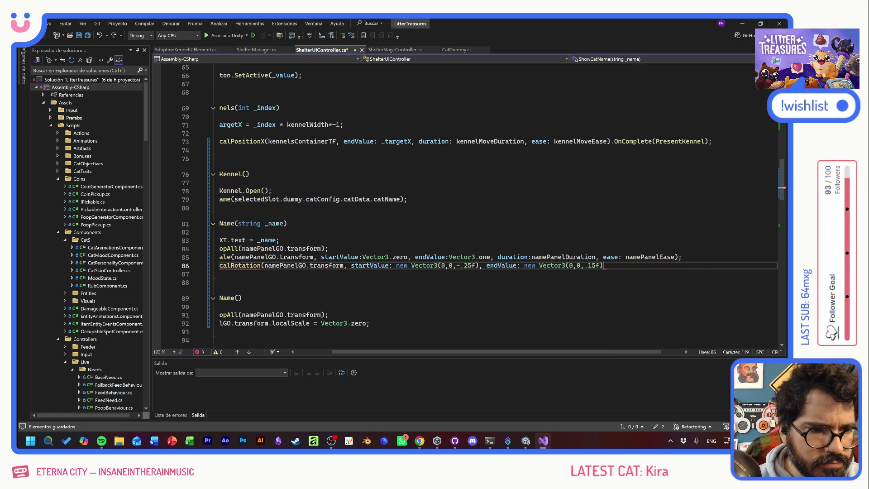
pyautogui.write(')')
pyautogui.click(600, 265)
pyautogui.write(',')
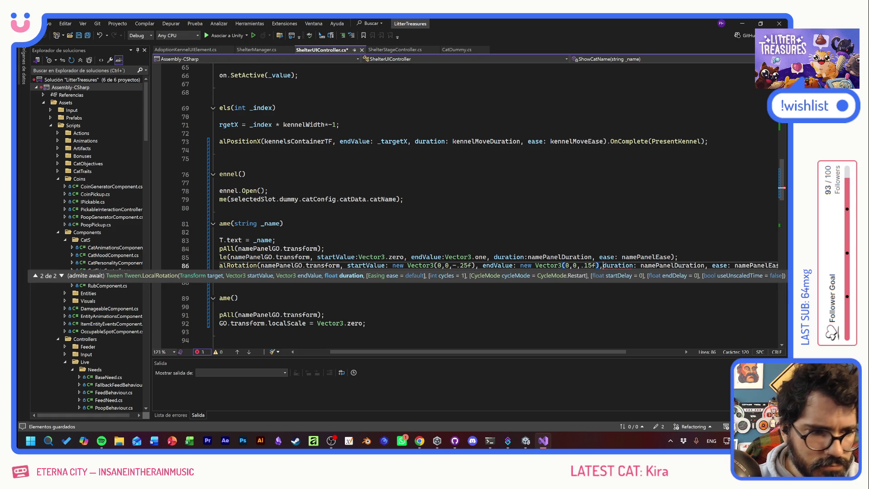
pyautogui.press('End')
pyautogui.press('Escape')
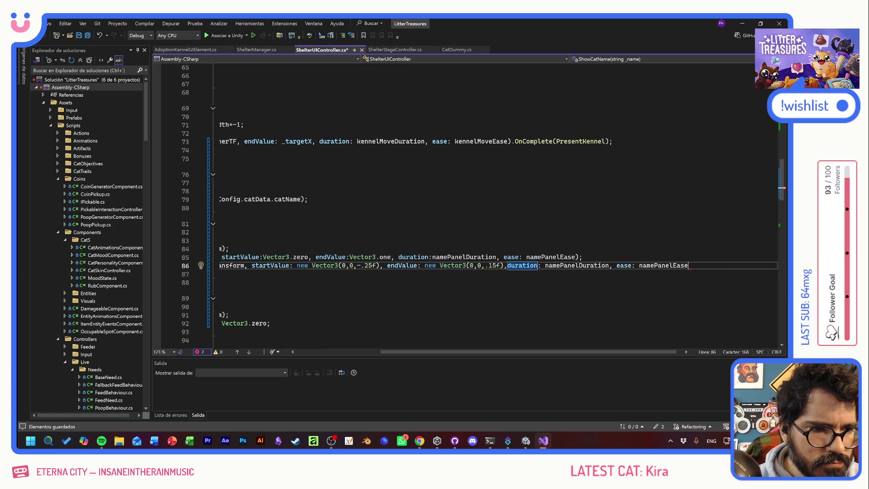
pyautogui.write(');')
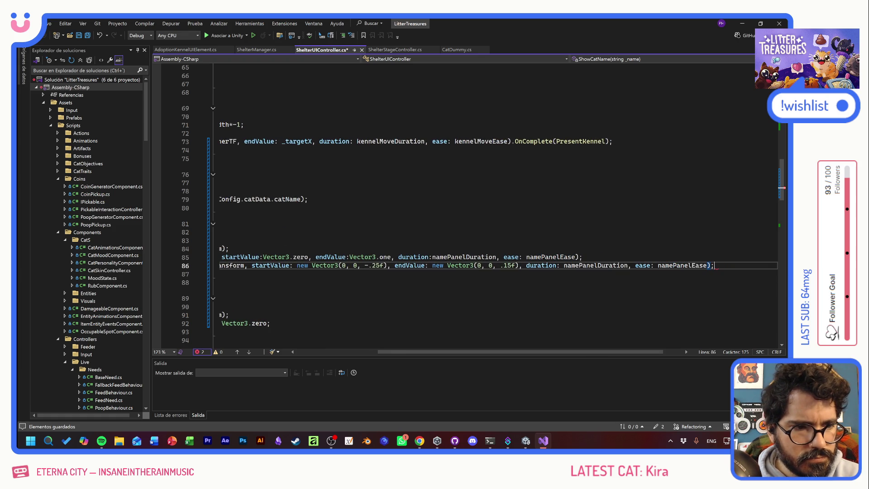
pyautogui.moveTo(546, 351); pyautogui.dragTo(412, 341)
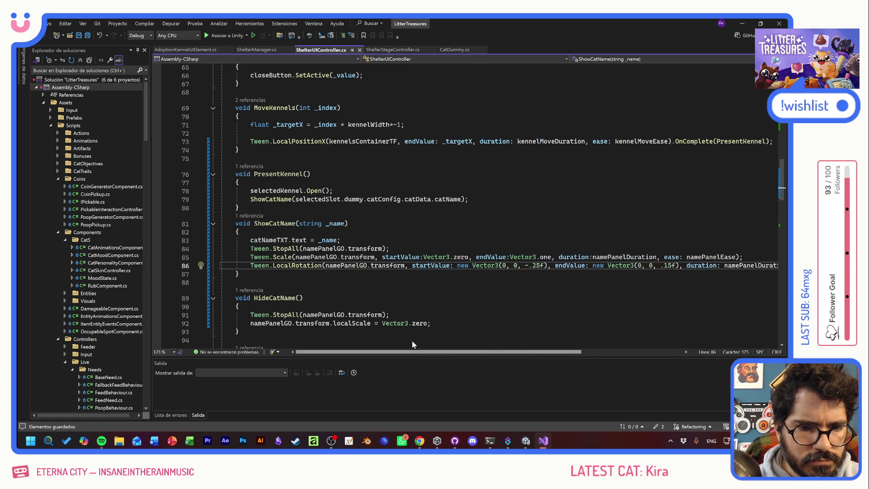
pyautogui.click(389, 249)
pyautogui.hotkey('alt', 'Tab')
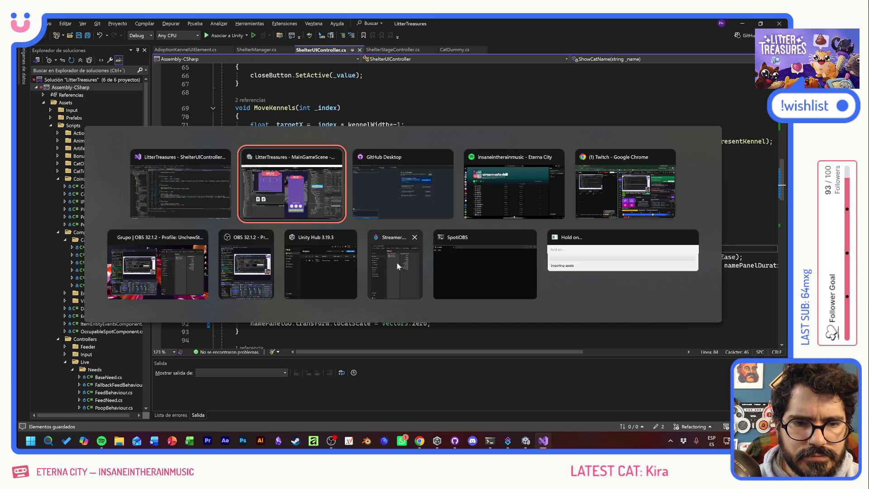
# Step: Move nameTXT below Image (1) in catnamePanel and rename Image (1) to SpeechKnob
pyautogui.hotkey('alt', 'Tab')
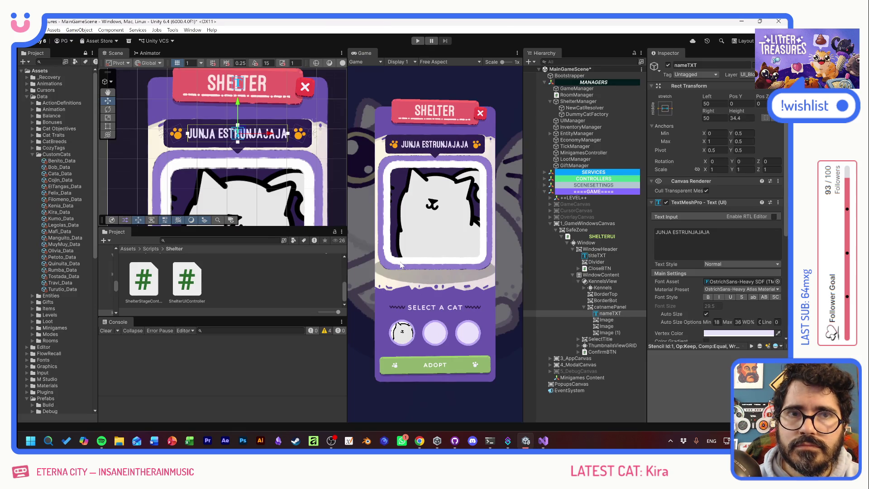
pyautogui.moveTo(609, 313); pyautogui.dragTo(610, 330)
pyautogui.click(612, 327)
pyautogui.click(612, 326)
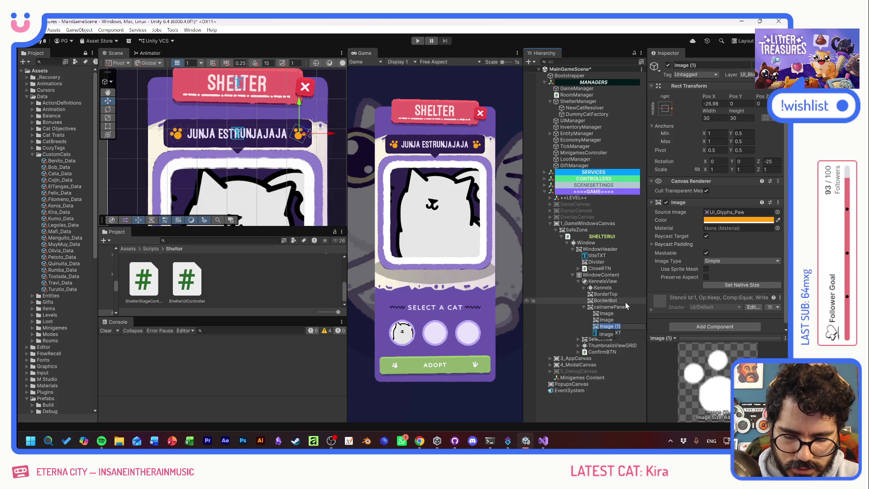
pyautogui.write('SpeechKno')
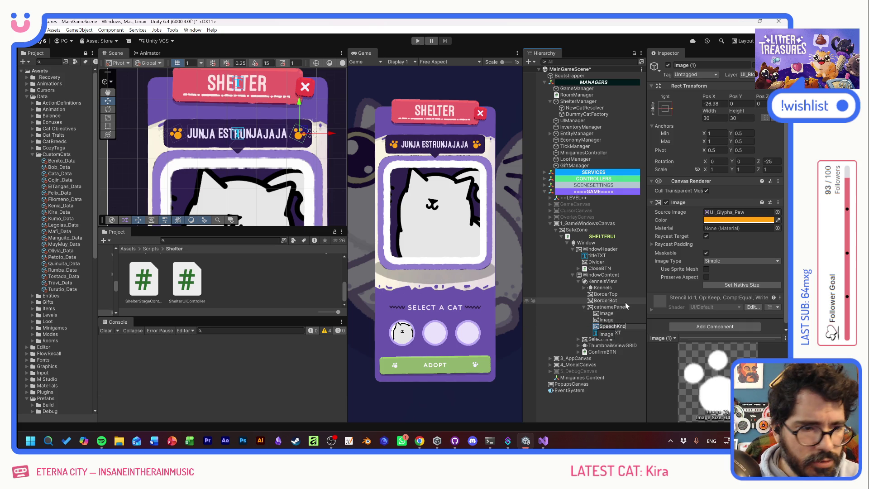
pyautogui.write('b')
pyautogui.press('Return')
# Step: Try catnamePanel Rotation Z tilts between -4.61 and 3.22 degrees
pyautogui.moveTo(616, 309)
pyautogui.mouseDown()
pyautogui.moveTo(608, 321)
pyautogui.moveTo(618, 334)
pyautogui.moveTo(619, 308)
pyautogui.mouseUp()
pyautogui.moveTo(763, 162)
pyautogui.mouseDown()
pyautogui.moveTo(704, 157)
pyautogui.moveTo(785, 162)
pyautogui.moveTo(169, 156)
pyautogui.moveTo(167, 173)
pyautogui.moveTo(33, 159)
pyautogui.moveTo(103, 171)
pyautogui.moveTo(38, 162)
pyautogui.moveTo(775, 159)
pyautogui.moveTo(29, 154)
pyautogui.mouseUp()
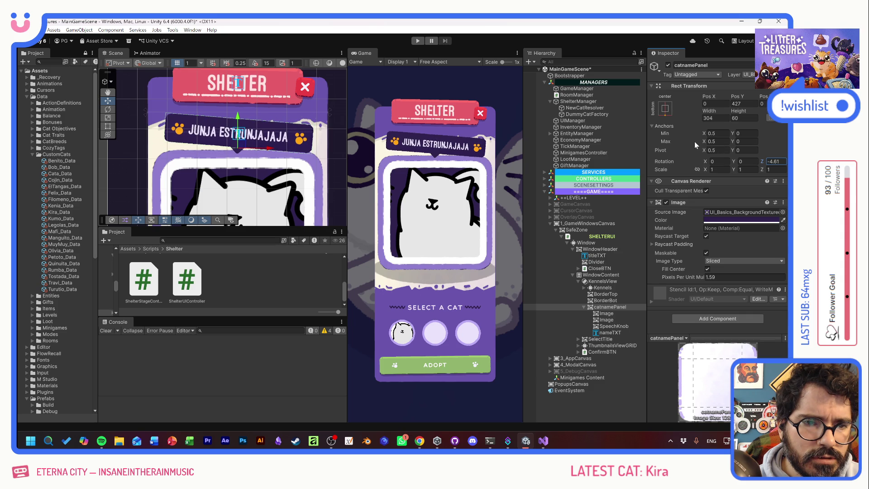
pyautogui.write('-3.4')
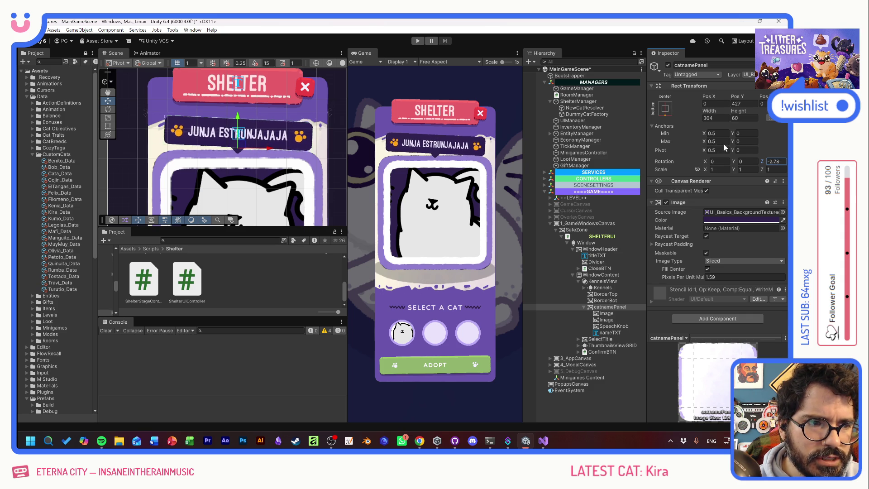
pyautogui.write('-0.35')
pyautogui.hotkey('alt', 'Tab')
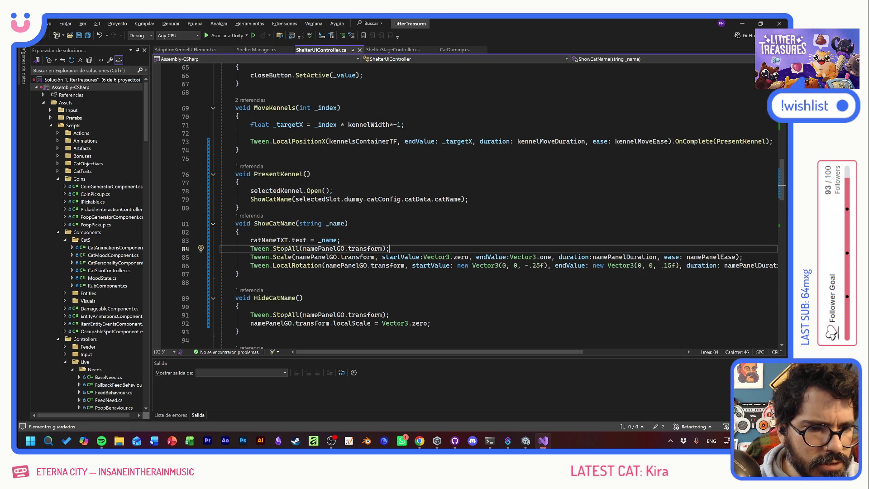
# Step: Change the rotation tween's start Z to -3f and end Z to 1f, then return to Unity
pyautogui.click(532, 265)
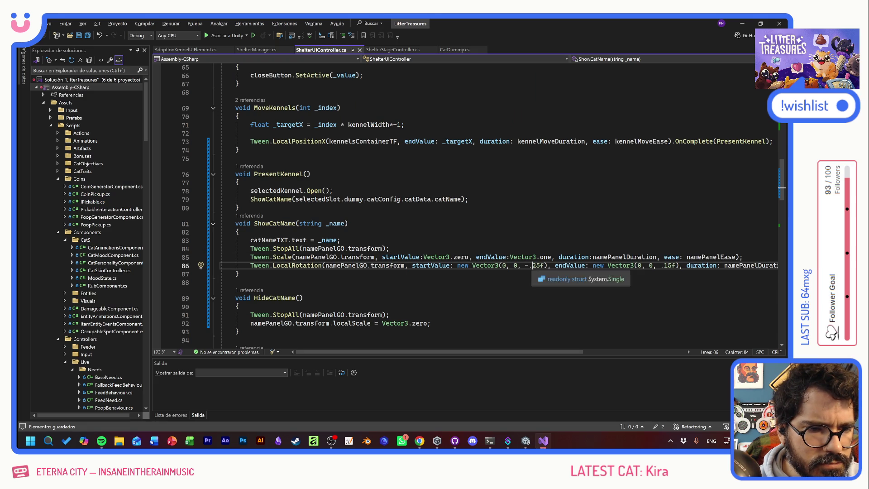
pyautogui.write('3')
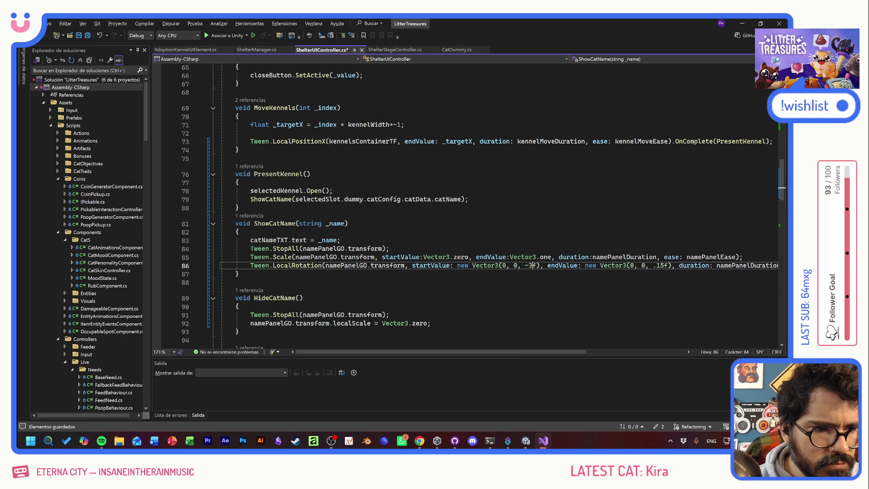
pyautogui.press('BackSpace')
pyautogui.press('BackSpace')
pyautogui.press('BackSpace')
pyautogui.write('1')
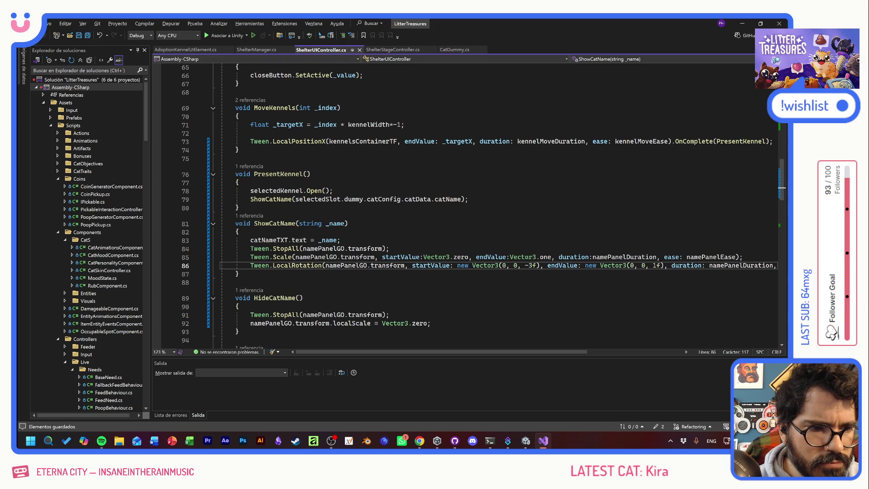
pyautogui.hotkey('alt', 'Tab')
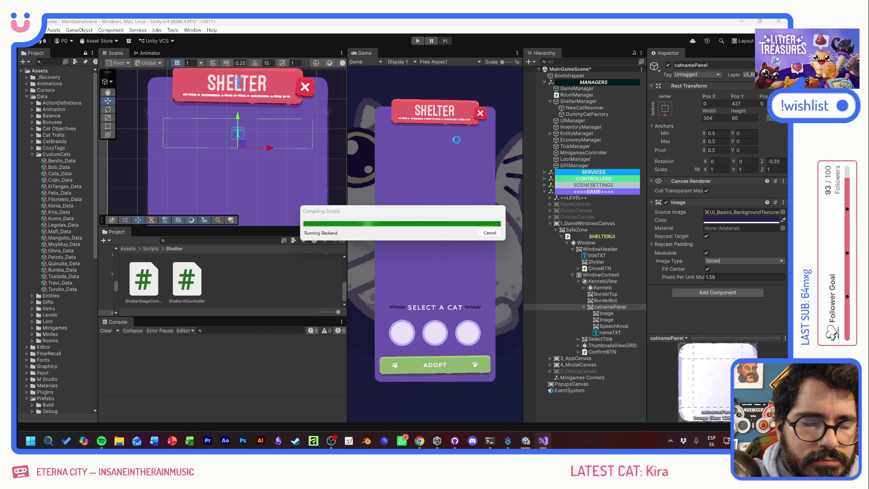
# Step: Play the game, start a NEW GAME, and select Tostada, Quinuita, then Olivia
pyautogui.click(418, 40)
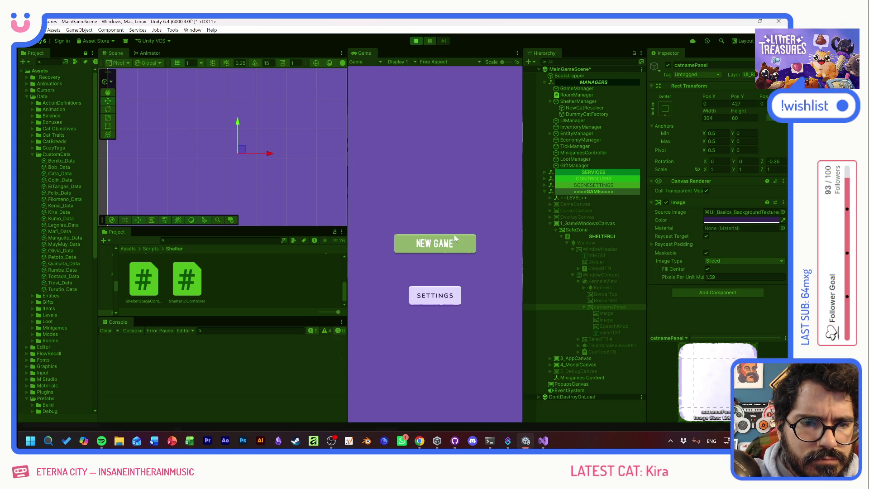
pyautogui.click(441, 245)
pyautogui.click(435, 316)
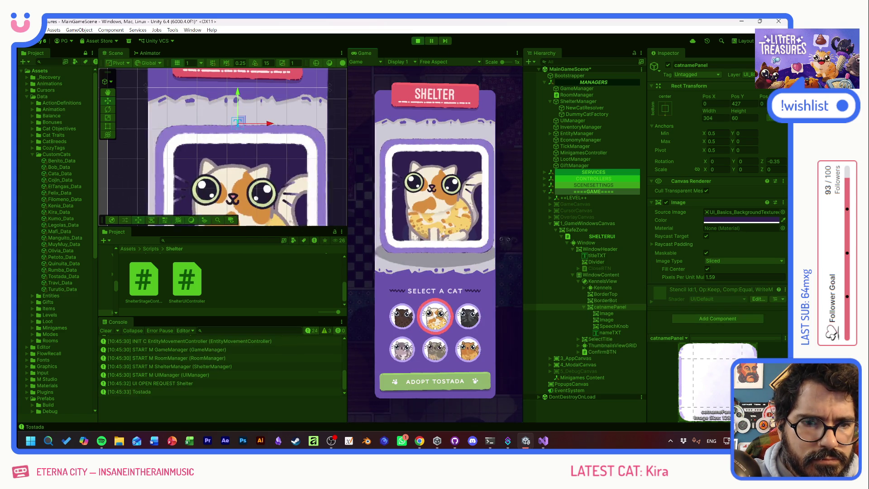
pyautogui.click(408, 316)
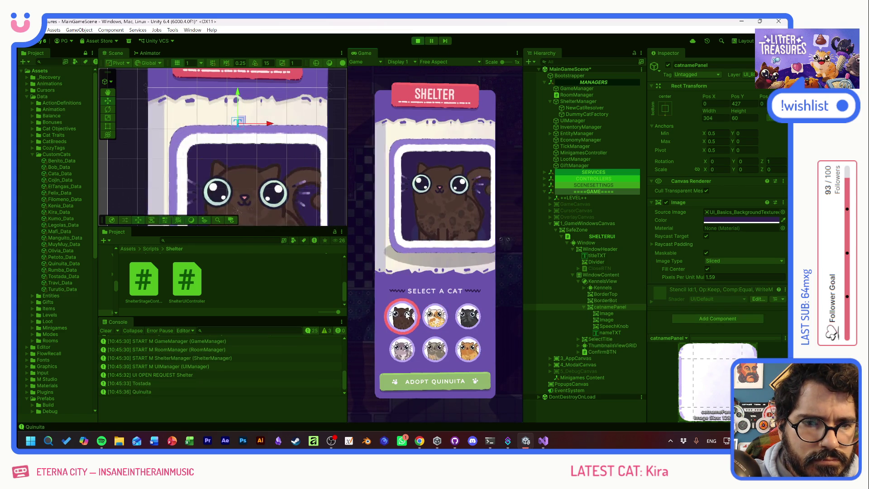
pyautogui.click(468, 317)
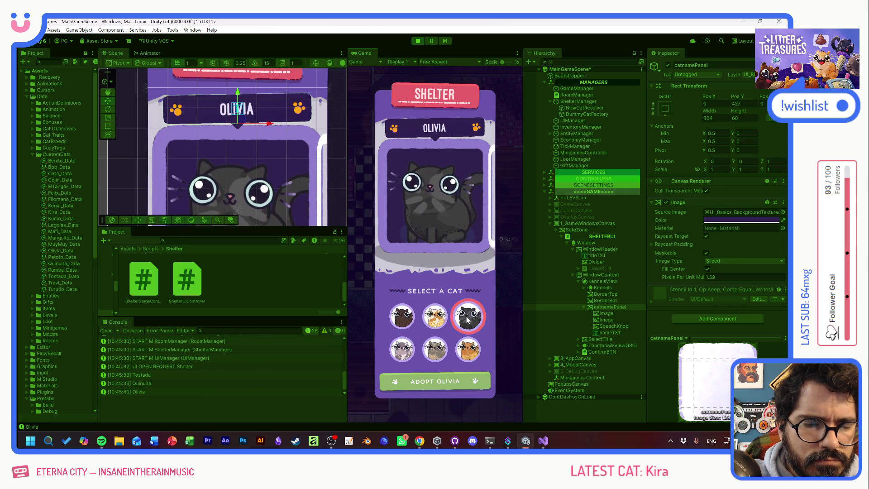